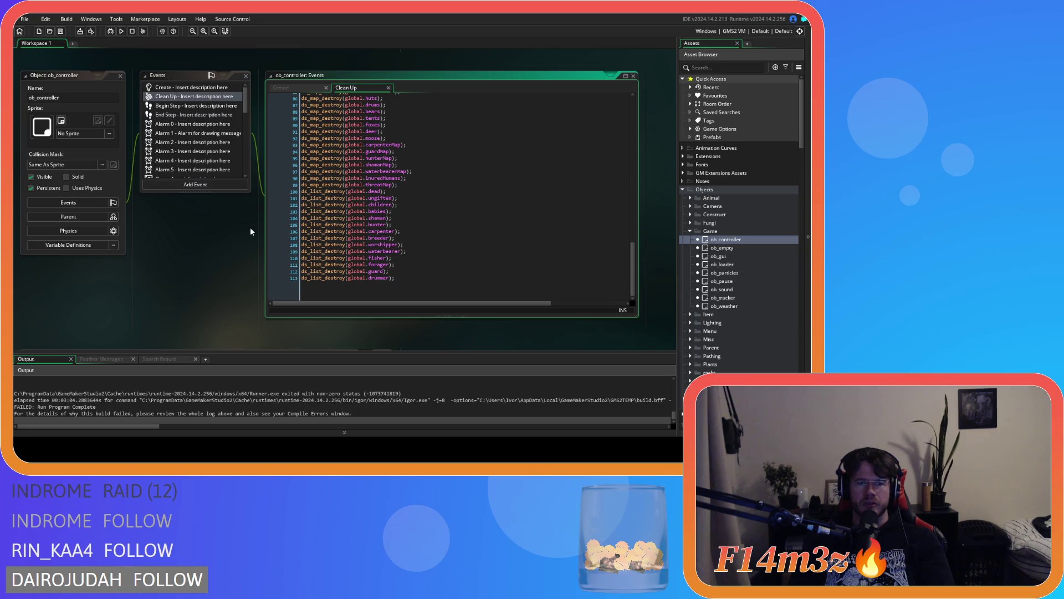
Step: Open the sc_loadCode script from the Asset Browser
left_click(406, 285)
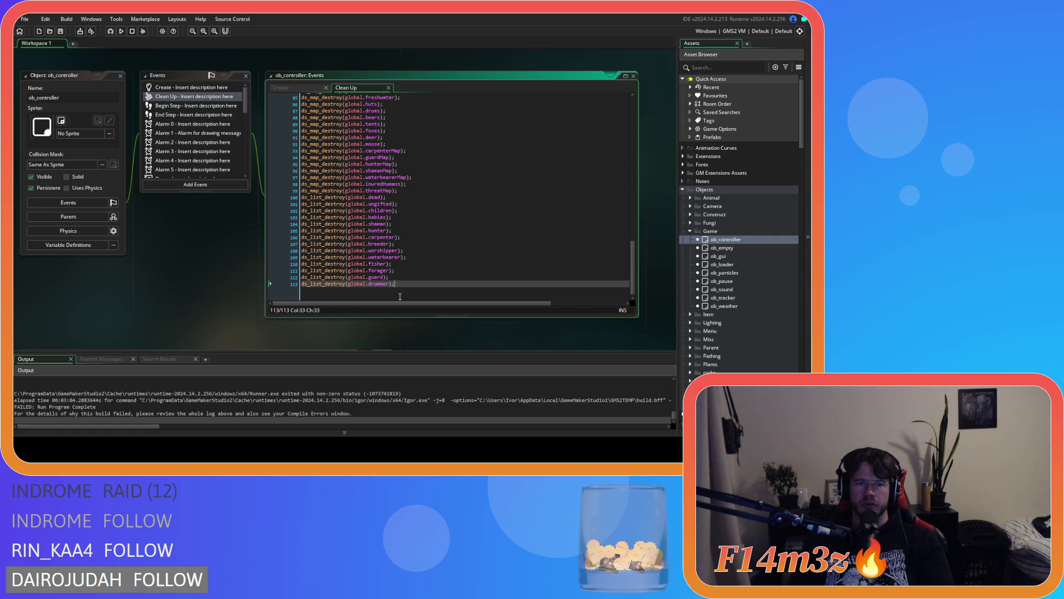
scroll(722, 285, "down", 15)
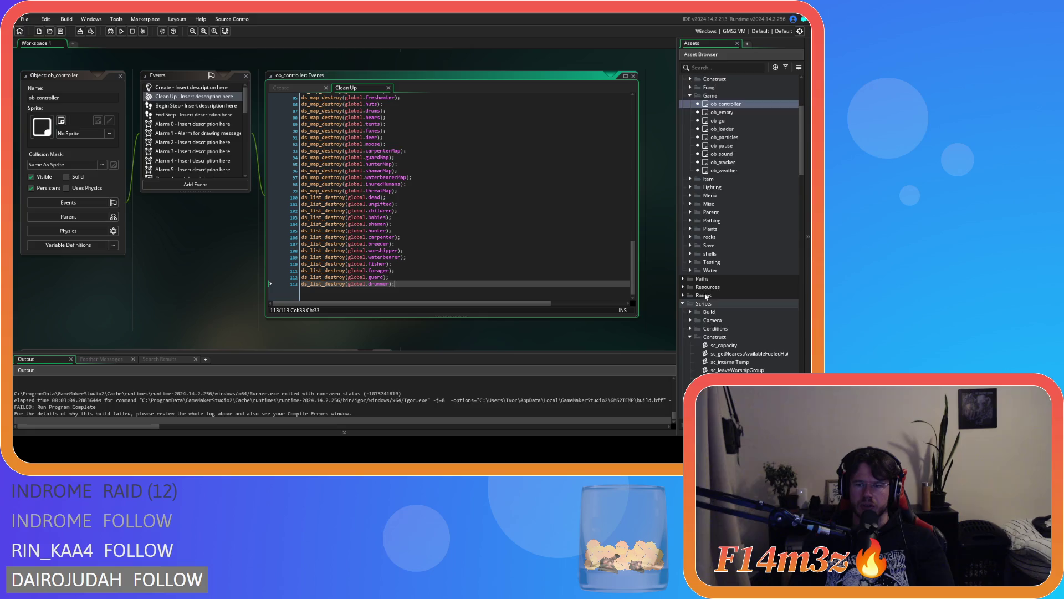
scroll(722, 285, "down", 9)
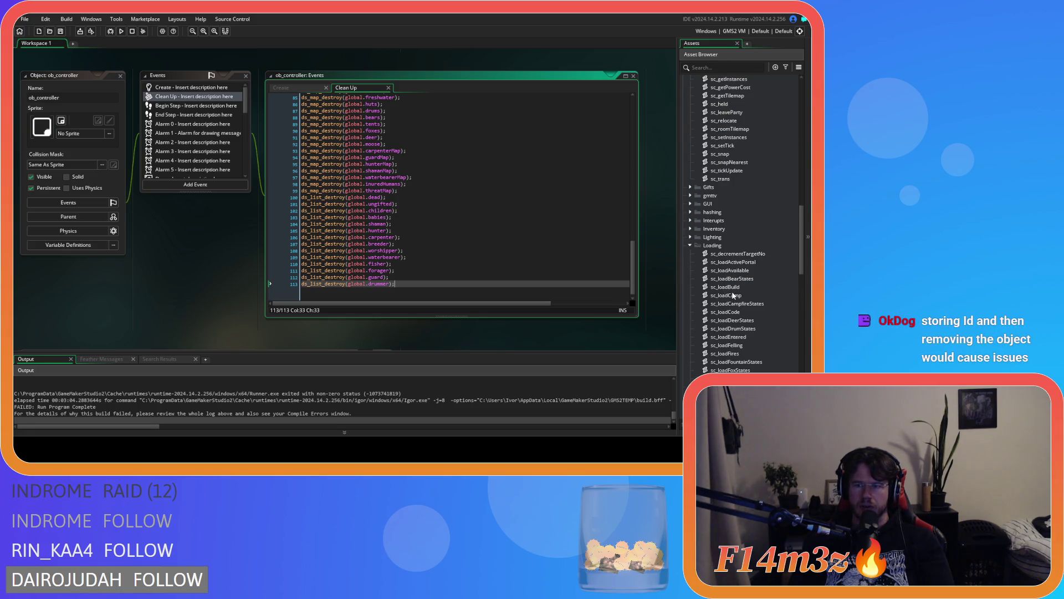
double_click(748, 311)
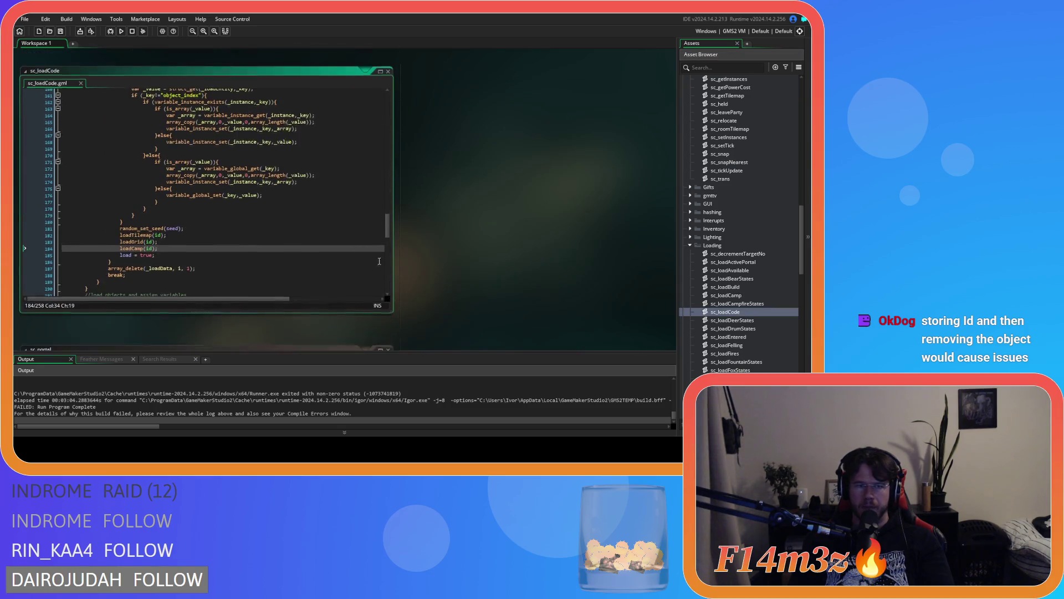
mouse_move(387, 235)
left_mouse_down()
mouse_move(385, 127)
mouse_move(366, 238)
left_mouse_up()
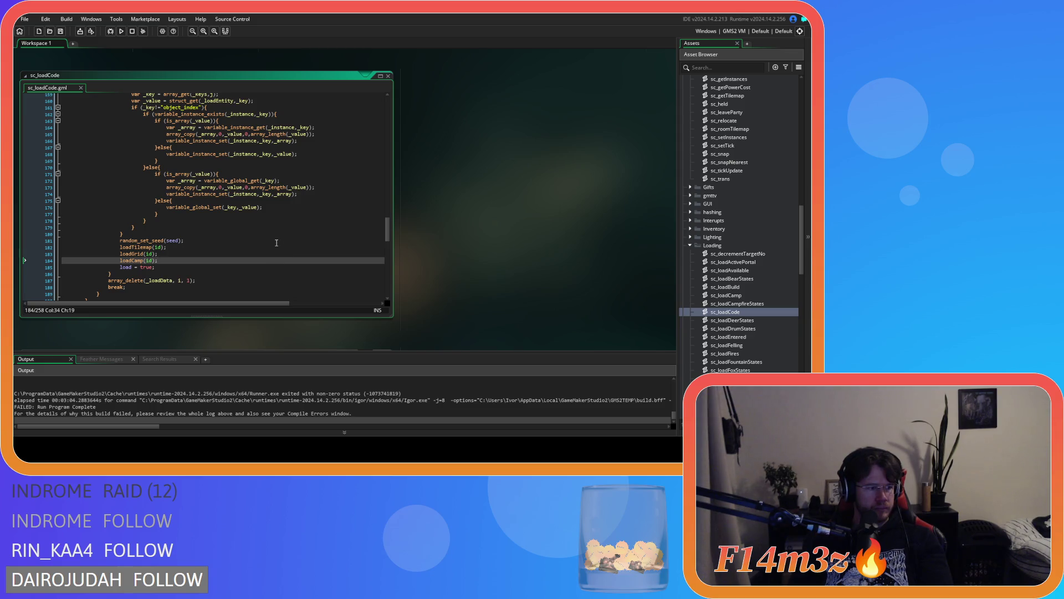
Step: Step through the load routine from variable_global_set and random_set_seed down to load = true
left_click(278, 207)
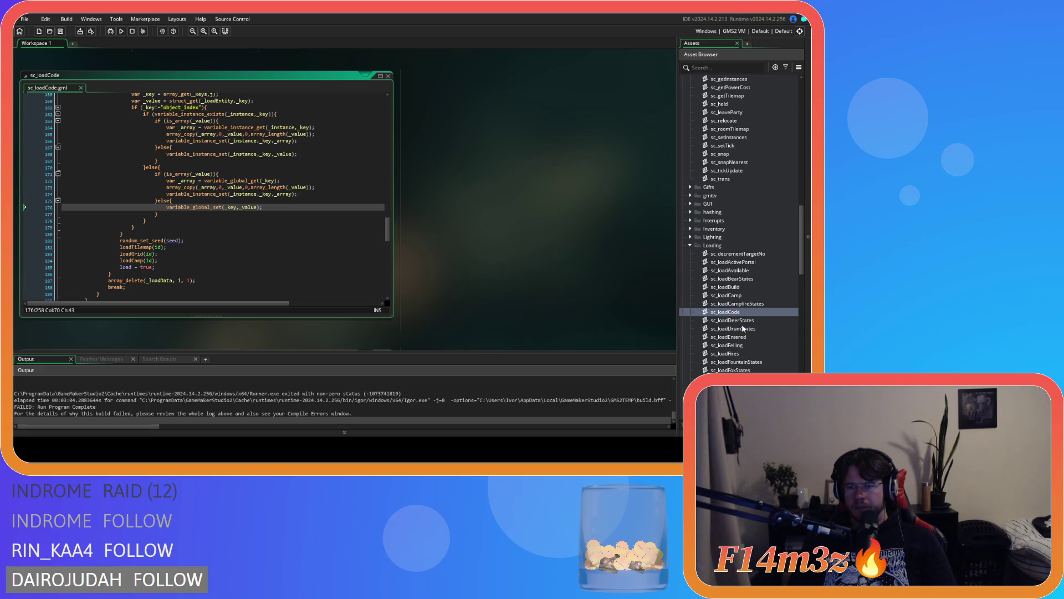
scroll(751, 317, "down", 4)
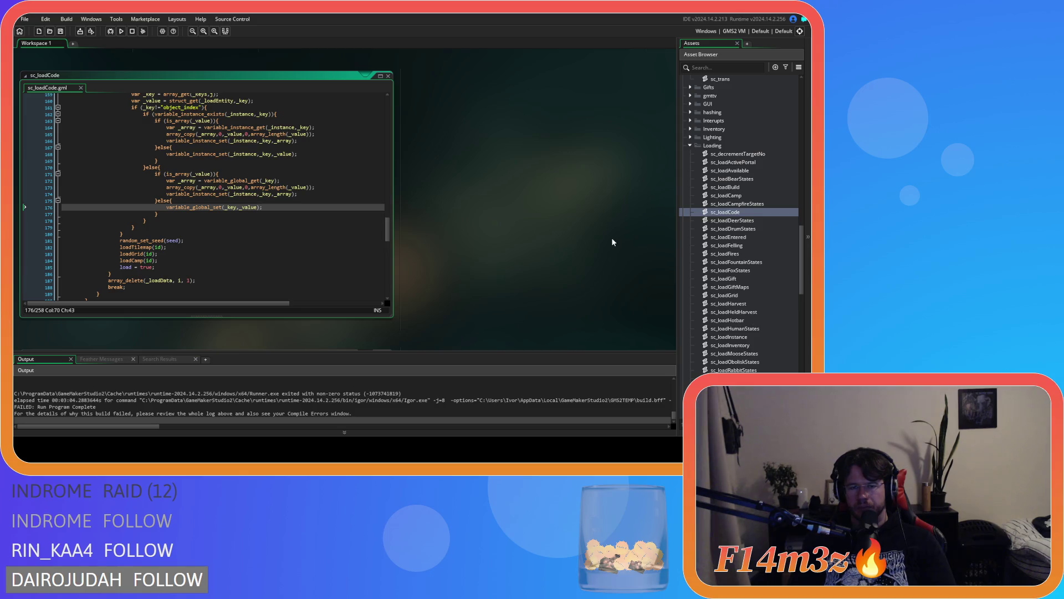
left_click(346, 240)
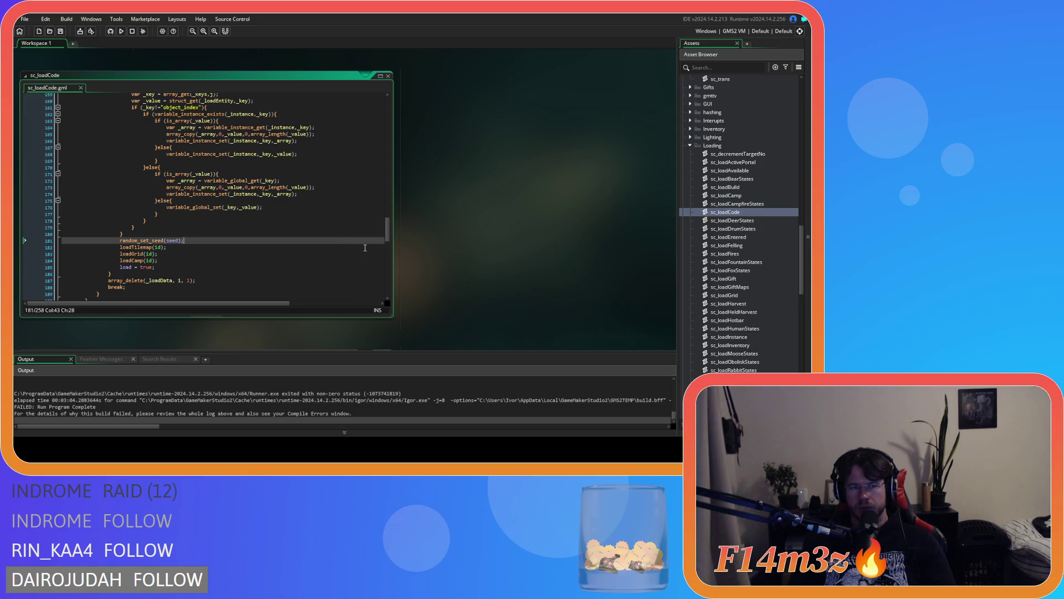
key("Down")
key("Down")
key("Down")
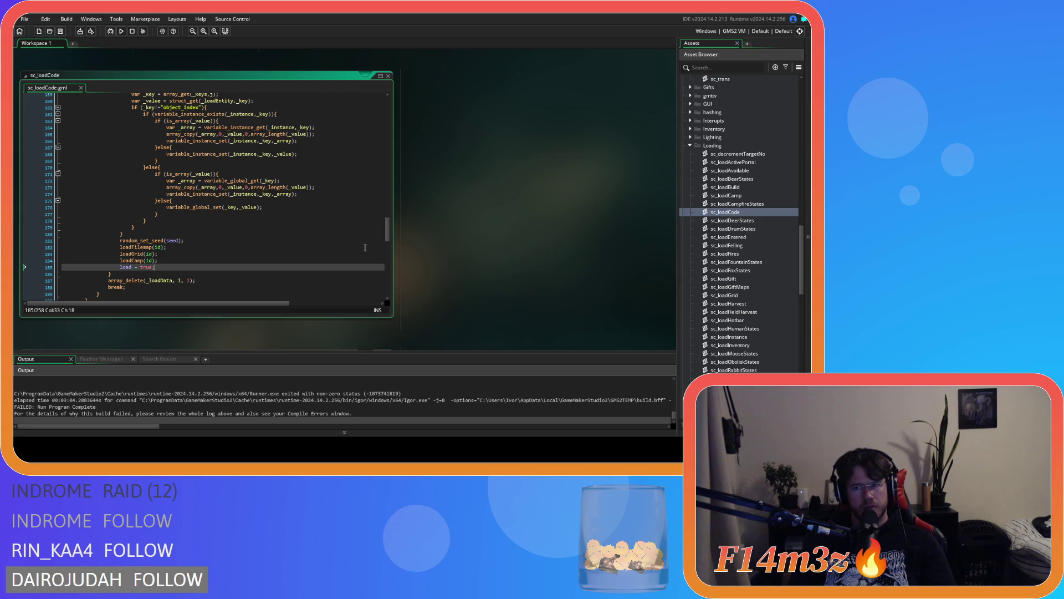
scroll(556, 257, "up", 3)
scroll(556, 256, "down", 2)
scroll(736, 253, "up", 5)
scroll(737, 250, "up", 10)
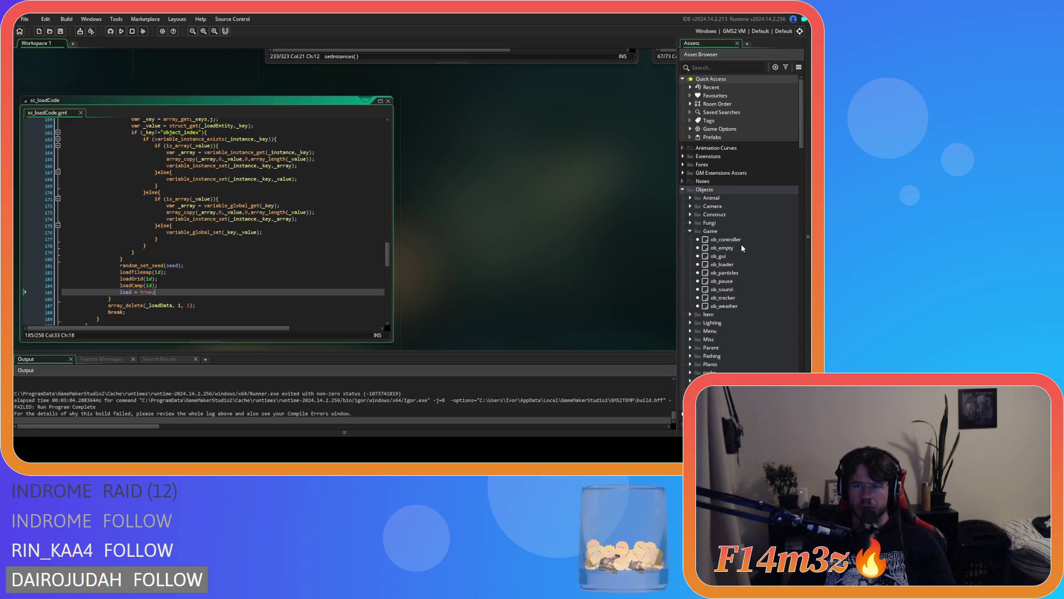
Step: Open the ob_controller object, then close all its editor panels
scroll(741, 248, "down", 2)
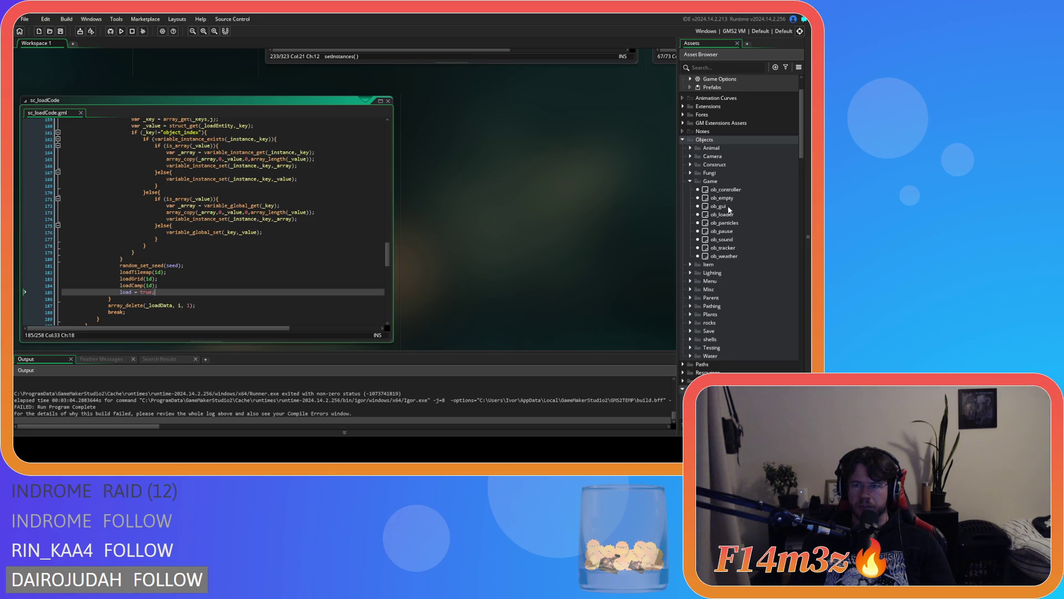
double_click(726, 189)
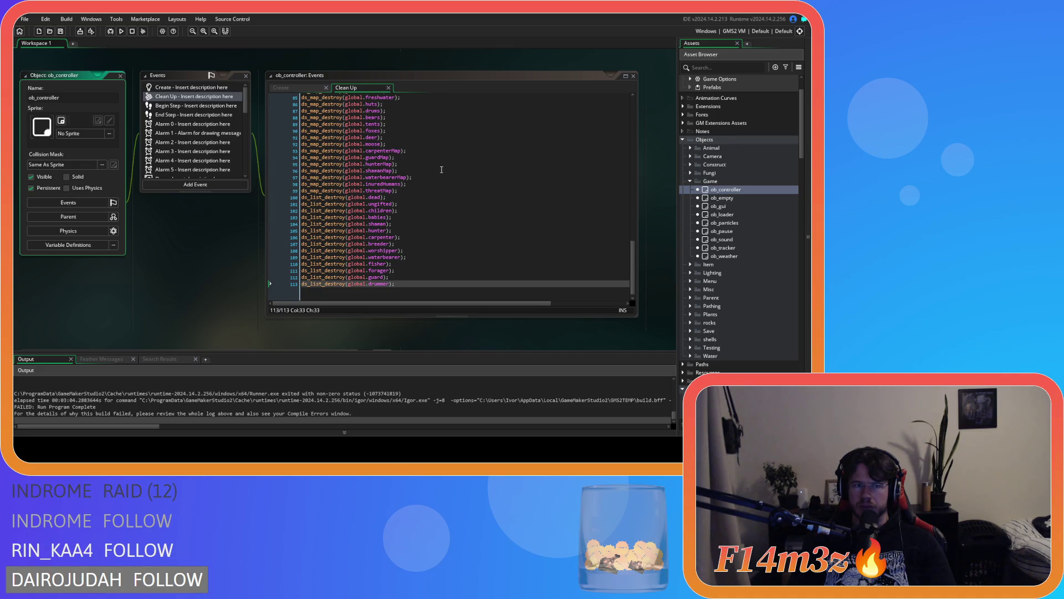
scroll(718, 268, "down", 5)
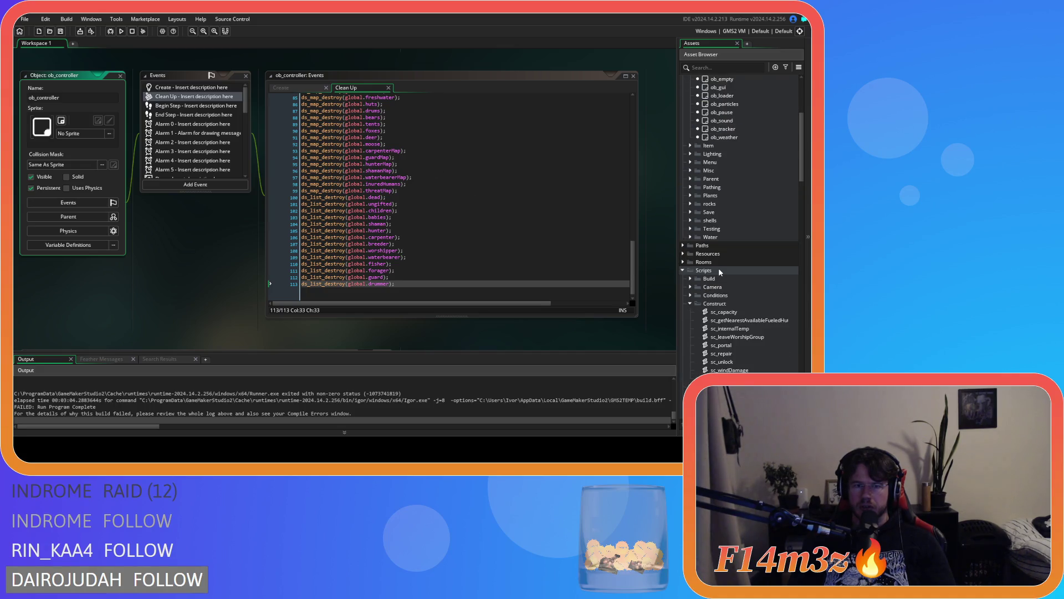
left_click(120, 77)
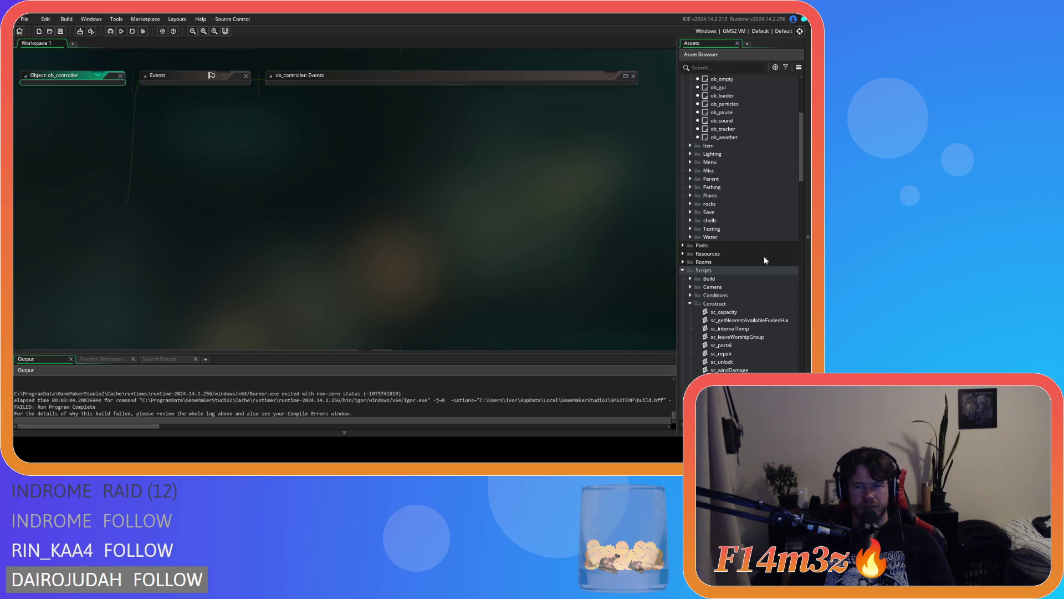
Step: Expand the Save objects folder and open the ob_save object
scroll(765, 258, "down", 7)
scroll(770, 268, "down", 4)
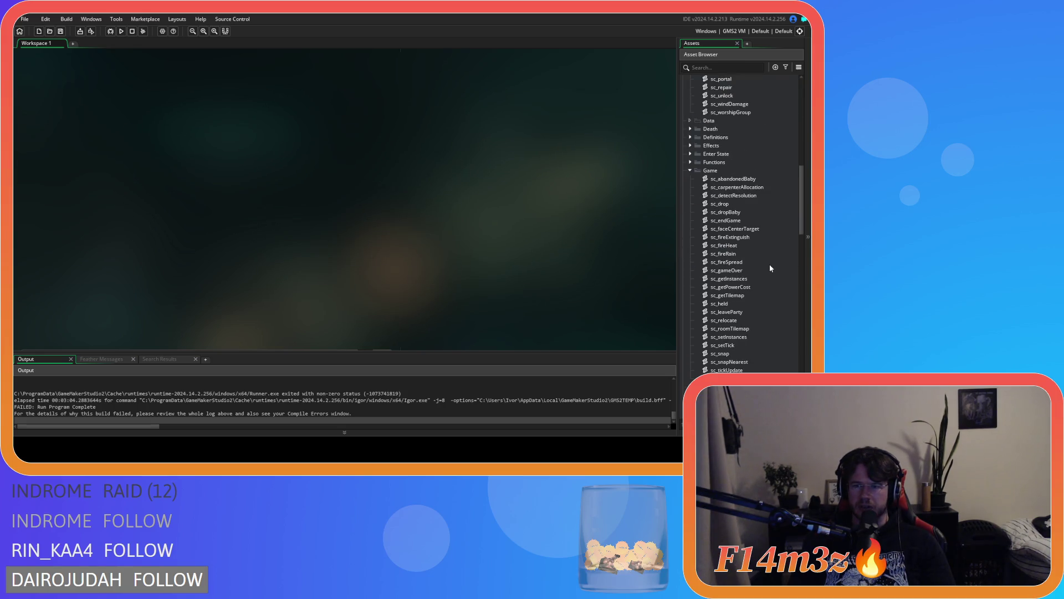
scroll(770, 268, "down", 1)
scroll(769, 268, "up", 10)
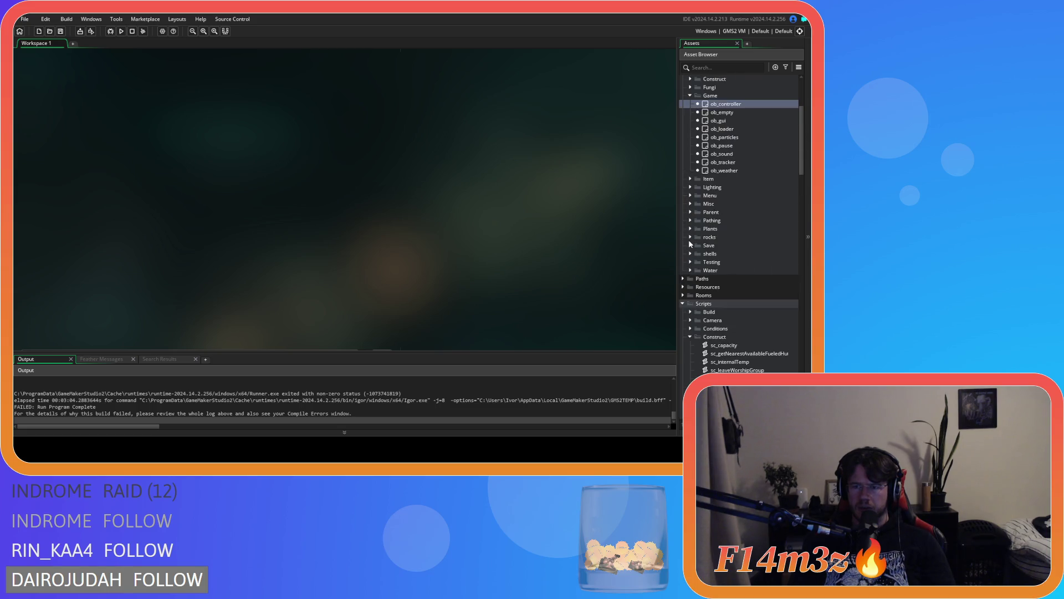
left_click(690, 245)
double_click(720, 262)
Step: Open ob_save's Key Press F6 code and jump to sc_loadCode, arranging both windows side by side
double_click(232, 165)
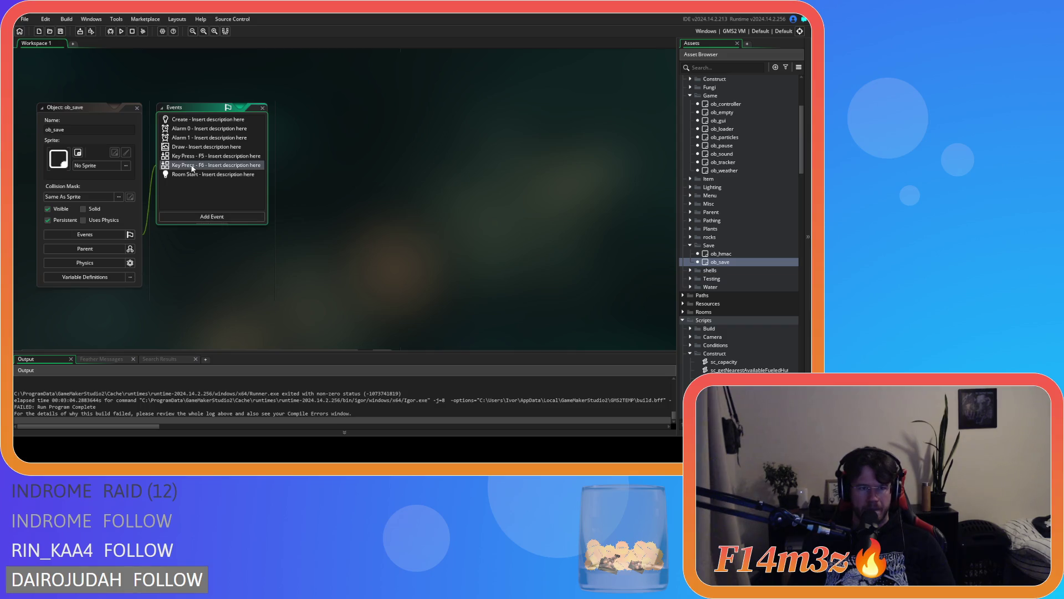
mouse_move(650, 149)
left_mouse_down()
mouse_move(640, 324)
mouse_move(637, 309)
left_mouse_up()
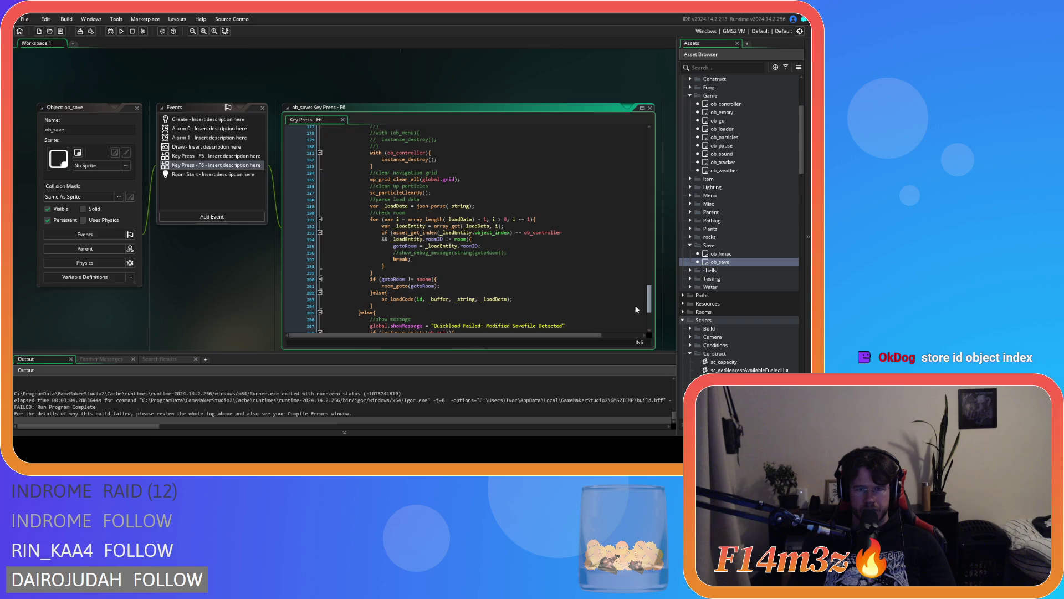
scroll(637, 309, "down", 3)
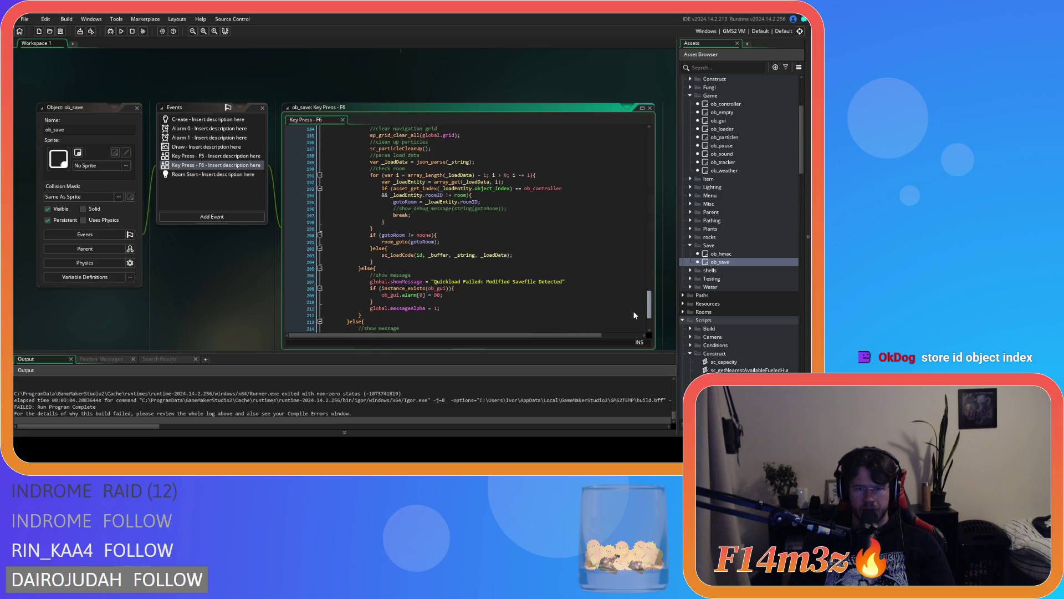
middle_click(410, 250)
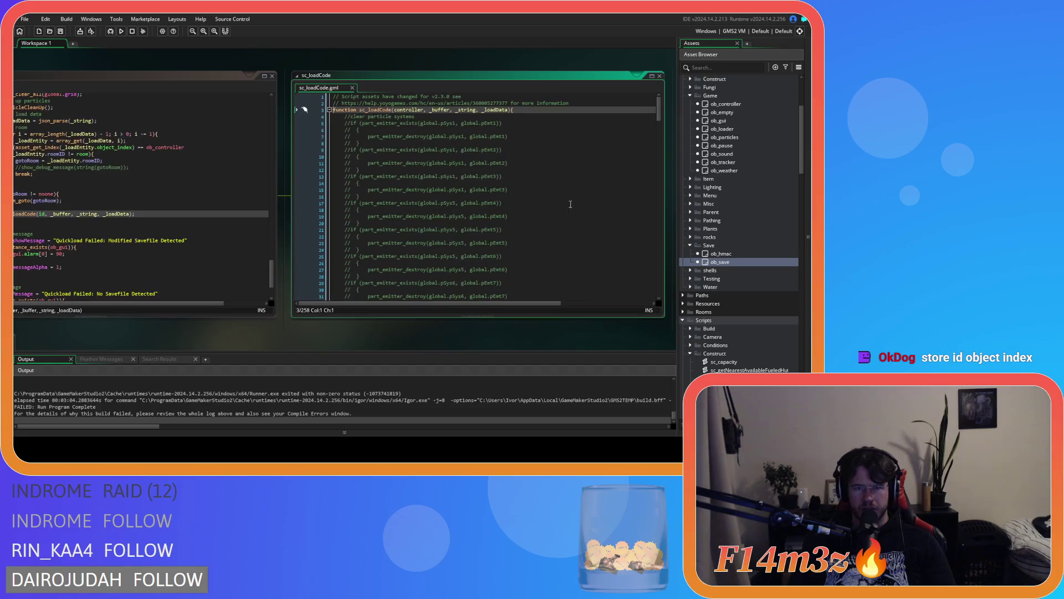
mouse_move(659, 126)
left_mouse_down()
mouse_move(667, 304)
mouse_move(654, 165)
left_mouse_up()
scroll(567, 217, "down", 5)
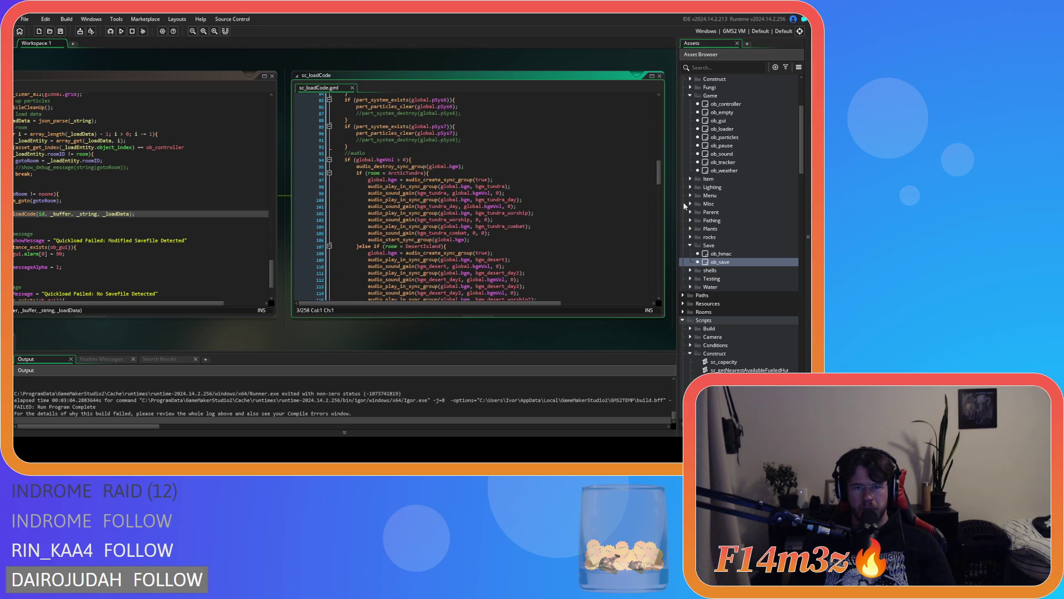
mouse_move(659, 172)
left_mouse_down()
mouse_move(660, 294)
mouse_move(633, 106)
left_mouse_up()
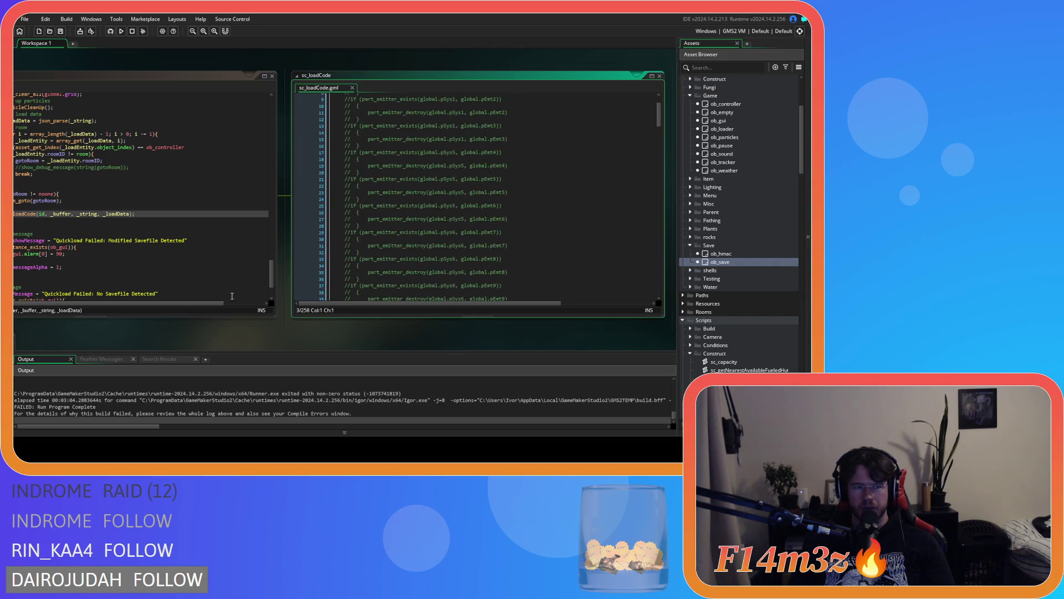
left_click_drag(185, 340, 340, 343)
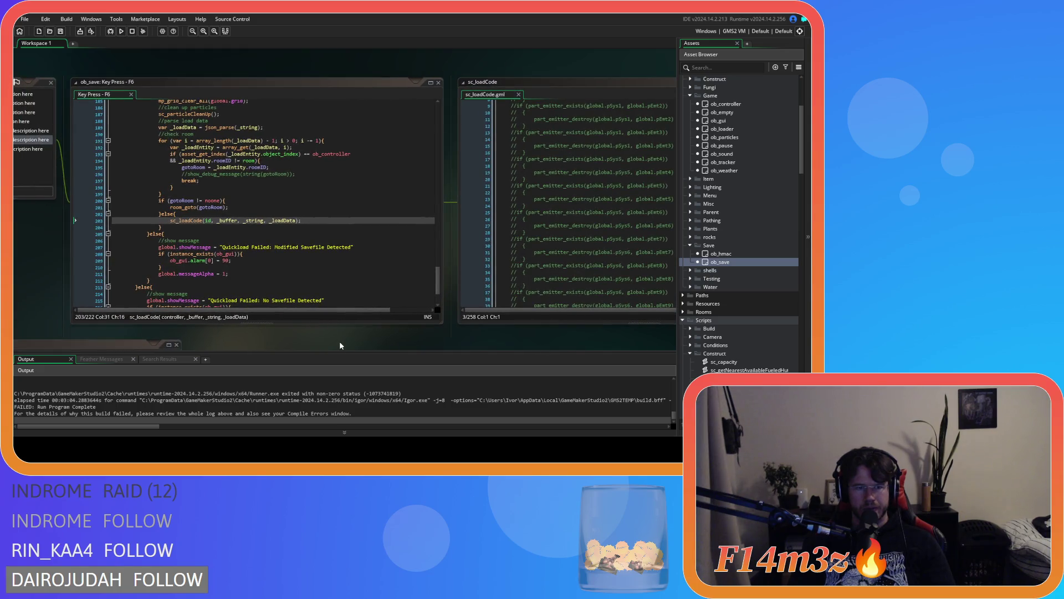
Step: Reopen ob_controller to show its Clean Up event with the ds_list_destroy calls
scroll(338, 266, "up", 8)
scroll(343, 271, "up", 4)
mouse_move(438, 275)
left_mouse_down()
mouse_move(443, 134)
mouse_move(441, 172)
left_mouse_up()
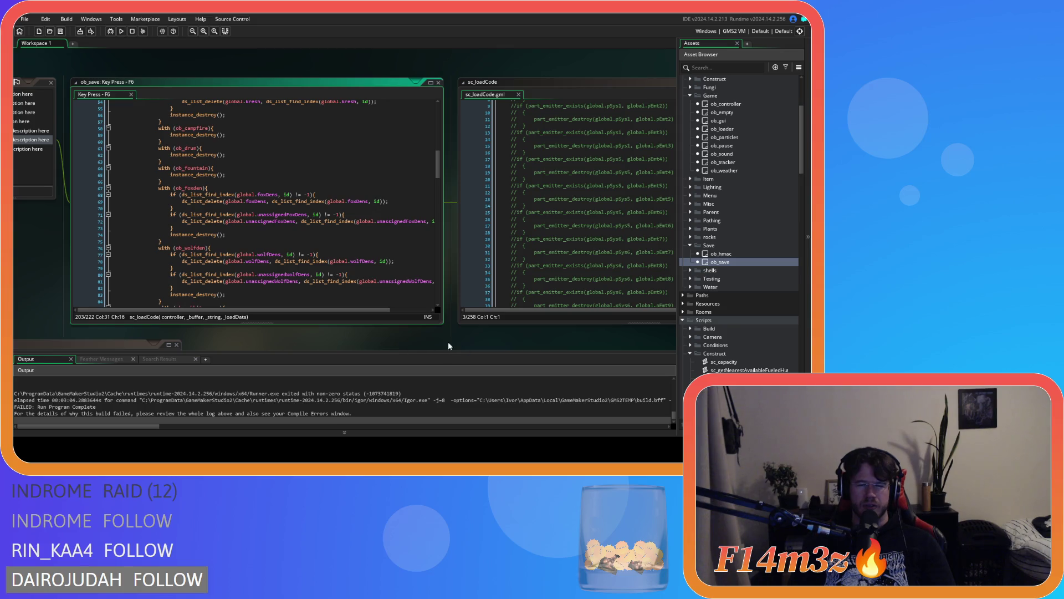
scroll(331, 348, "right", 2)
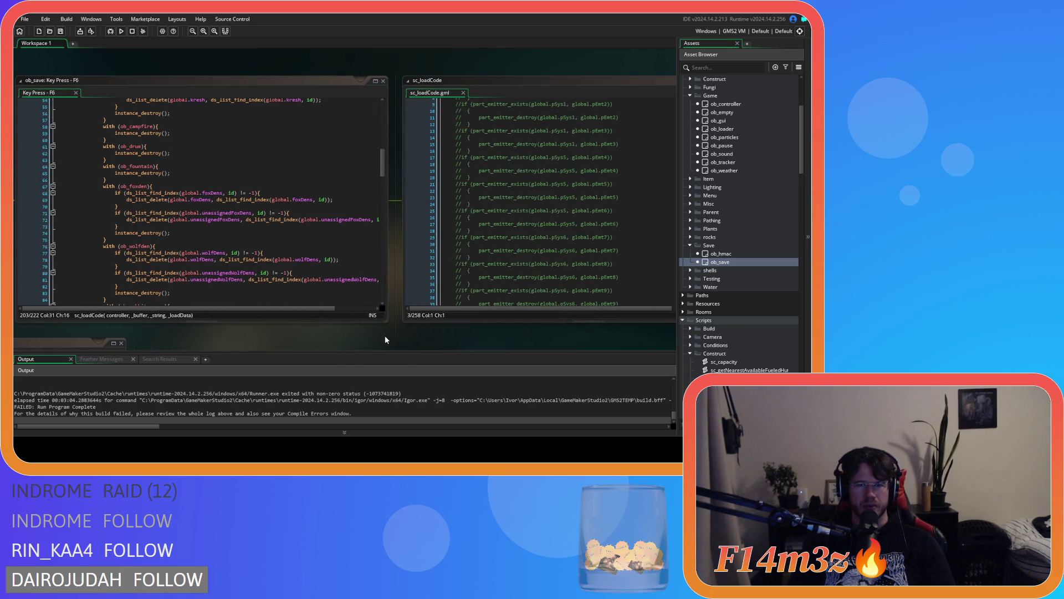
scroll(388, 331, "left", 5)
scroll(204, 287, "left", 4)
scroll(204, 288, "up", 2)
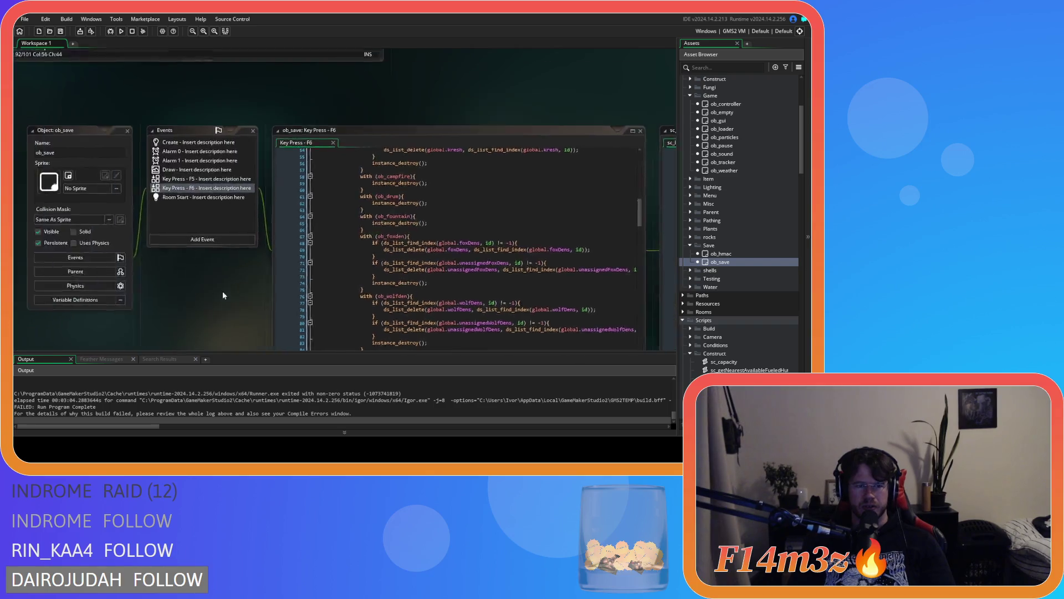
scroll(204, 287, "left", 4)
scroll(228, 181, "up", 1)
scroll(320, 138, "up", 5)
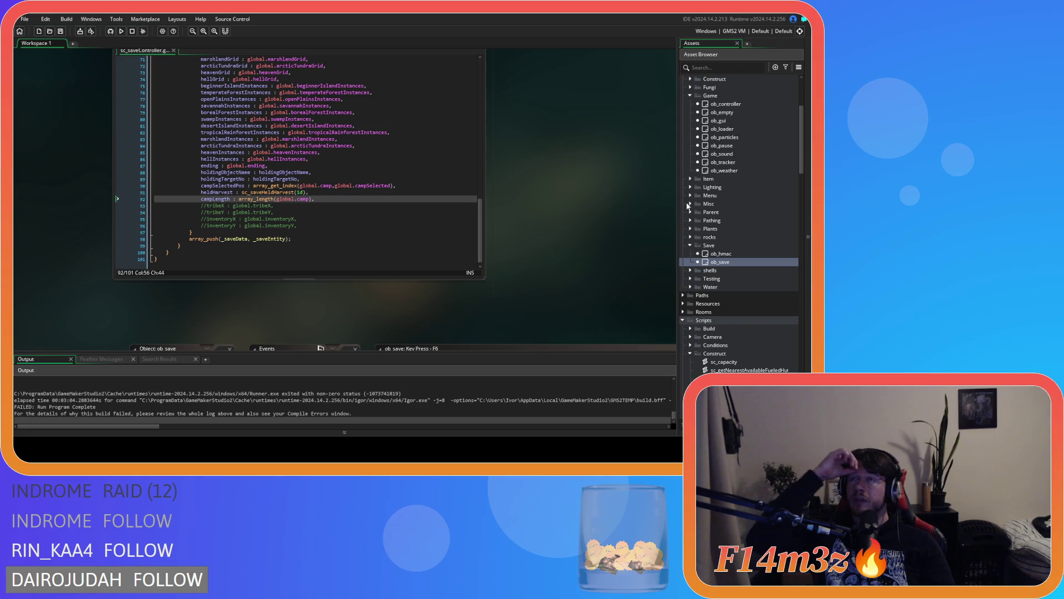
scroll(594, 214, "up", 1)
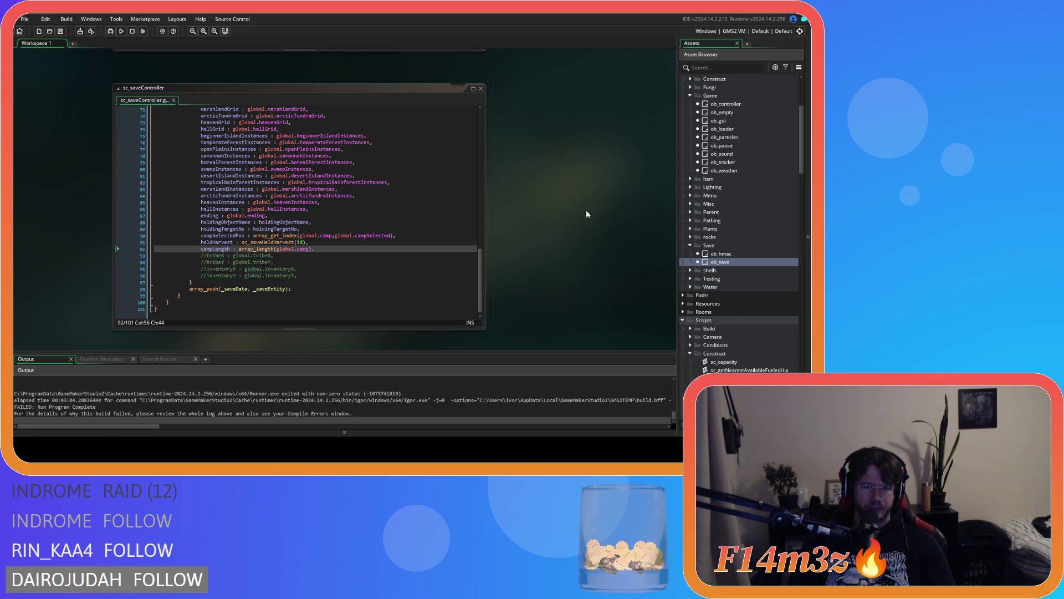
scroll(332, 211, "up", 10)
scroll(537, 214, "down", 5)
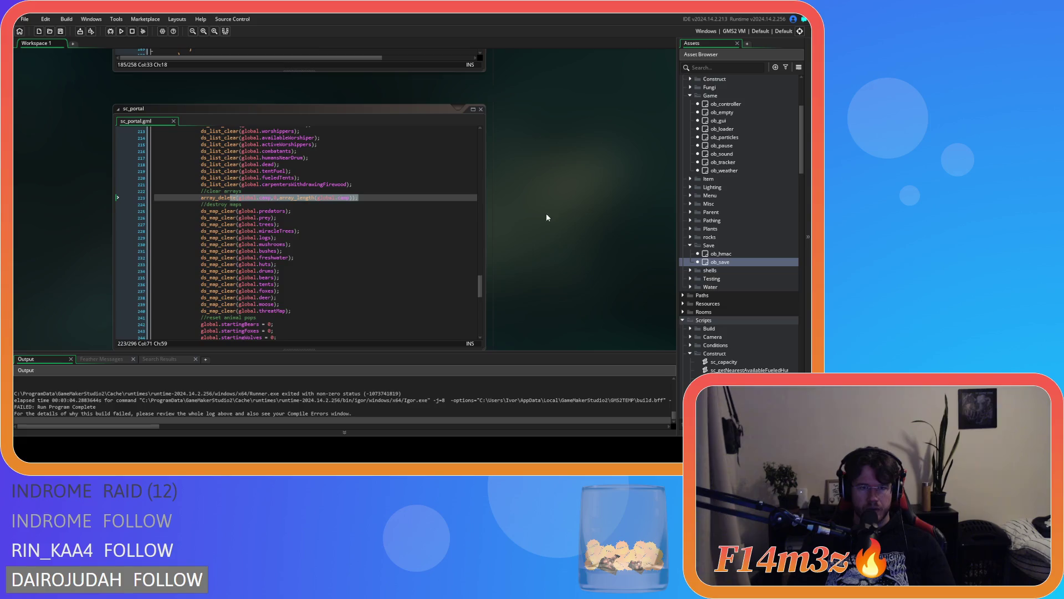
scroll(719, 217, "up", 5)
left_click(735, 240)
double_click(735, 241)
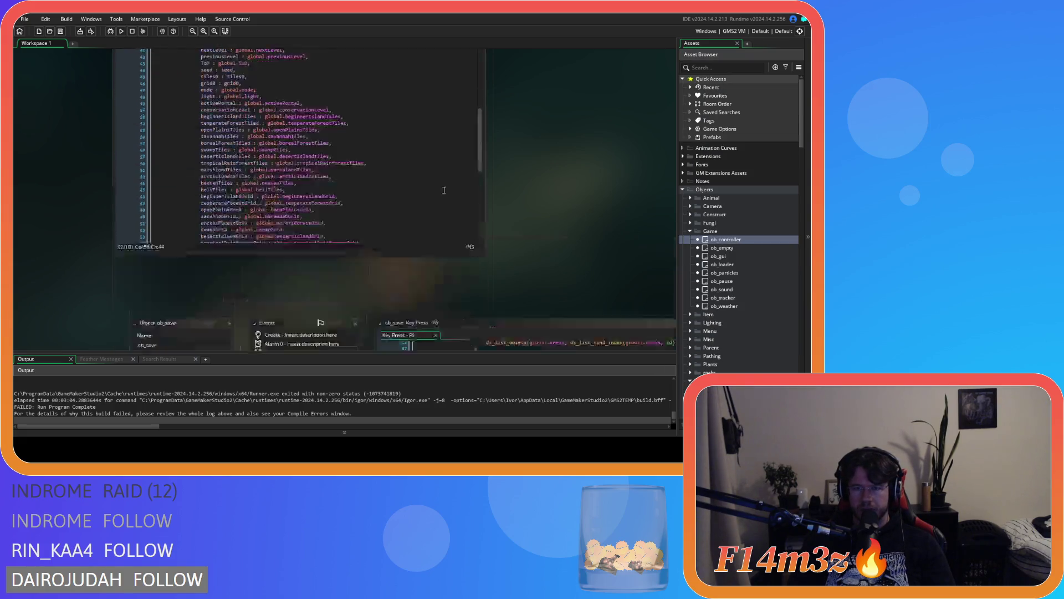
scroll(489, 184, "down", 18)
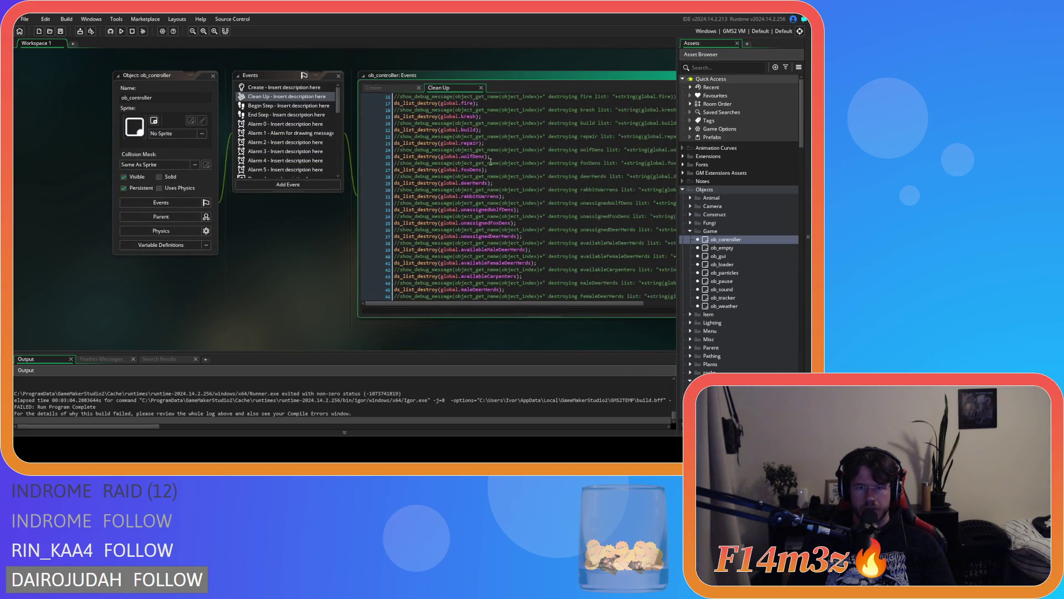
Step: Add line 114 'array_delete(global.camp,0,array_length(global.camp));' to the Clean Up code and save
scroll(490, 184, "down", 8)
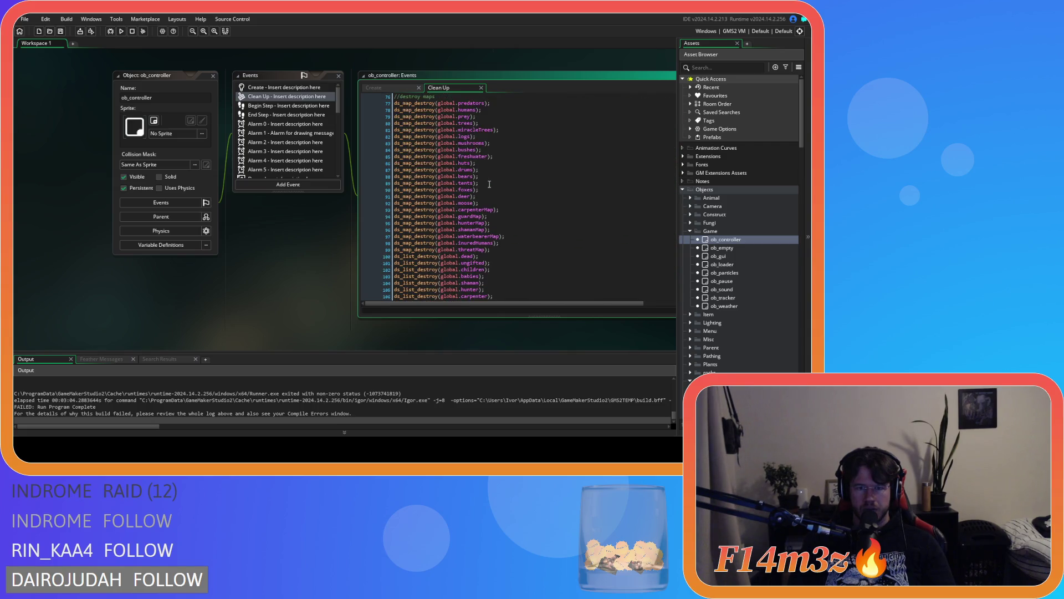
scroll(489, 184, "down", 2)
left_click(527, 281)
key("Return")
type("arr")
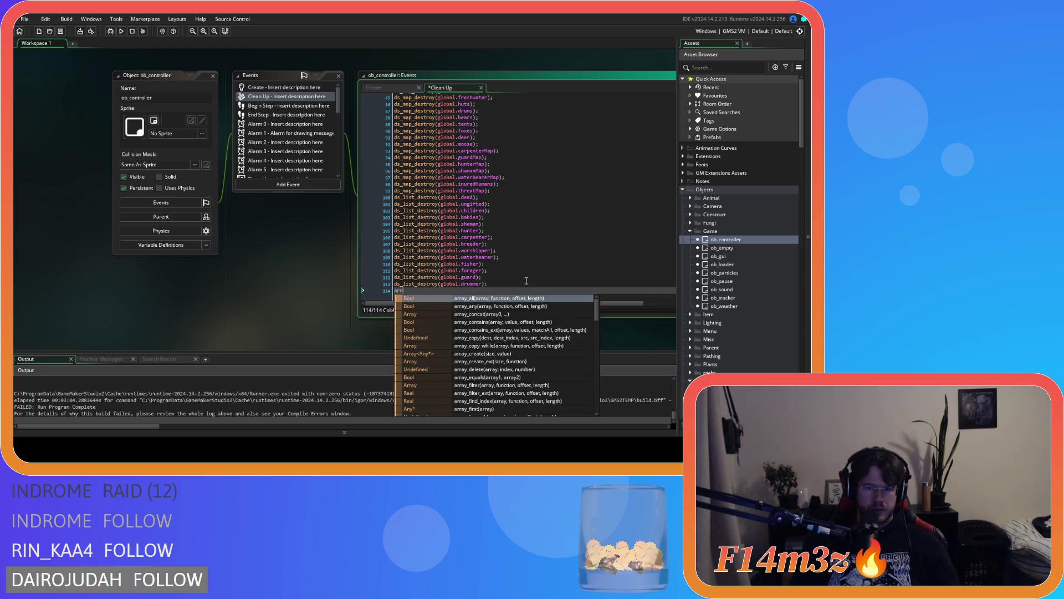
type("ay_de")
key("Return")
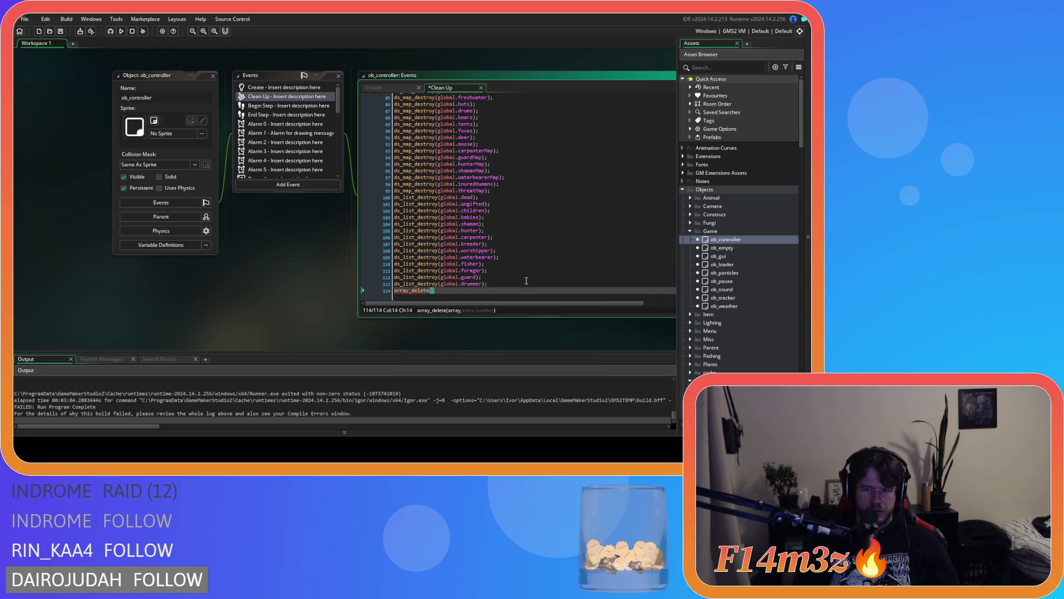
type("global.camop")
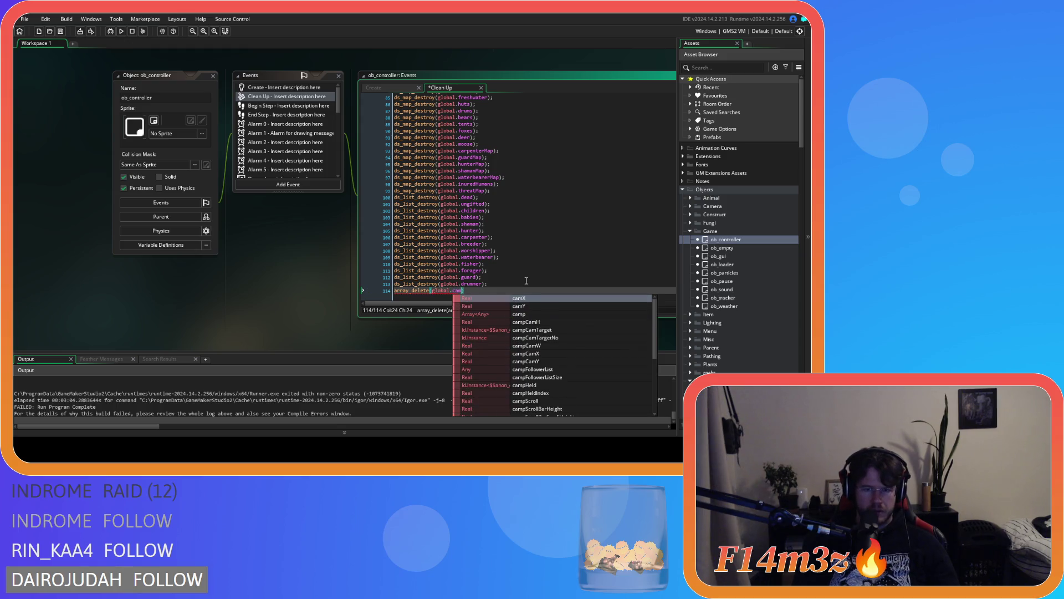
type("p,")
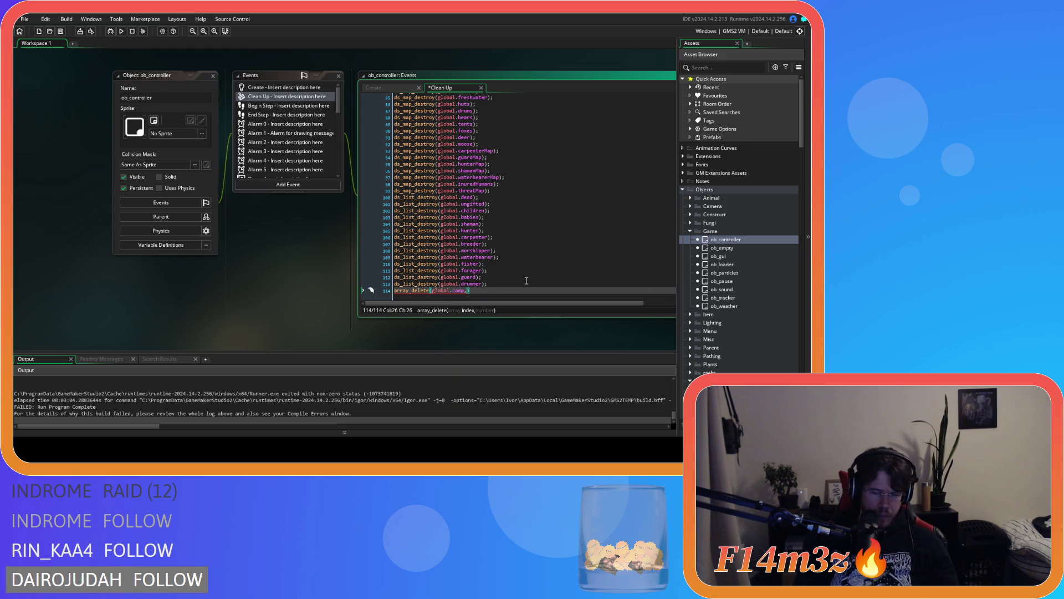
type("0,a")
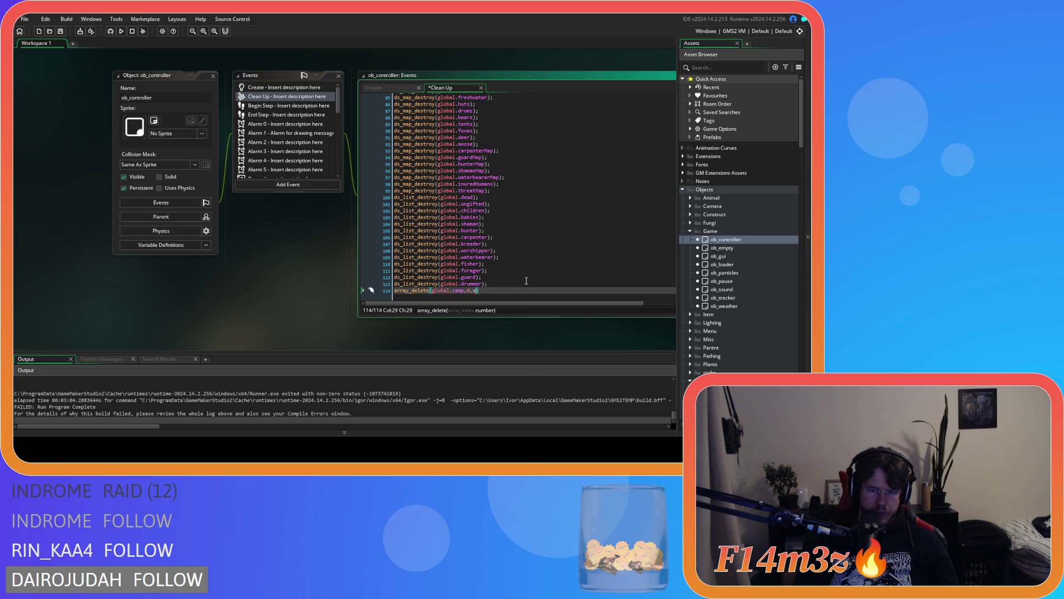
type("rray_le")
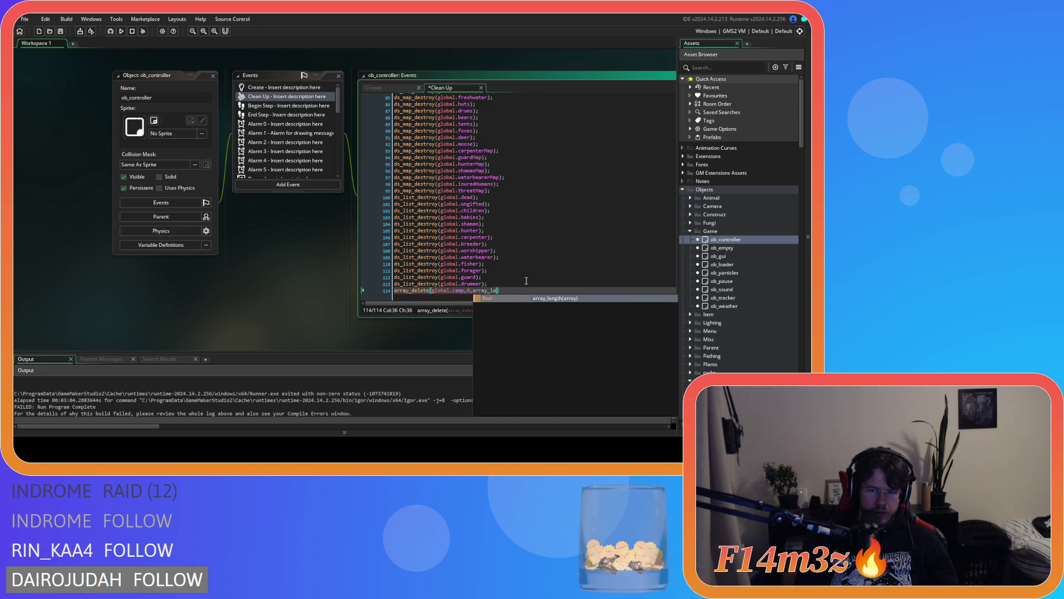
key("Return")
type("global.camp")
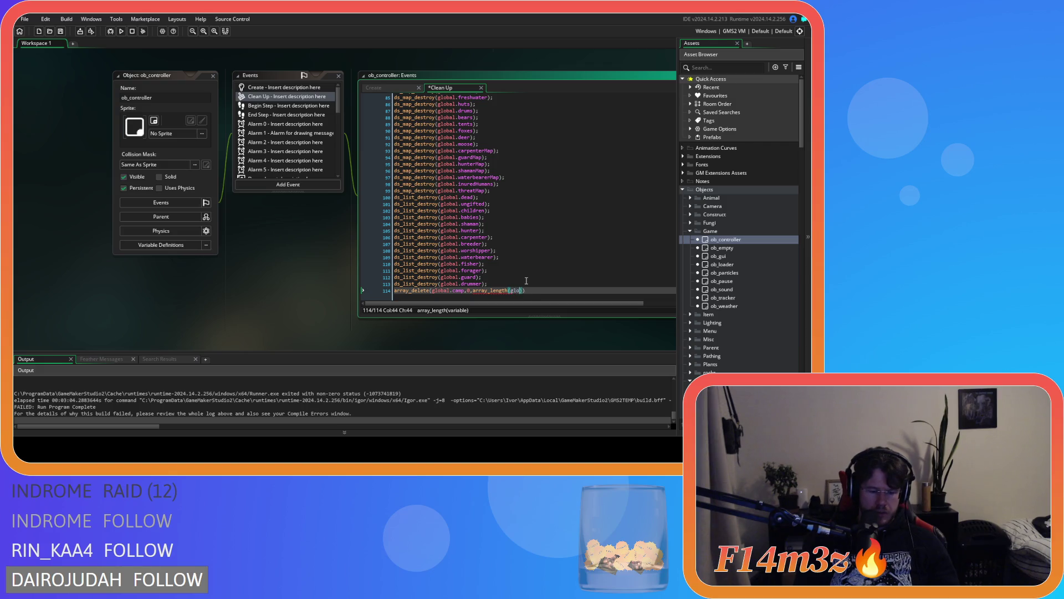
type("));")
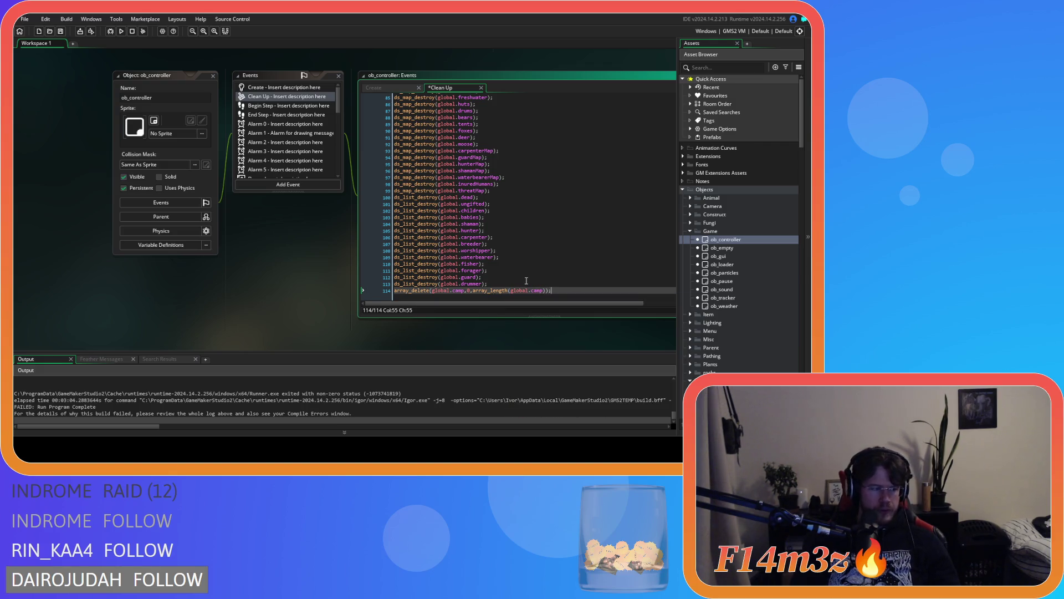
key("ctrl+s")
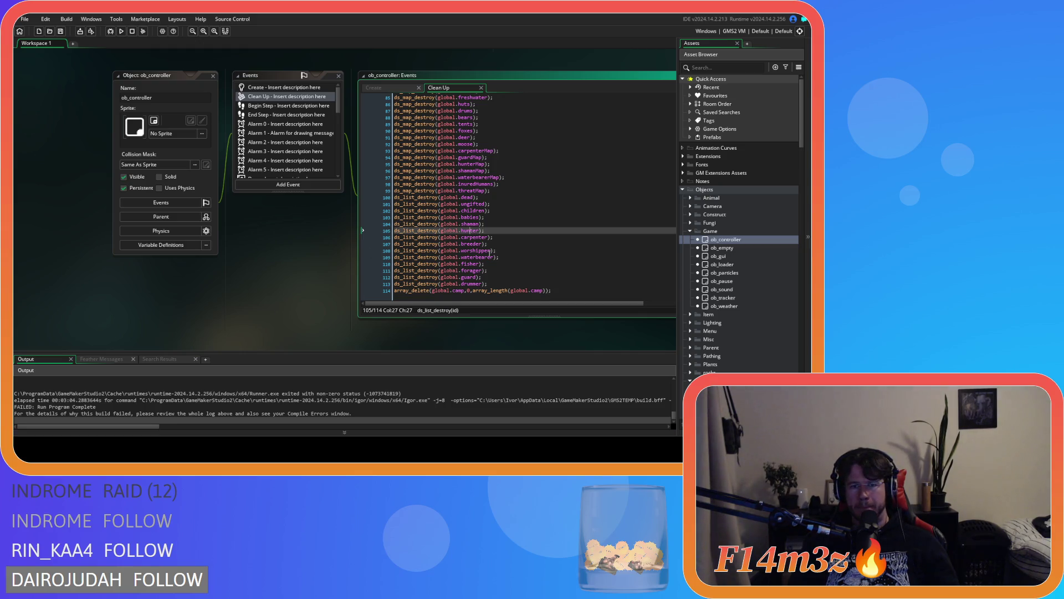
triple_click(573, 293)
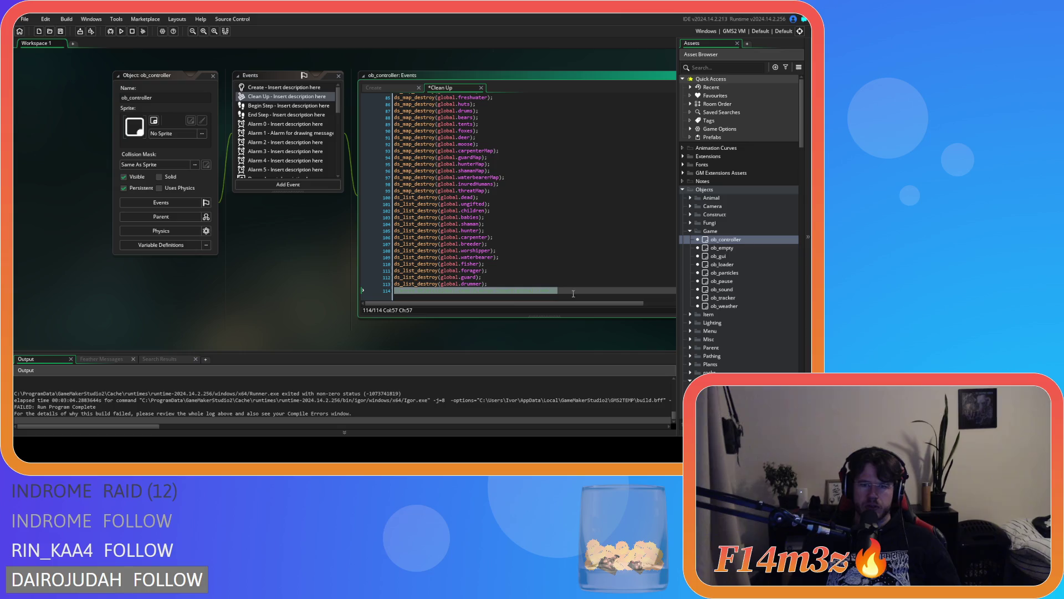
Step: Uncomment the array_delete line 114 and rebuild and run the game with F5
key("F5")
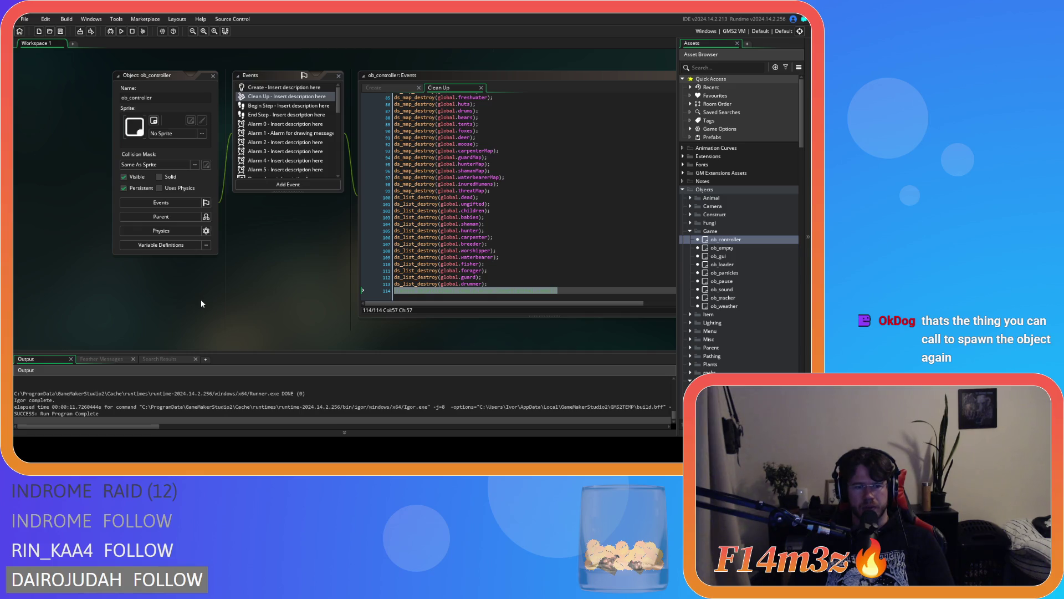
left_click(580, 299)
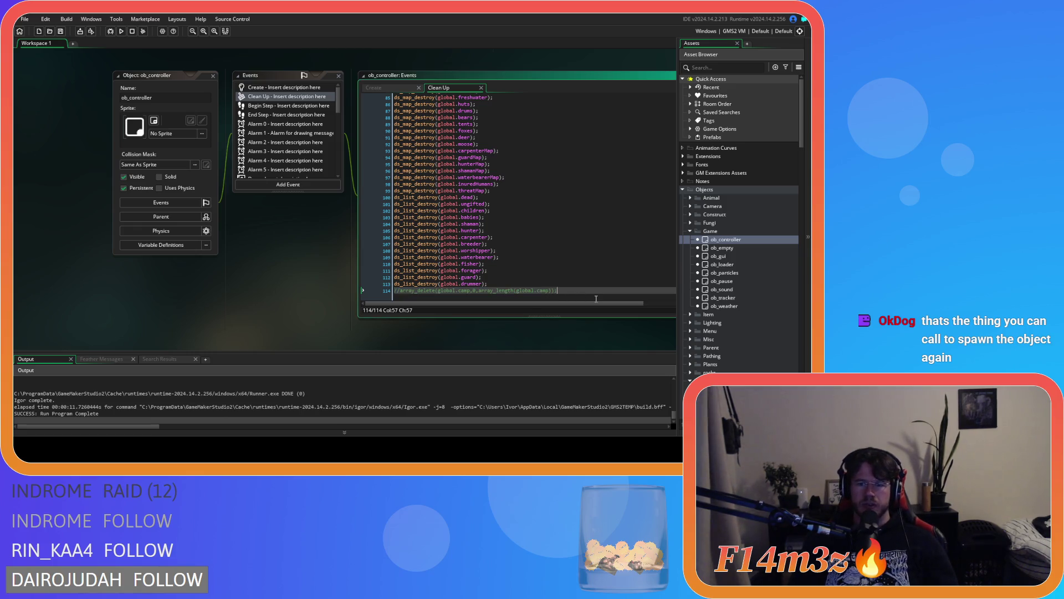
key("ctrl+shift+k")
left_click(249, 288)
left_click(596, 293)
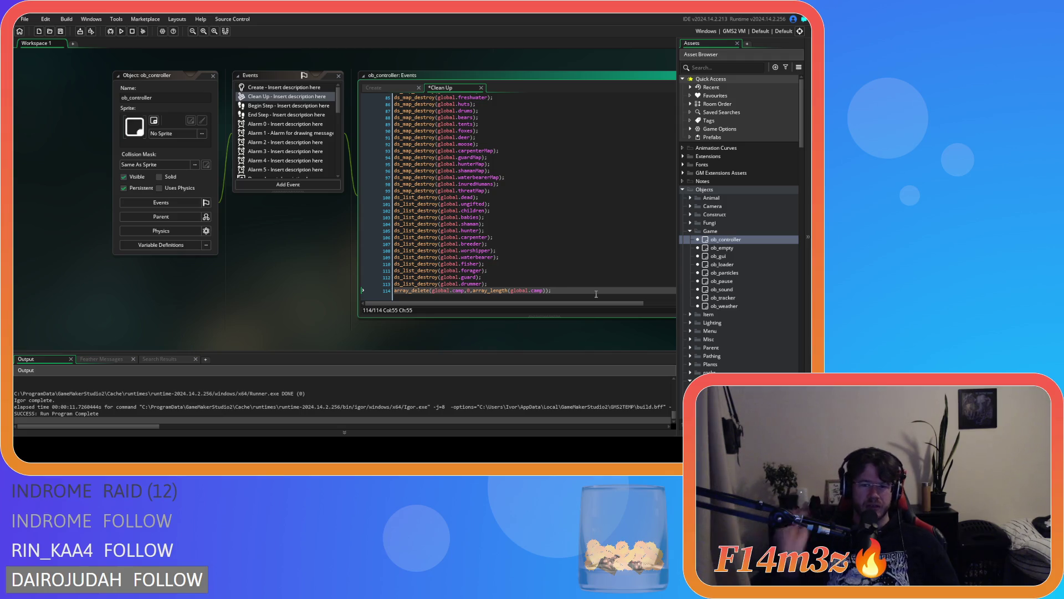
key("F5")
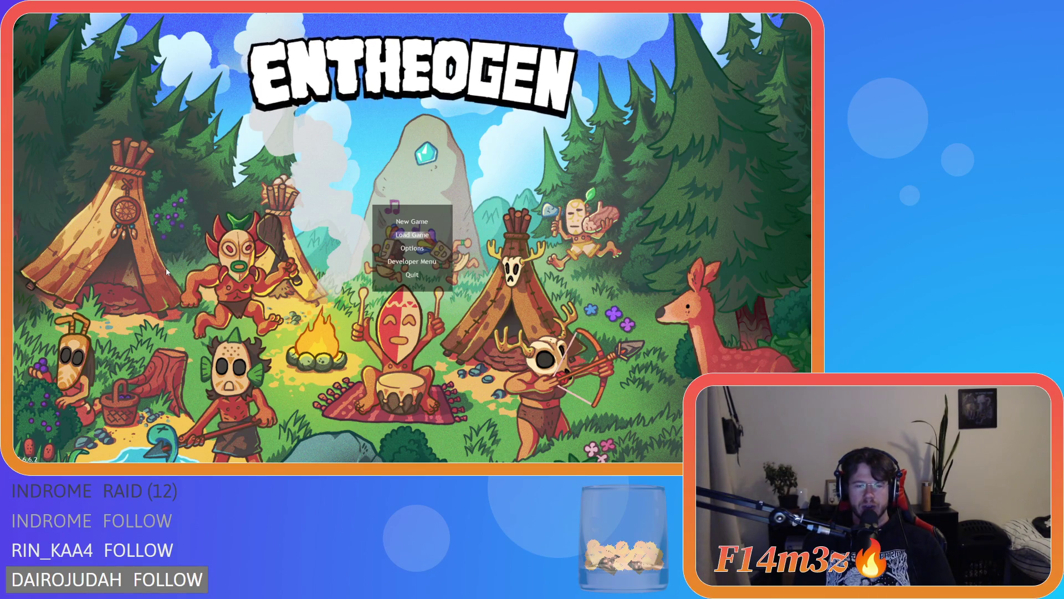
Step: Choose Load Game on the Entheogen title screen to load the saved game
key("Return")
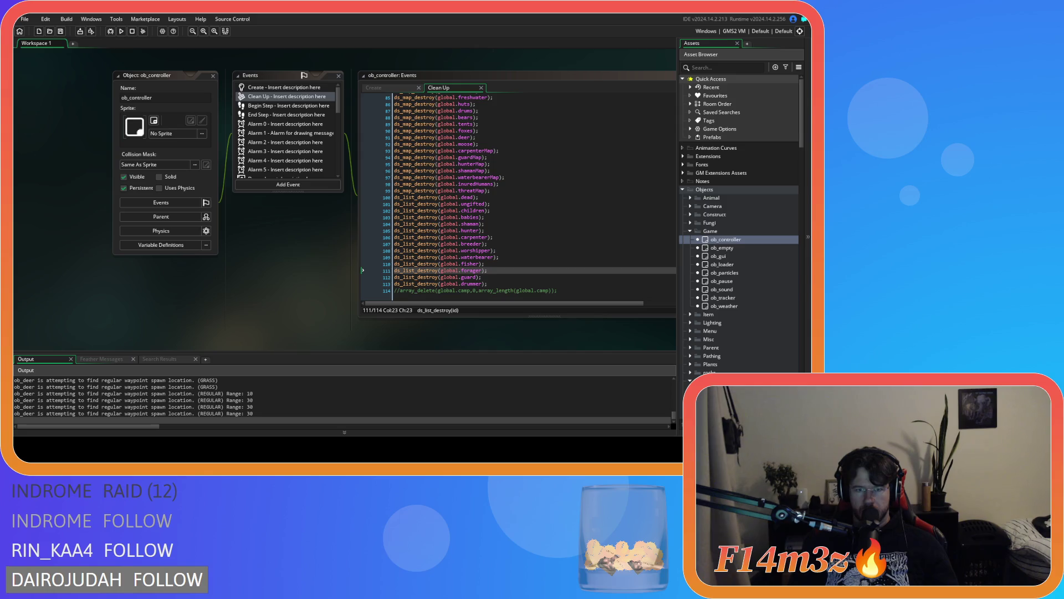
Step: Return to the running game and zoom and pan across the island and forest
key("alt+Tab")
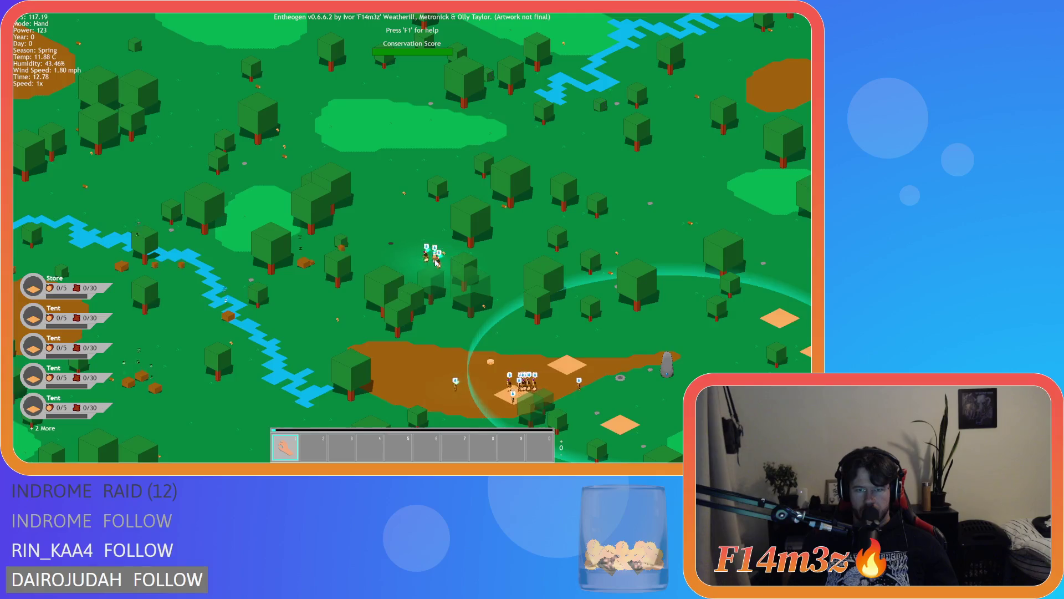
scroll(339, 107, "down", 3)
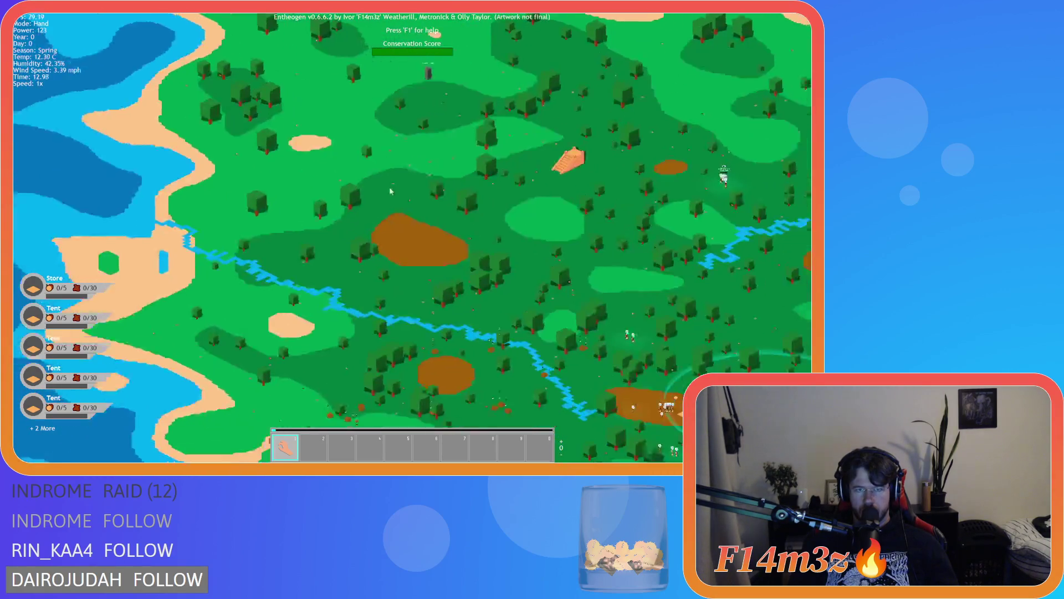
scroll(373, 151, "up", 3)
scroll(373, 151, "down", 3)
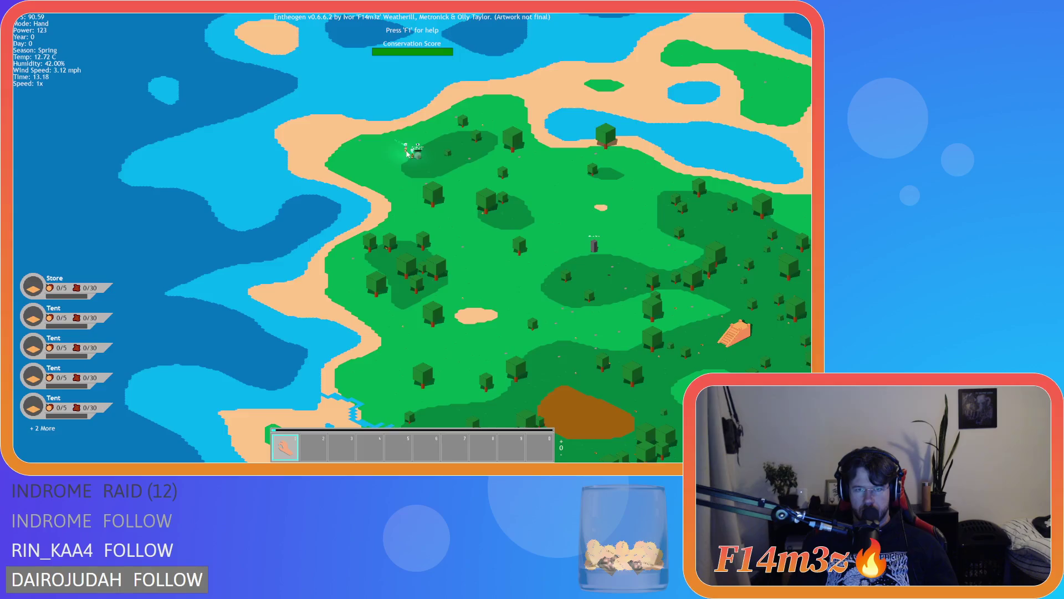
scroll(557, 275, "up", 3)
scroll(380, 118, "down", 3)
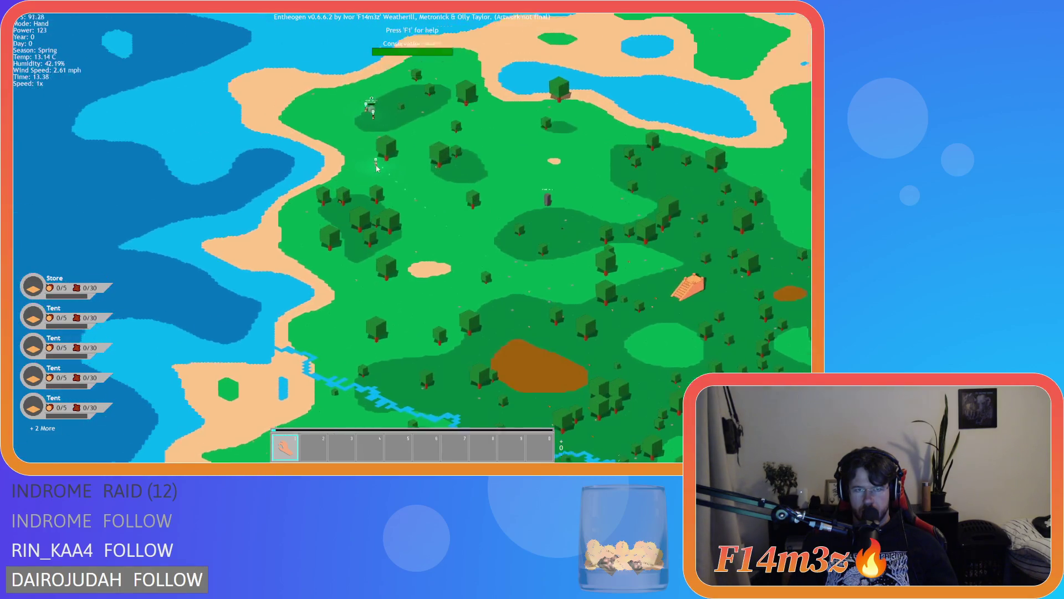
scroll(471, 265, "up", 5)
scroll(471, 265, "down", 5)
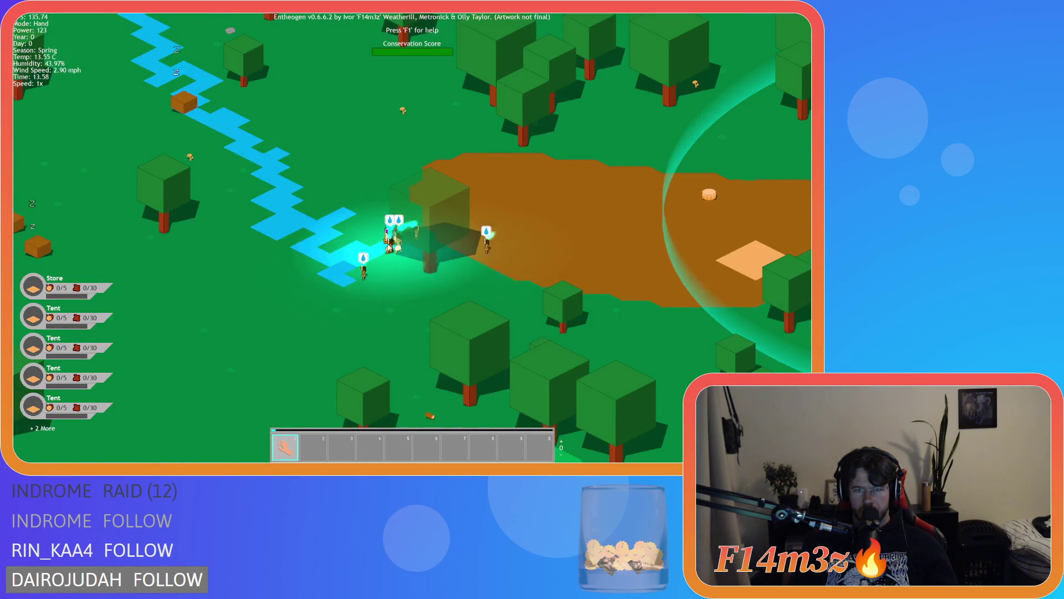
scroll(335, 203, "down", 2)
scroll(432, 203, "up", 2)
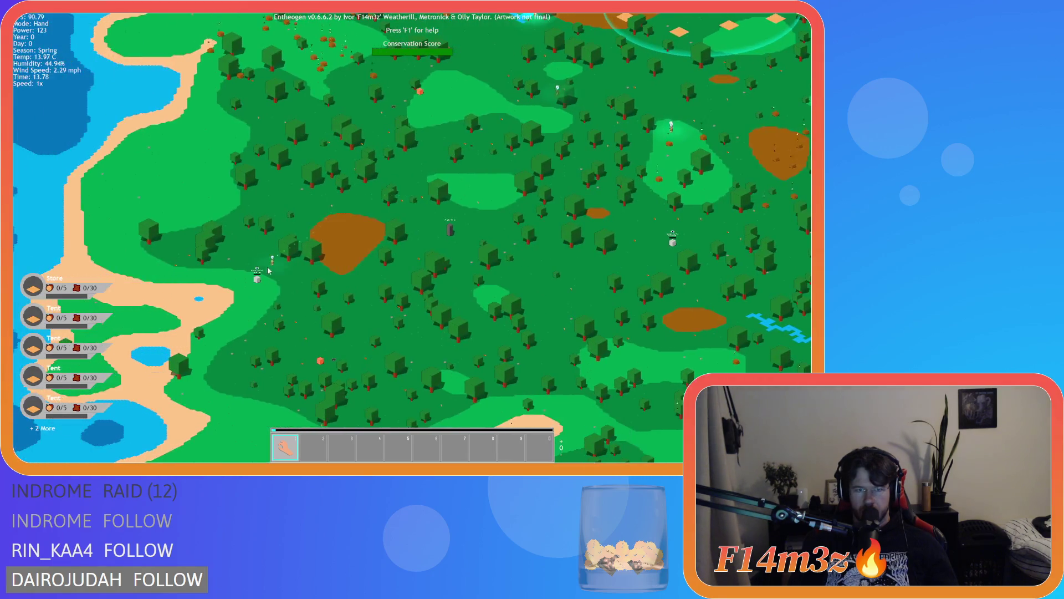
scroll(432, 203, "down", 2)
scroll(432, 202, "up", 2)
key("a")
key("s")
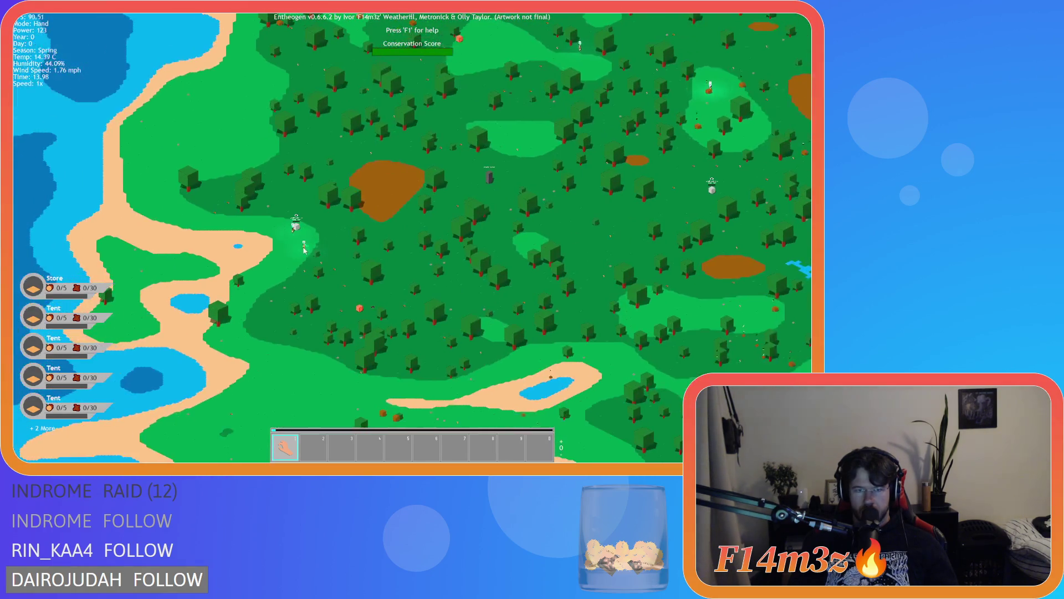
key("d")
key("w")
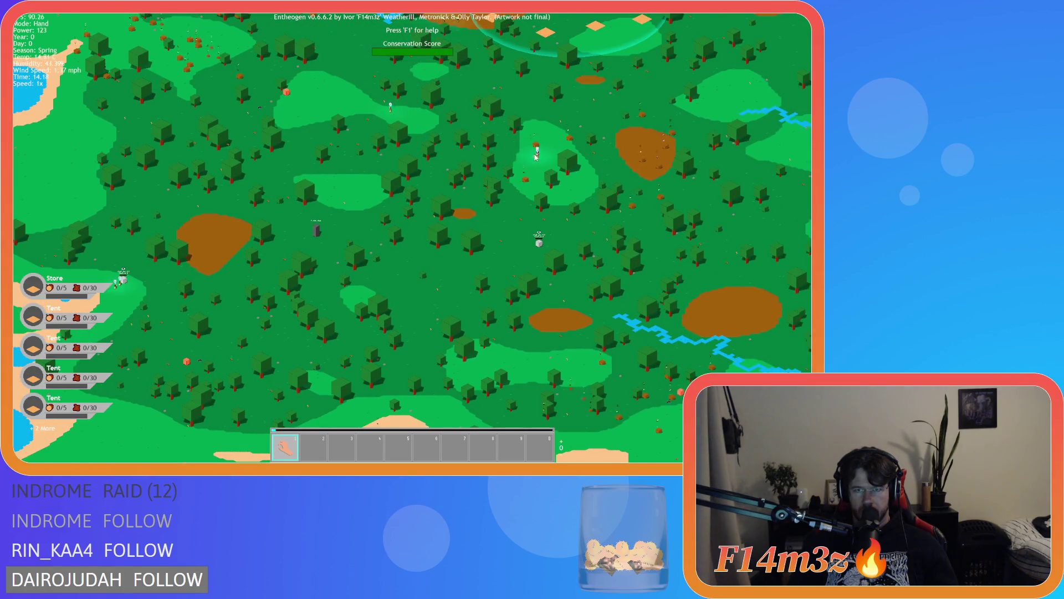
scroll(320, 270, "up", 5)
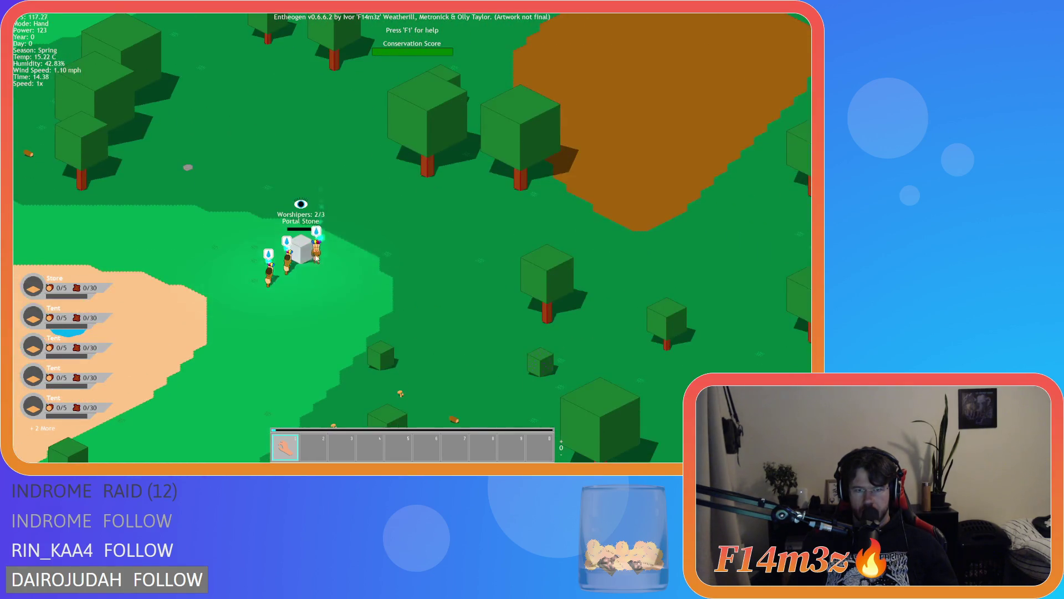
scroll(321, 270, "down", 8)
scroll(548, 255, "up", 5)
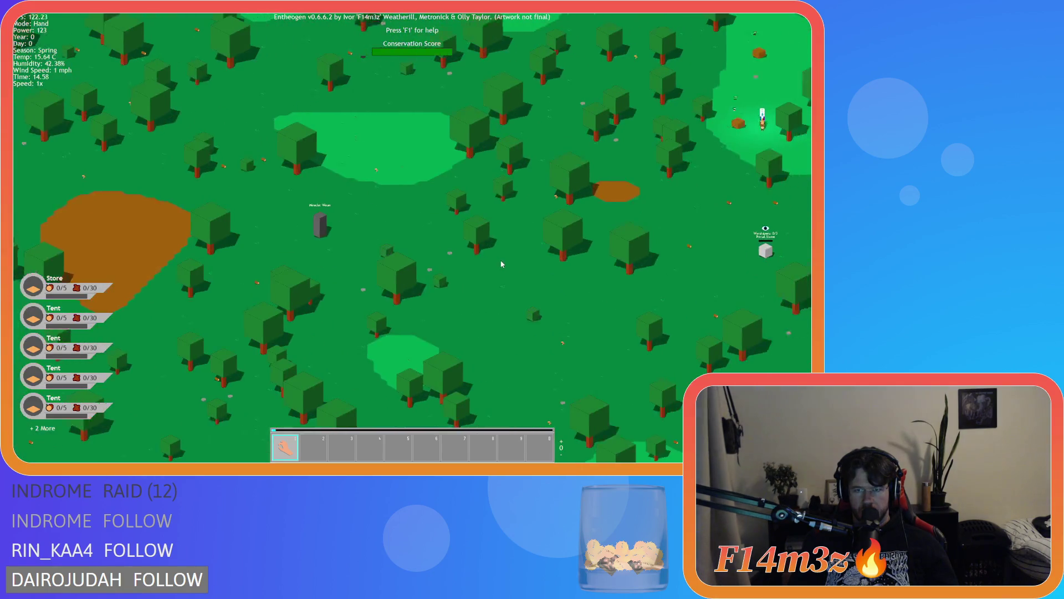
key("d")
key("s")
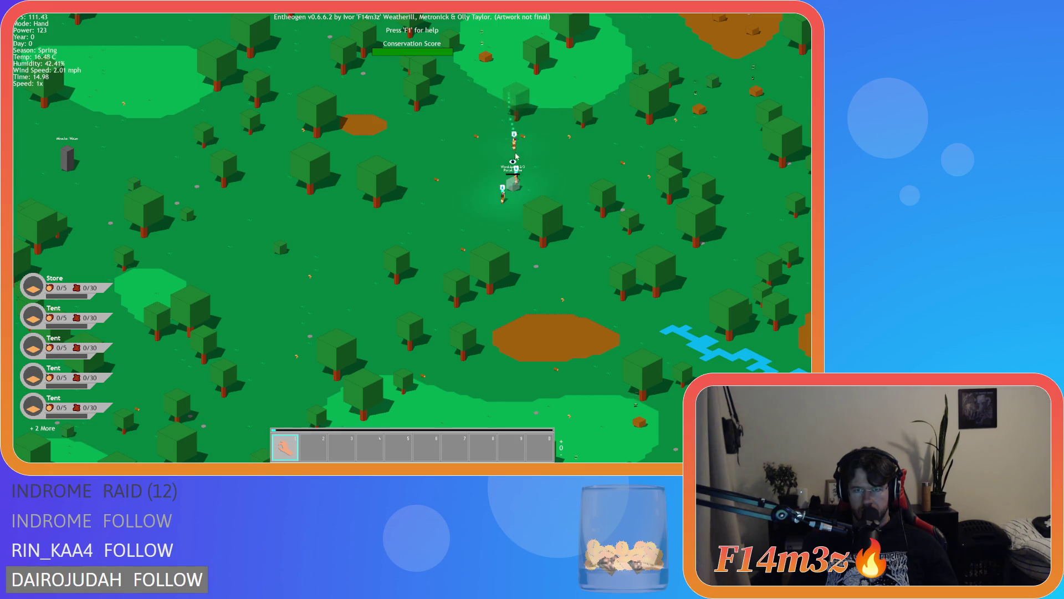
key("d")
Step: Speed the game up to 8x and zoom in on the staircase altar
key("w")
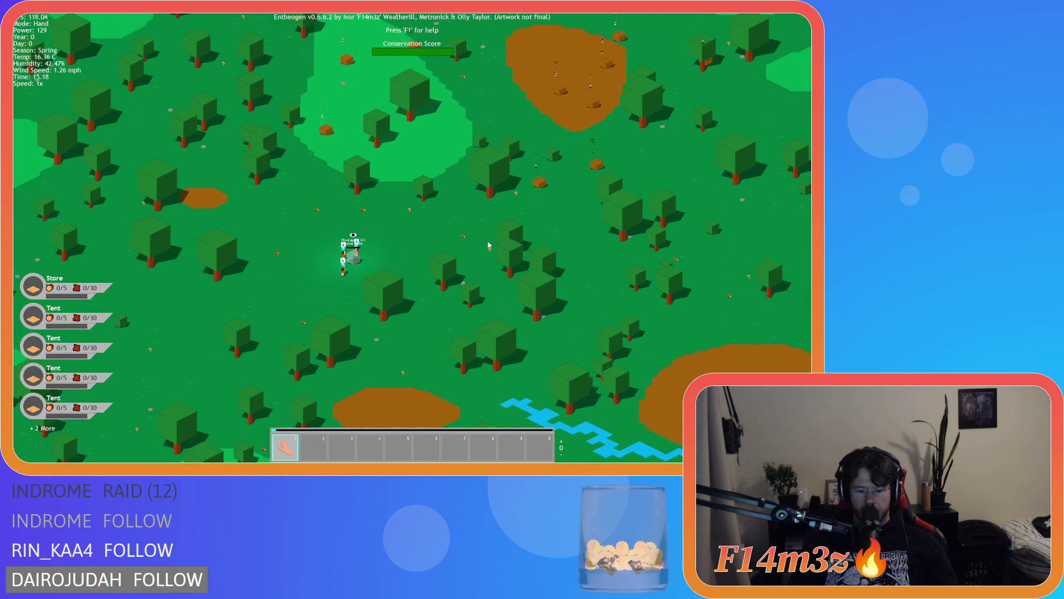
key("plus")
key("plus")
scroll(438, 220, "down", 10)
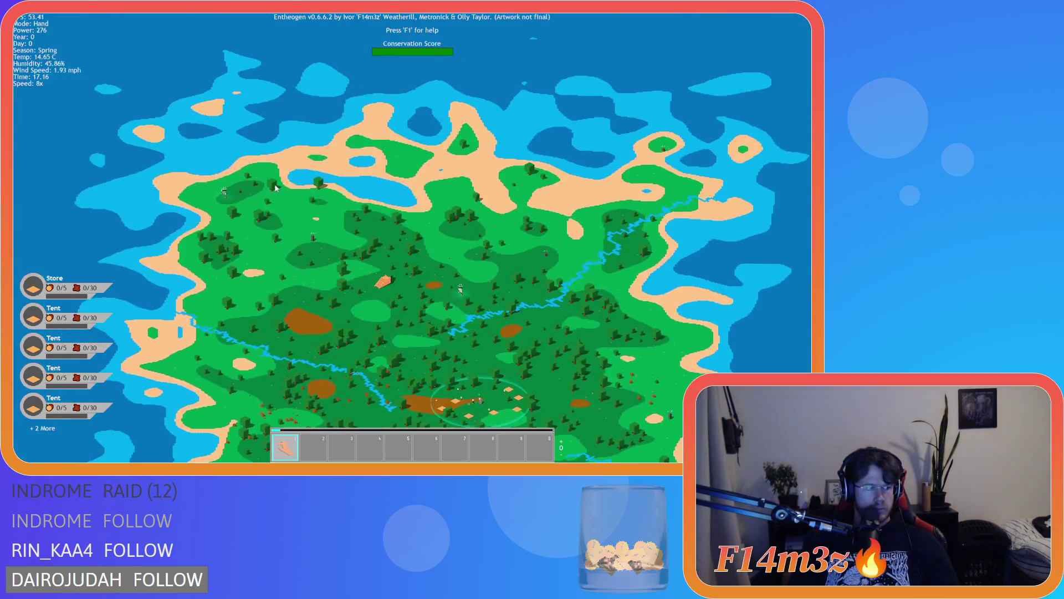
scroll(261, 217, "up", 5)
scroll(537, 349, "up", 6)
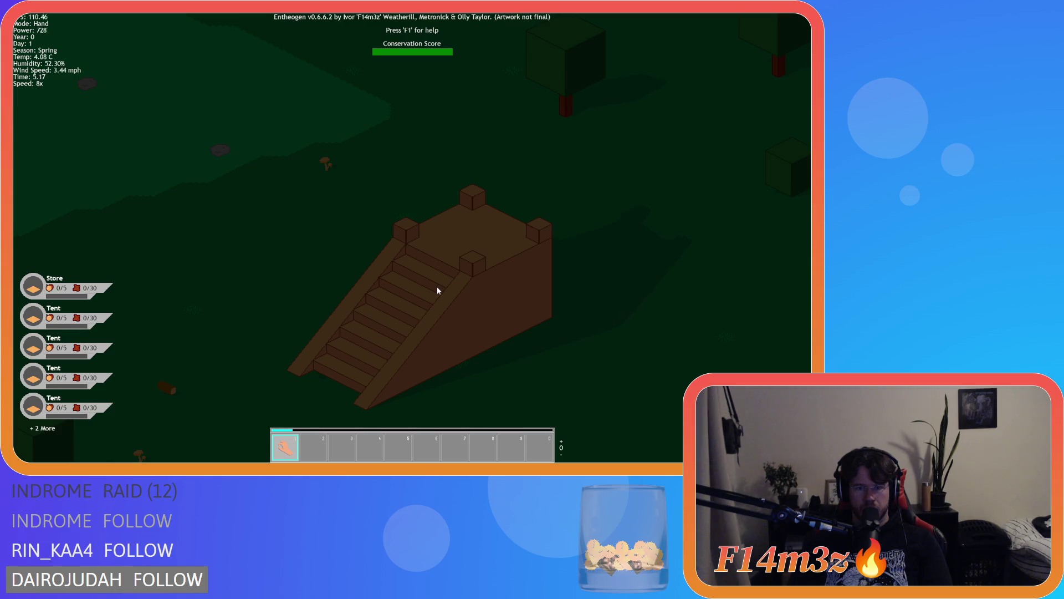
Step: Pan over the camp and touch a worker with the Hand power
scroll(437, 286, "down", 5)
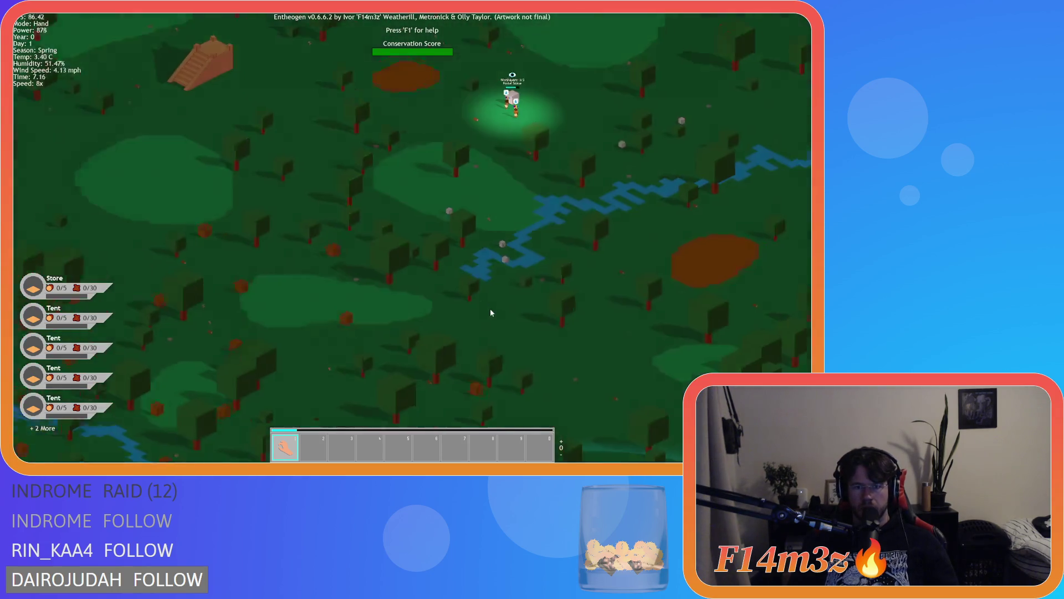
scroll(490, 308, "up", 5)
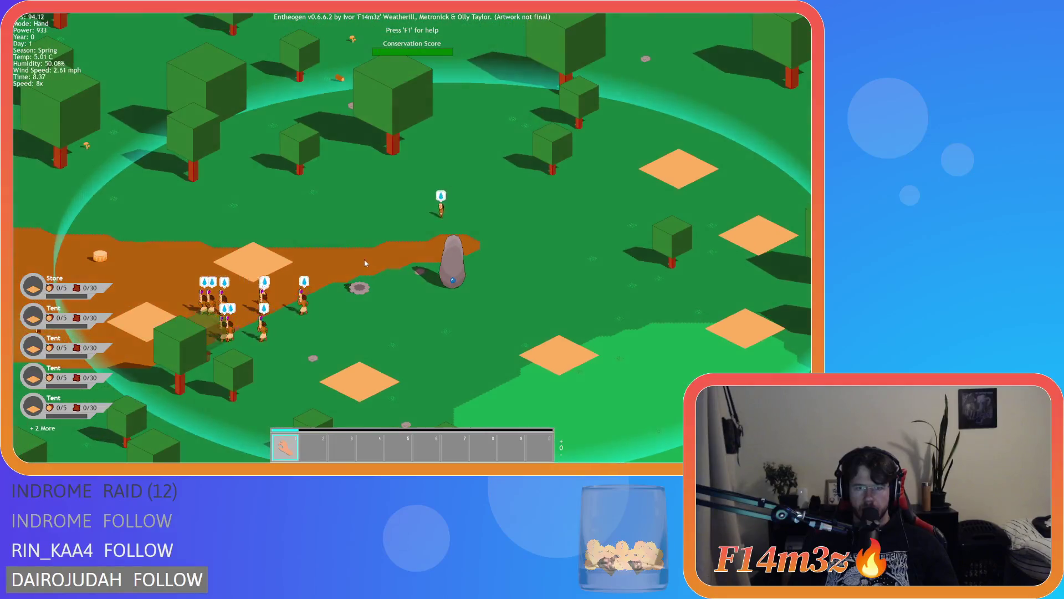
scroll(211, 274, "down", 5)
scroll(496, 213, "up", 5)
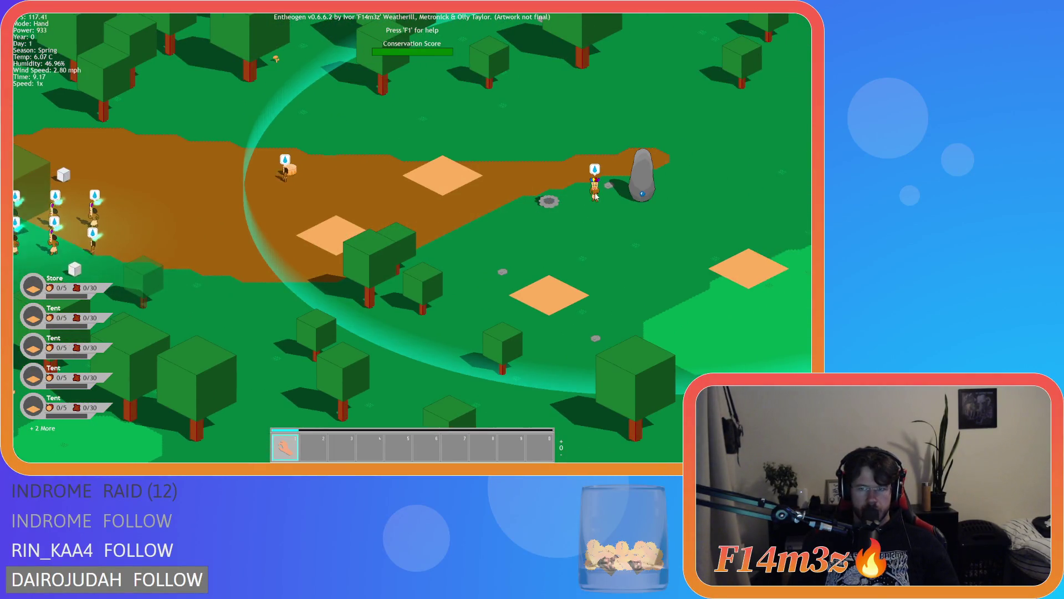
key("Left")
key("Down")
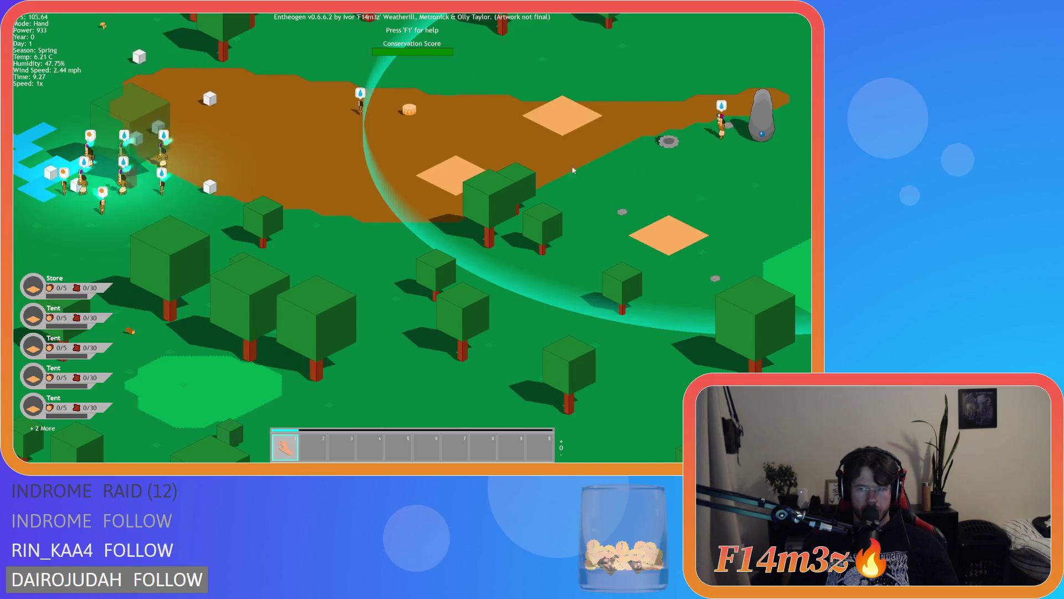
key("Up")
key("Left")
key("Right")
left_click(668, 246)
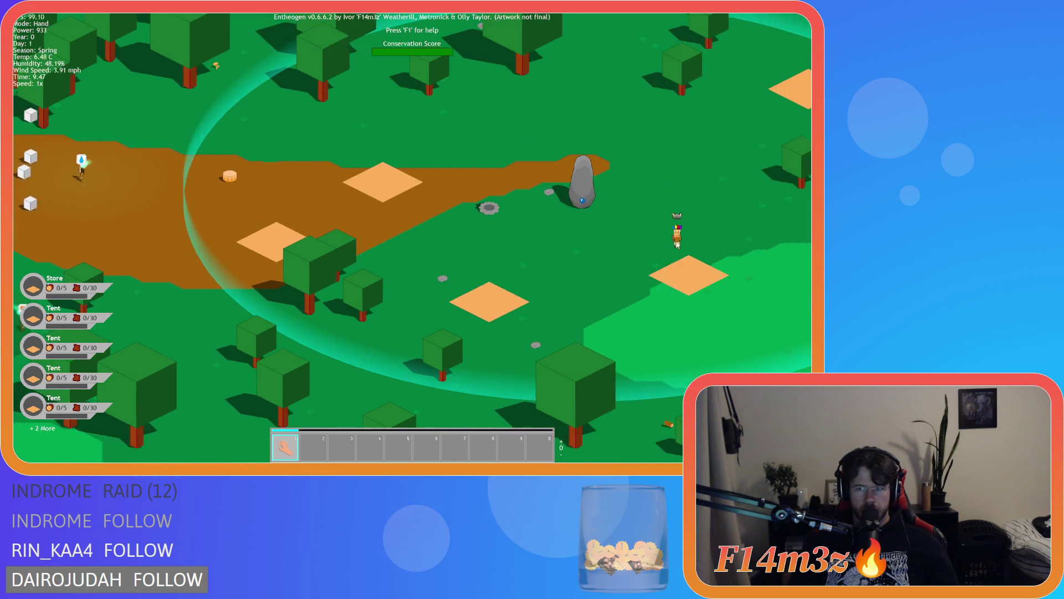
Step: Pan around the camp and touch another villager with the Hand power
key("Left")
key("Down")
key("Right")
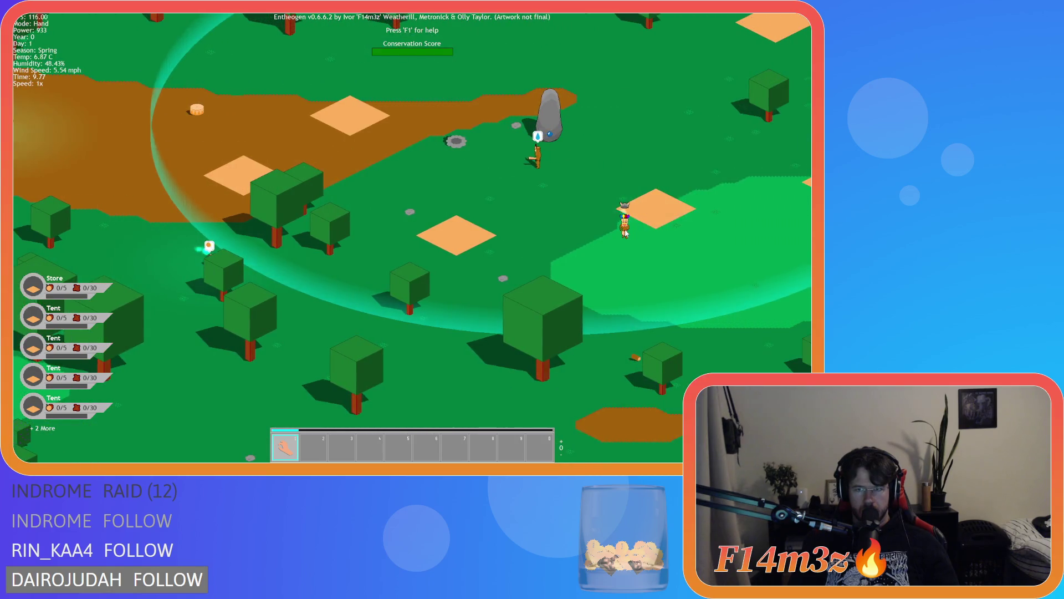
key("Up")
key("Left")
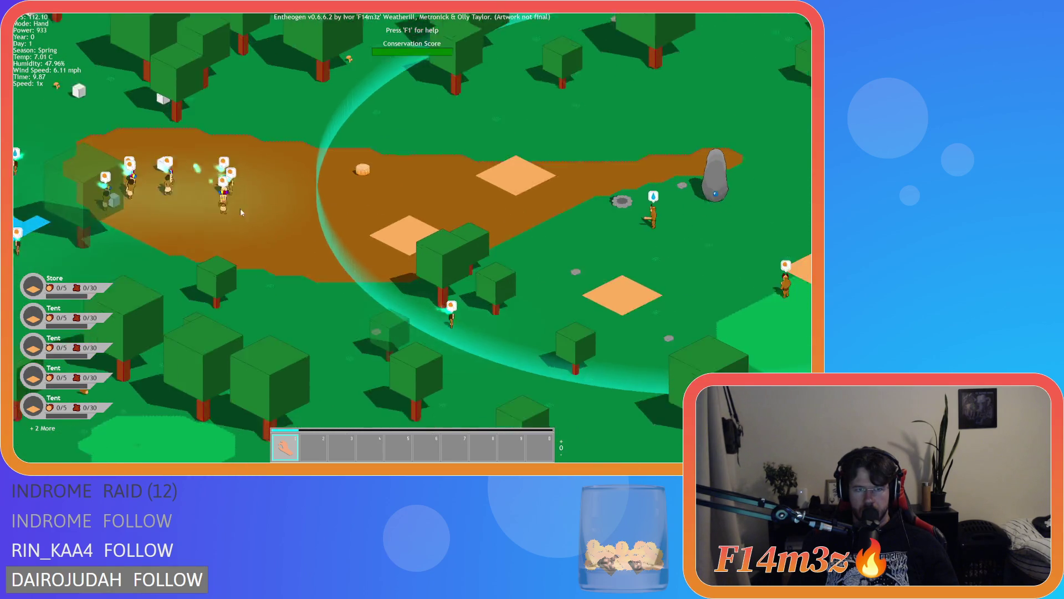
key("Right")
key("Down")
left_click(619, 213)
Step: Pan around the sparkling villager and zoom onto the altar until the advance prompt appears
key("Up")
key("Left")
key("Right")
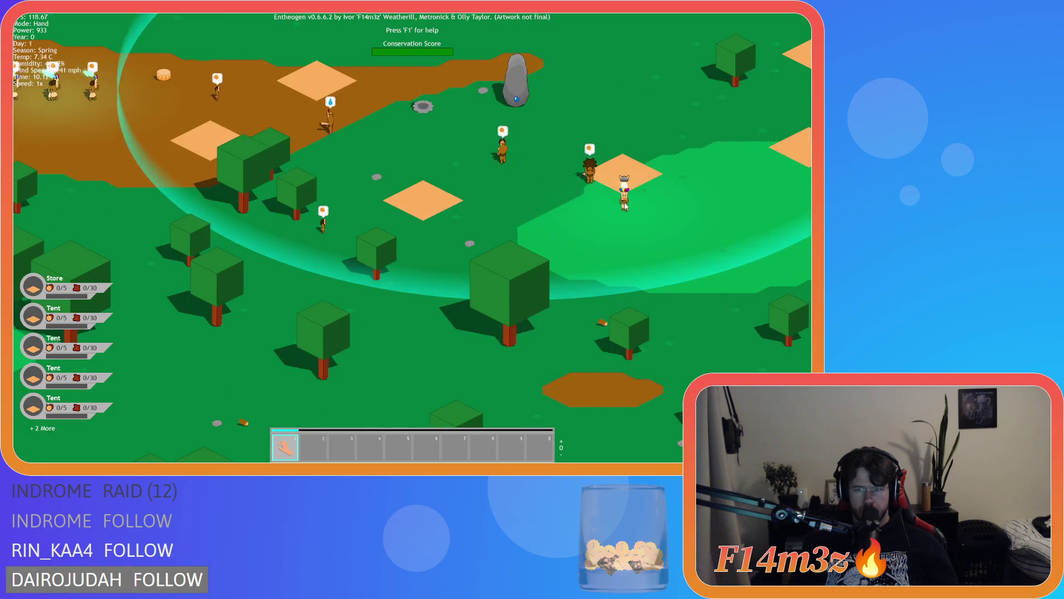
key("Up")
key("Left")
key("Down")
key("Right")
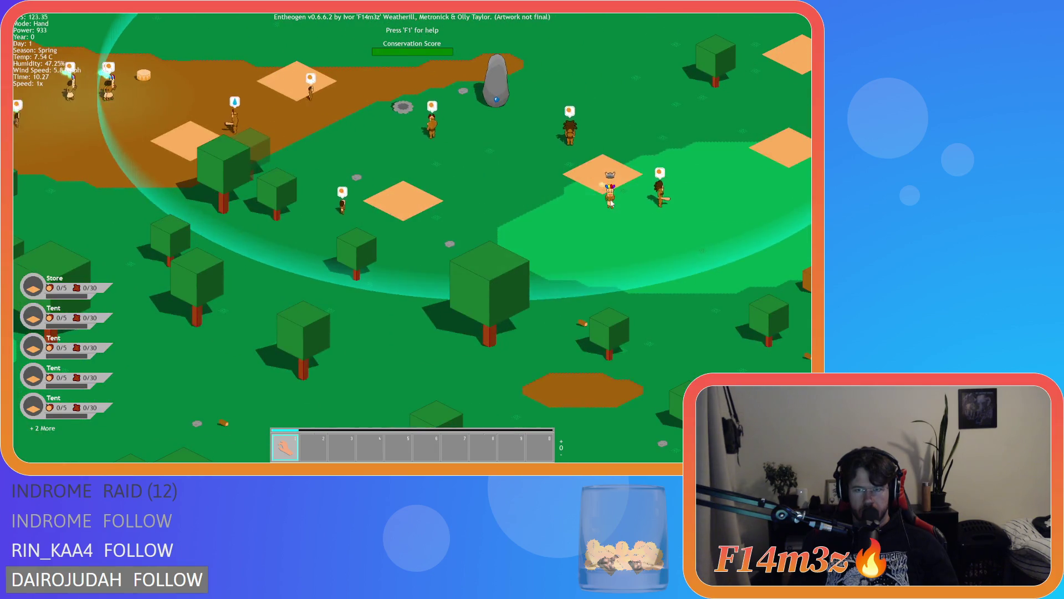
key("Left")
scroll(324, 170, "down", 10)
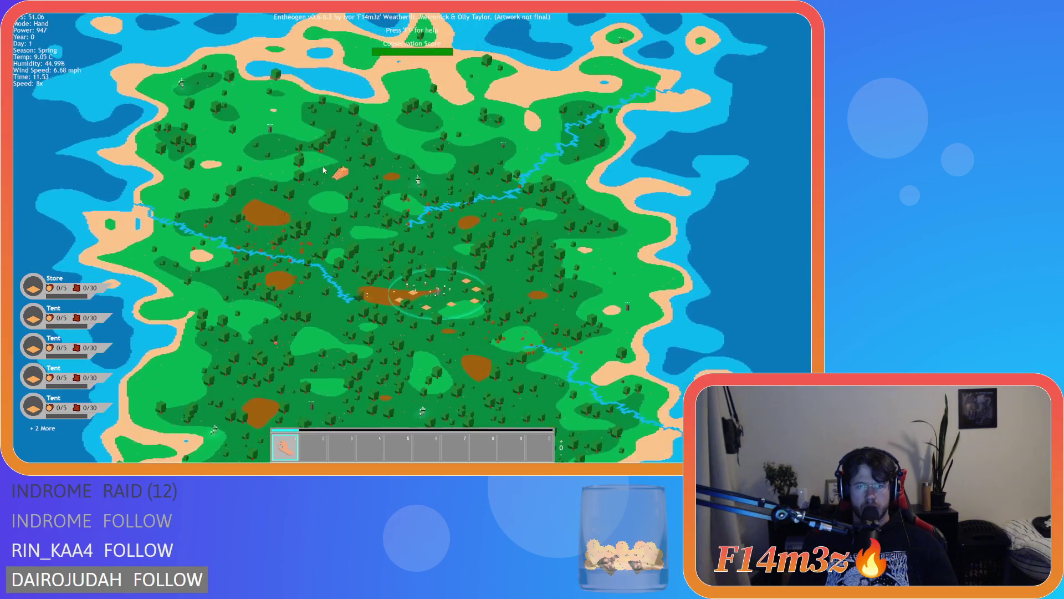
scroll(324, 170, "up", 10)
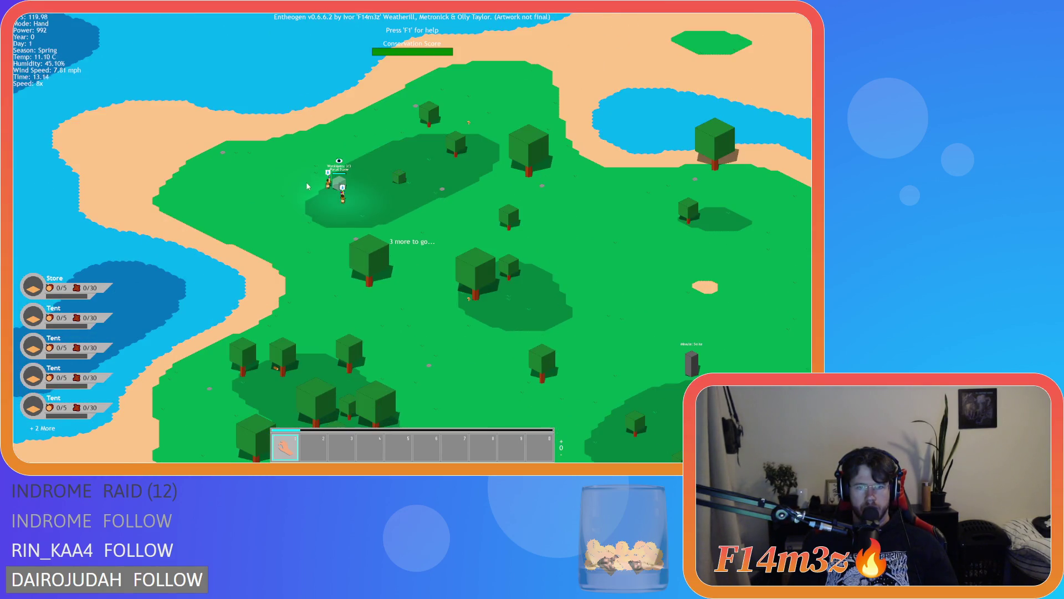
scroll(308, 185, "down", 5)
scroll(474, 225, "up", 10)
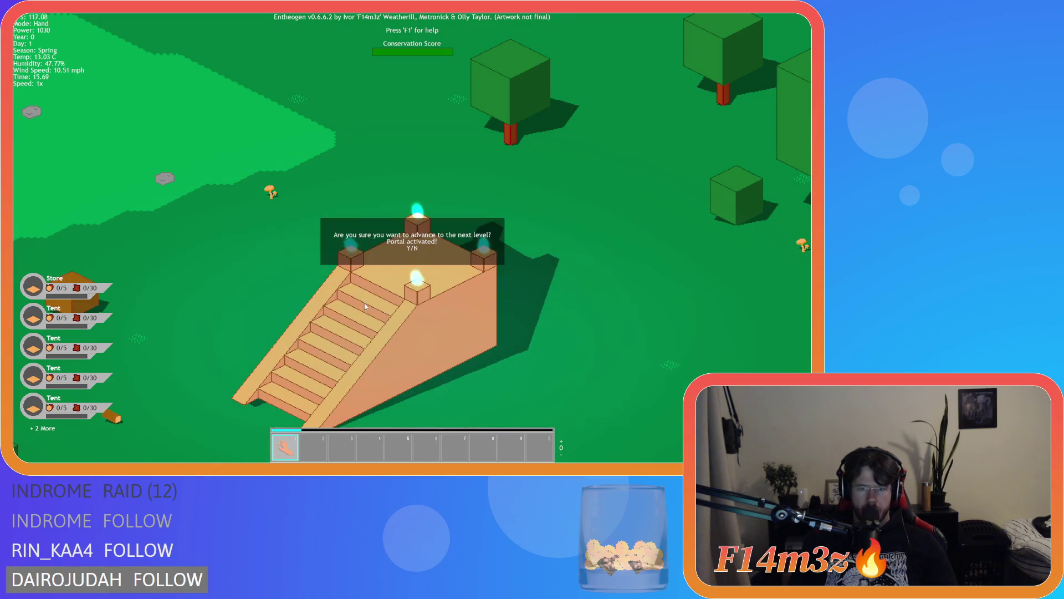
Step: Set game speed to 8x, zoom onto the pyramid, and press R to advance
scroll(467, 243, "down", 3)
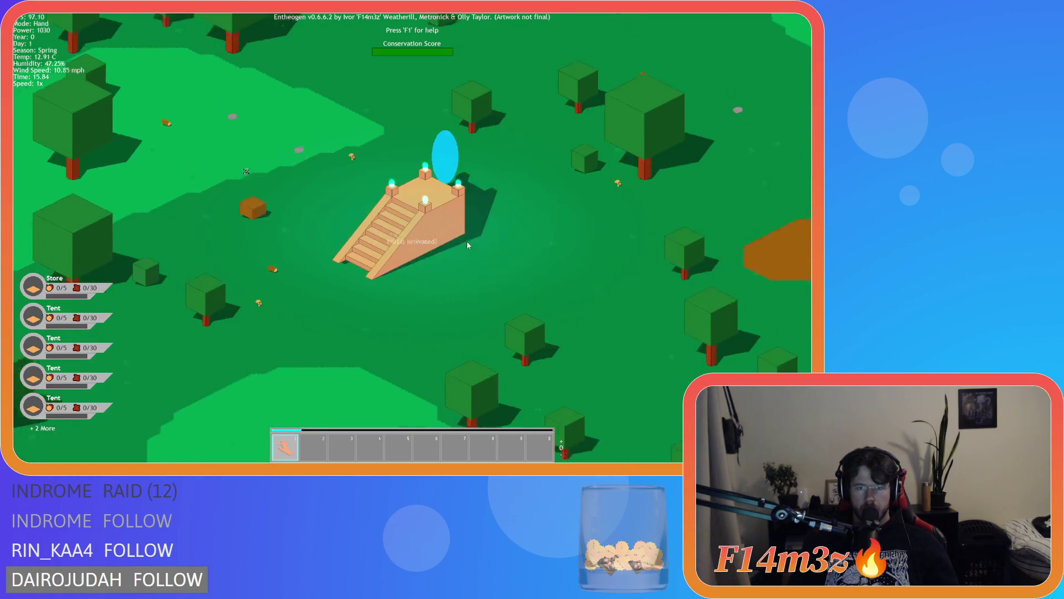
scroll(467, 243, "down", 5)
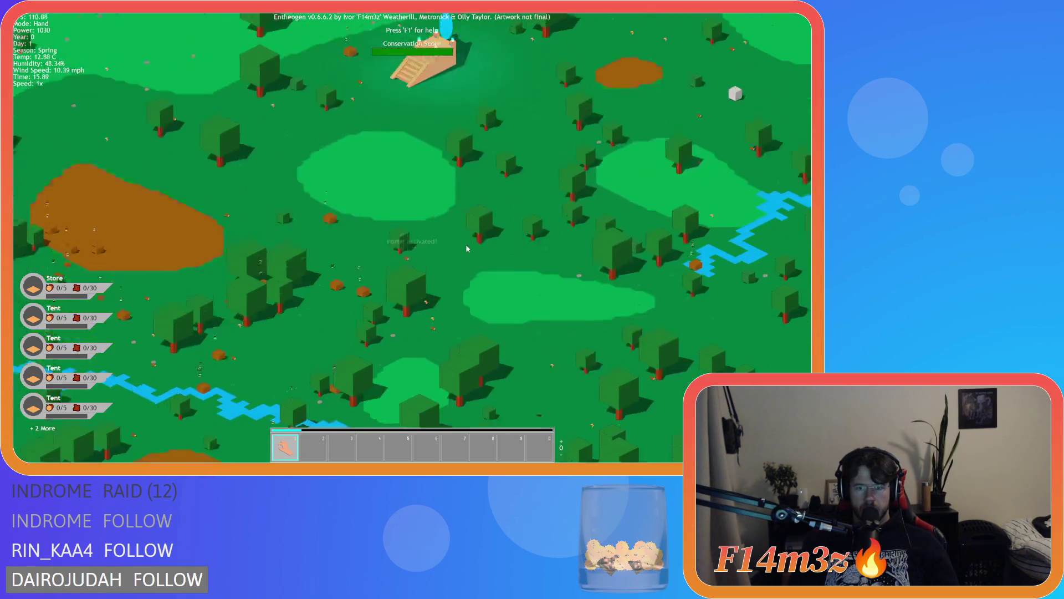
scroll(470, 259, "up", 5)
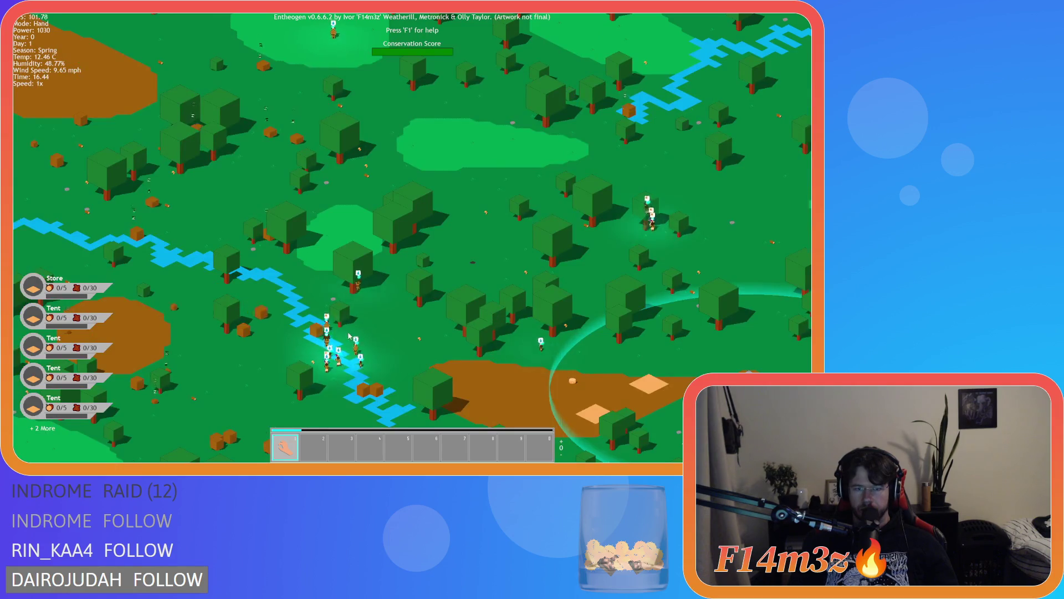
scroll(349, 336, "up", 5)
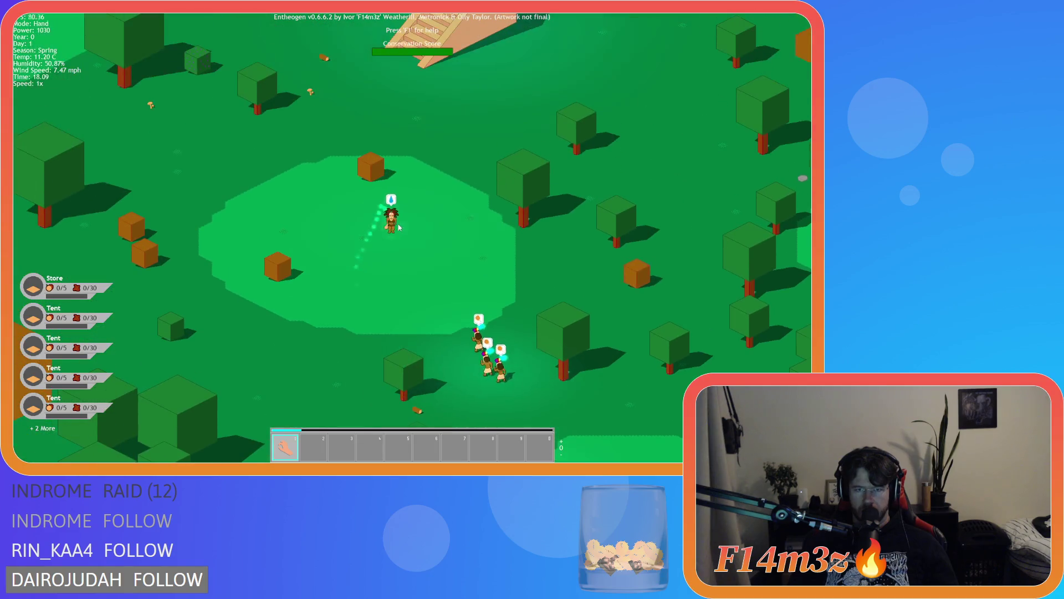
key("equal")
key("equal")
key("equal")
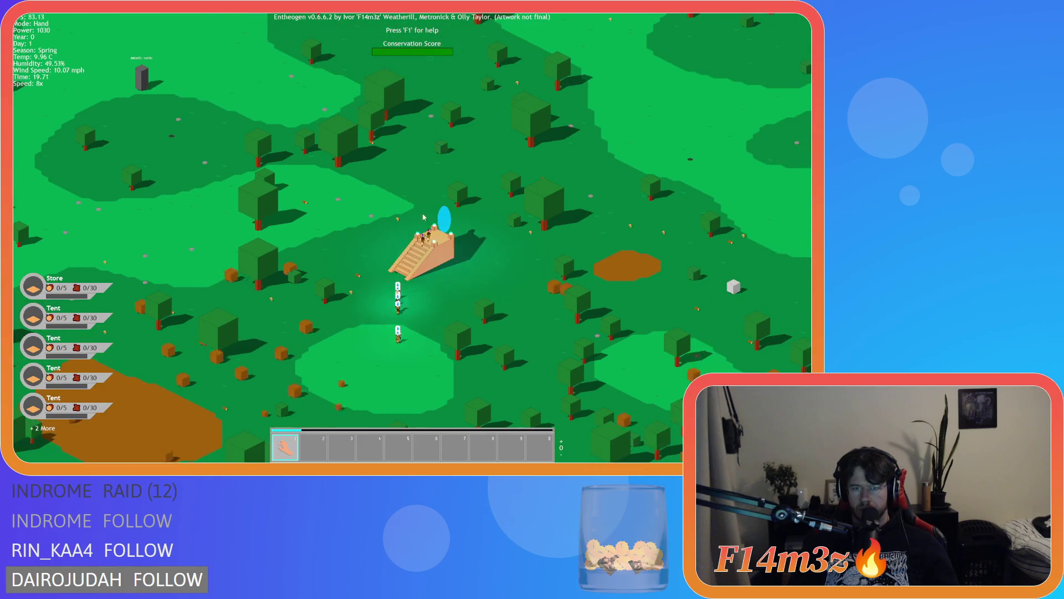
scroll(423, 227, "up", 5)
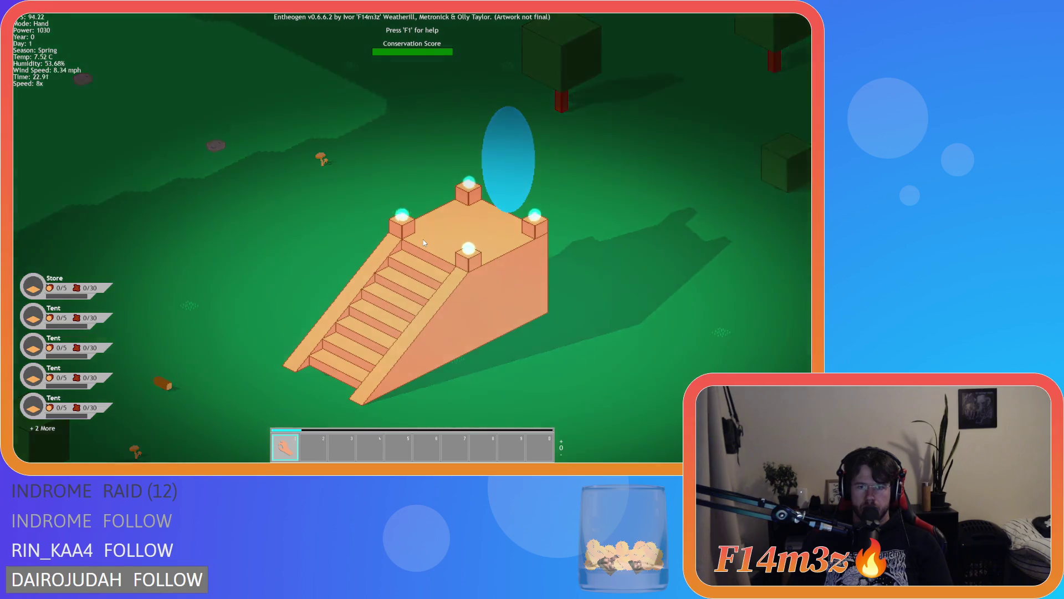
scroll(424, 239, "down", 3)
scroll(424, 239, "up", 3)
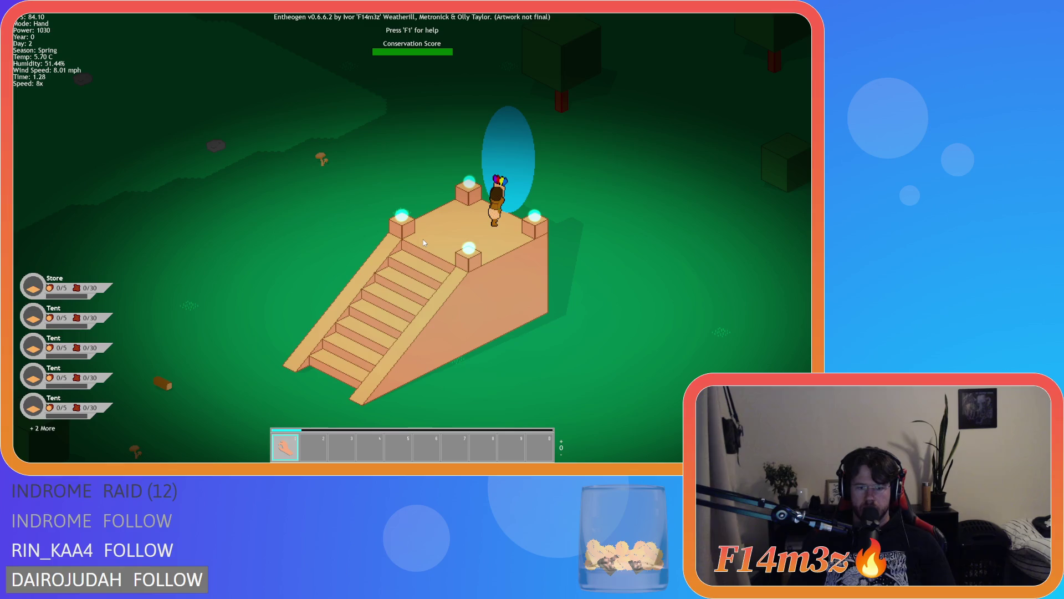
key("r")
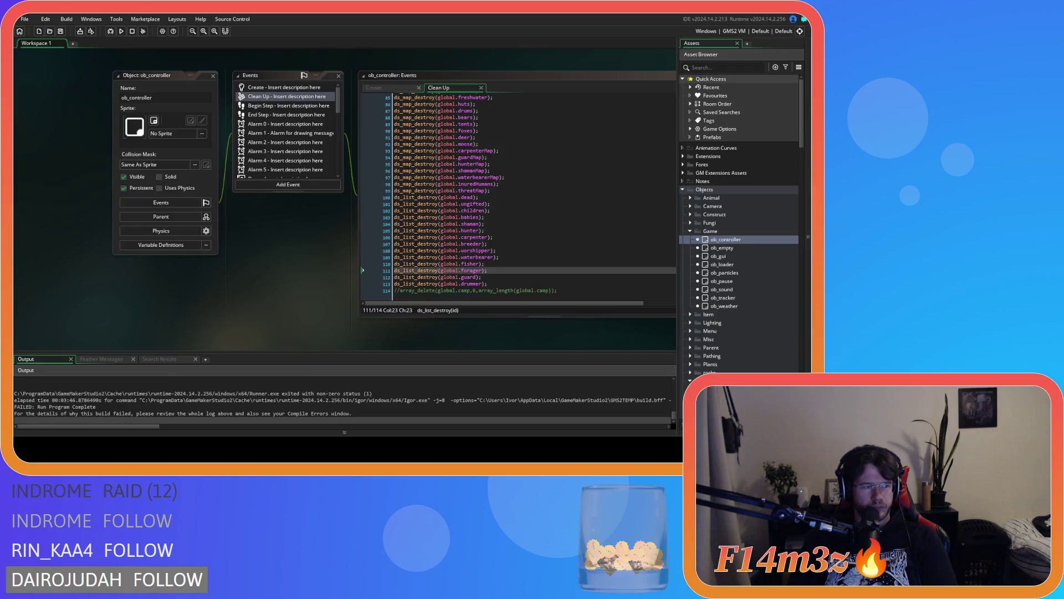
Step: Rebuild and relaunch Entheogen with F5 after the failed build
key("F5")
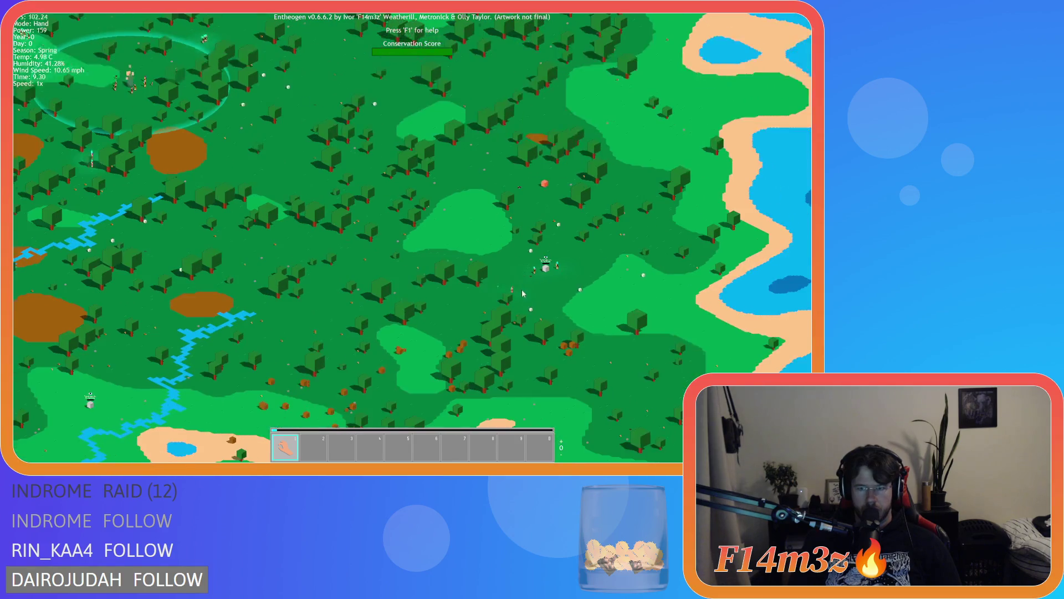
Step: Survey the newly generated island, zooming and panning across its coasts and forests
scroll(285, 221, "down", 5)
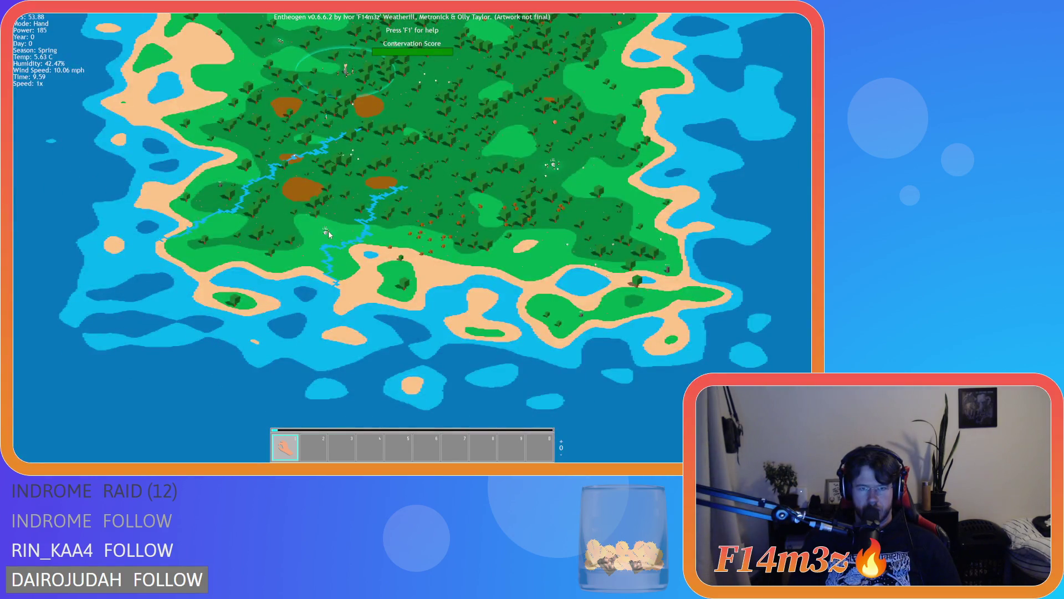
scroll(329, 231, "up", 5)
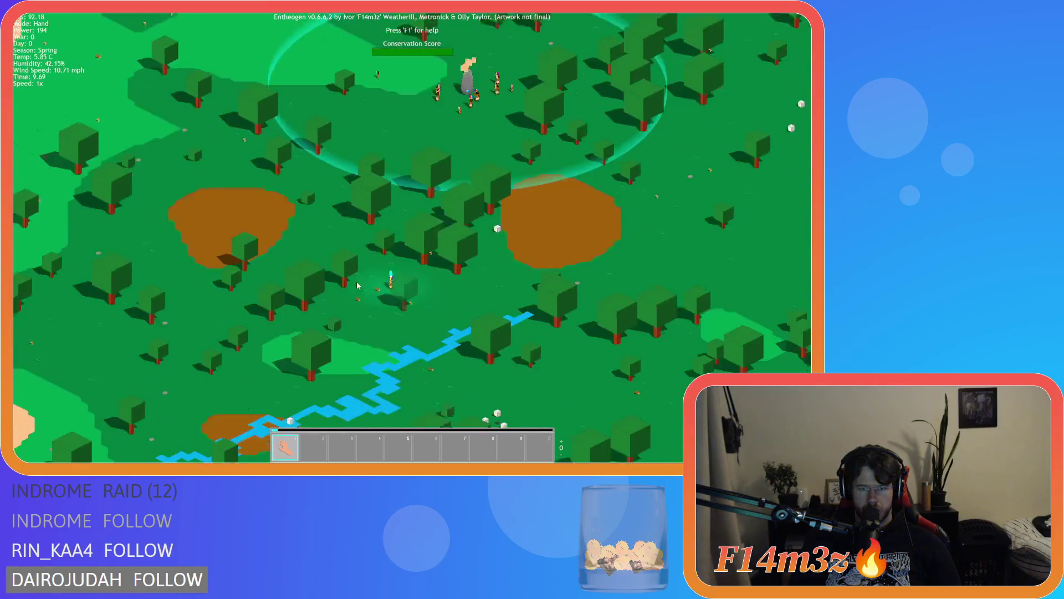
scroll(392, 276, "up", 3)
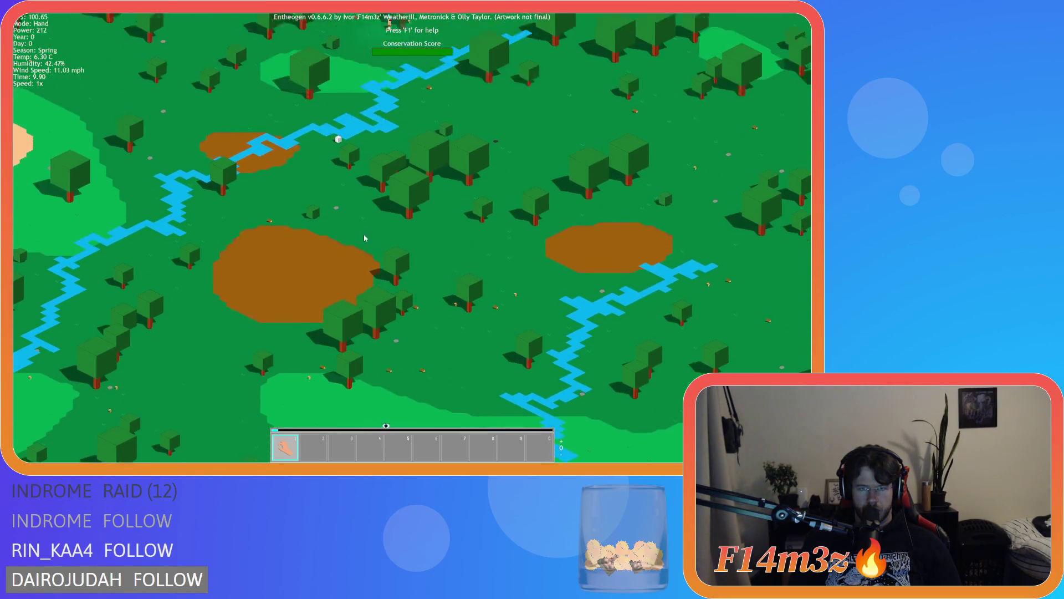
scroll(389, 112, "down", 3)
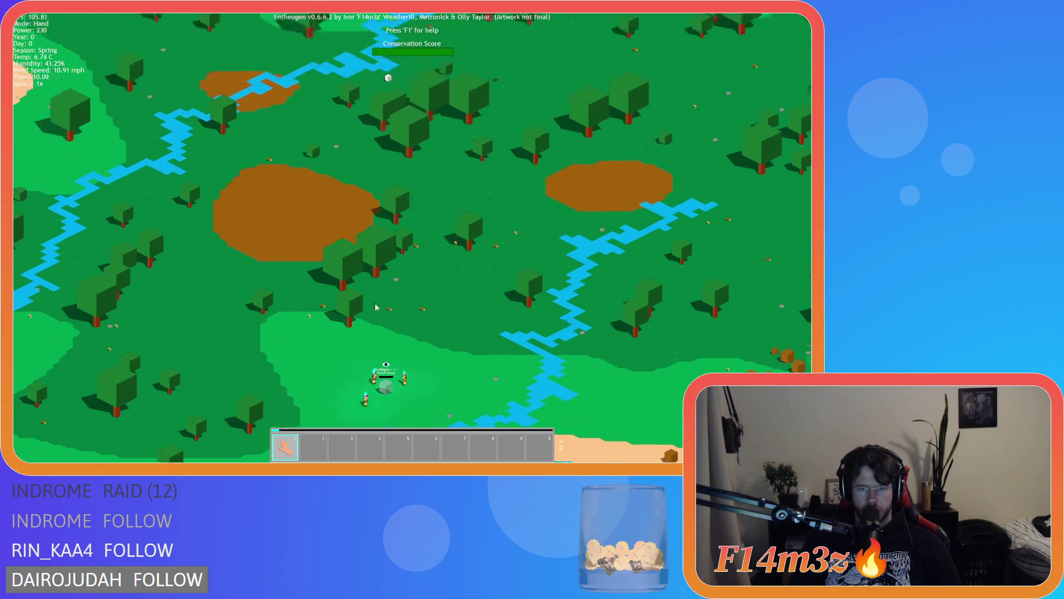
scroll(374, 275, "down", 3)
scroll(360, 306, "up", 2)
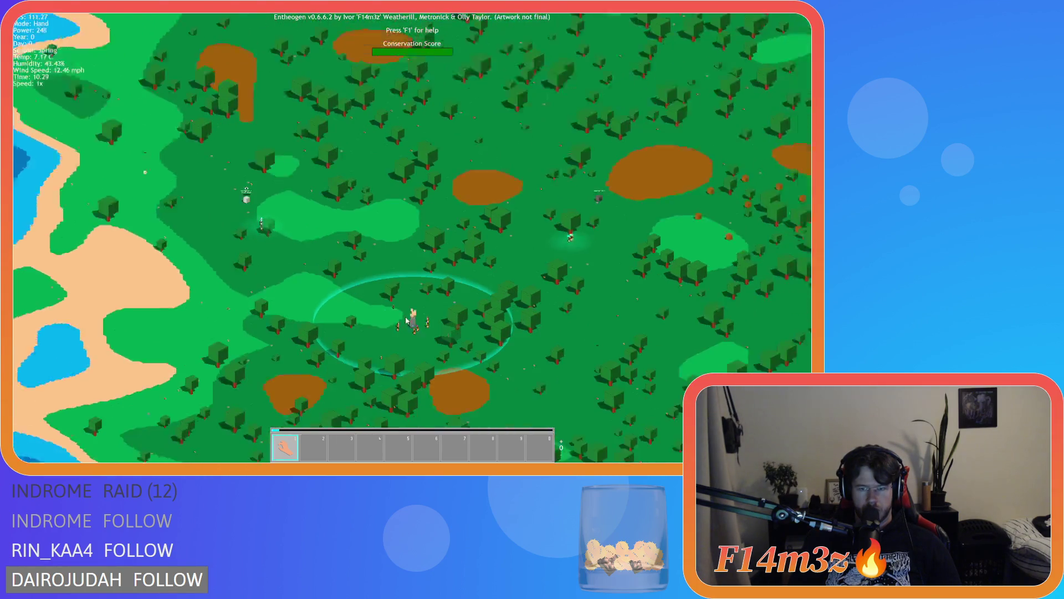
key("s")
key("d")
scroll(417, 321, "down", 3)
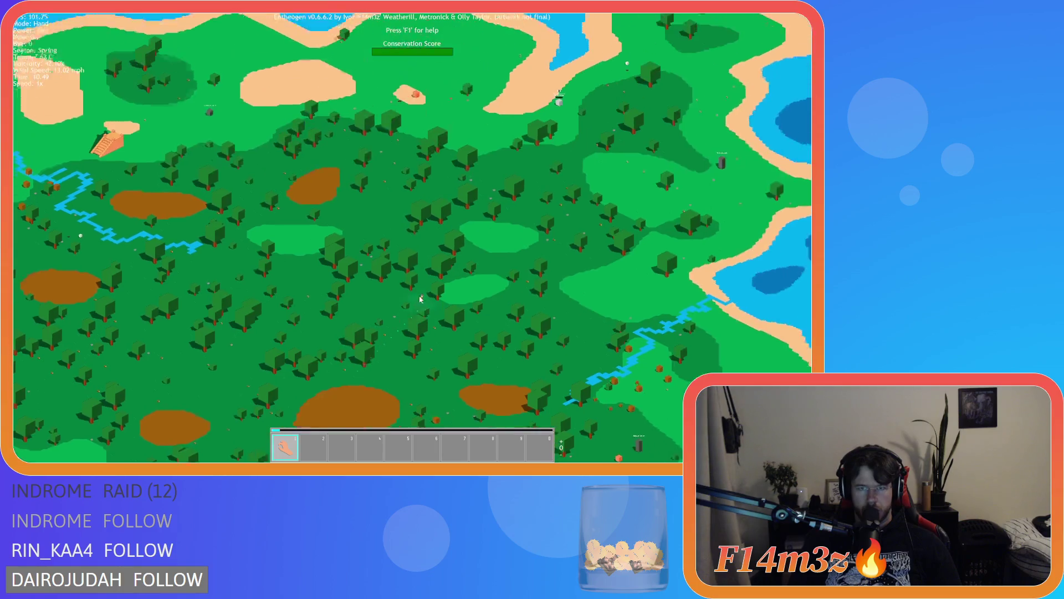
scroll(471, 231, "up", 2)
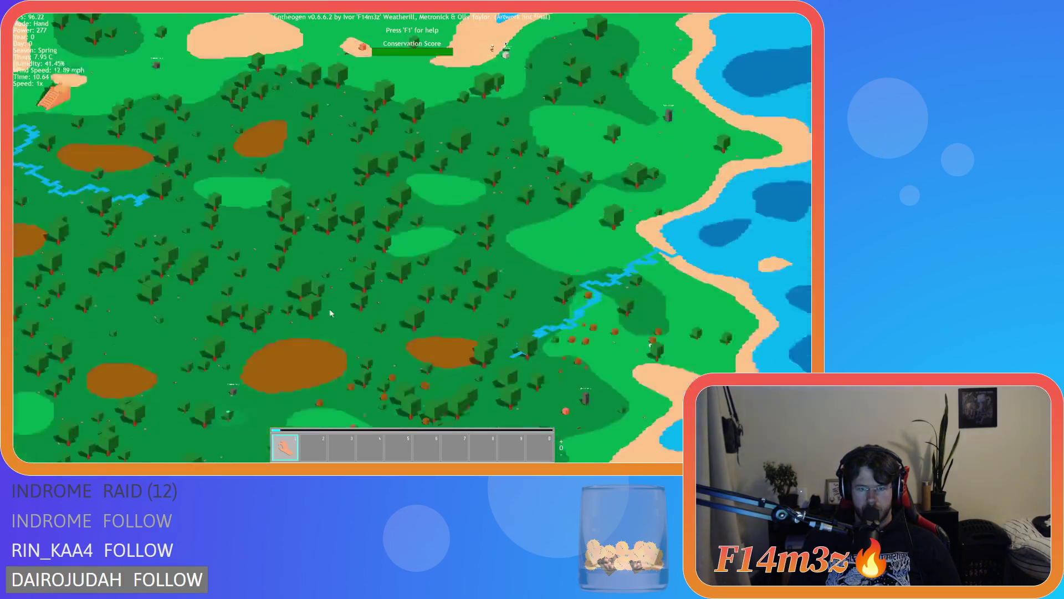
key("w")
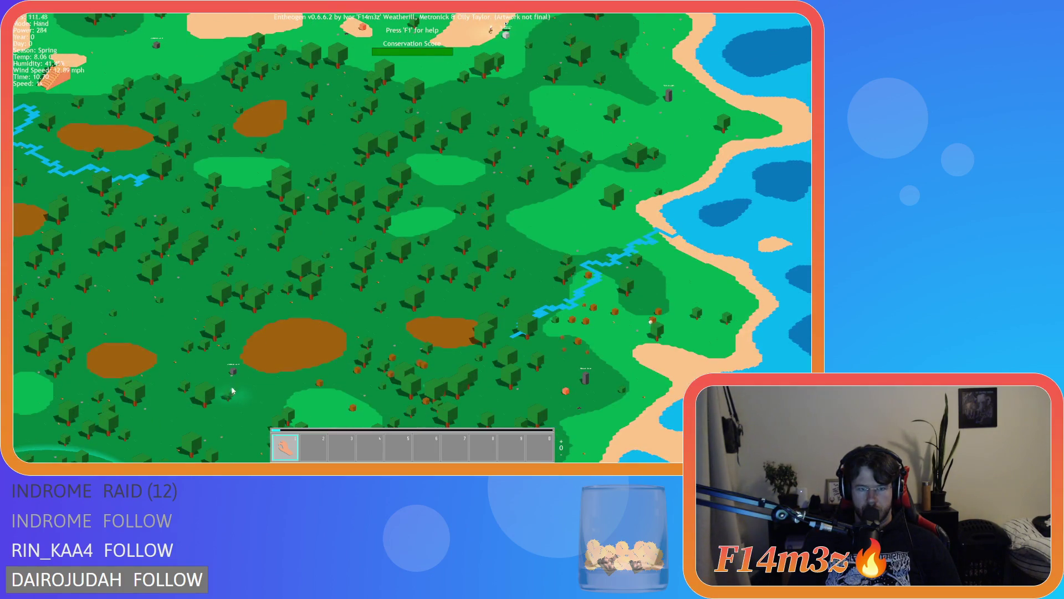
key("s")
key("a")
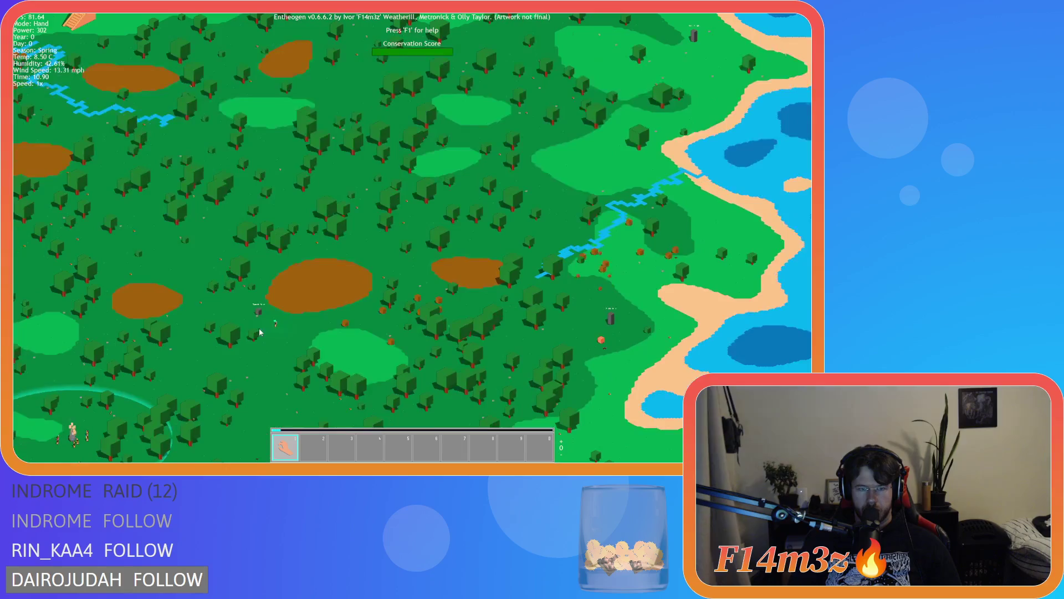
key("w")
key("s")
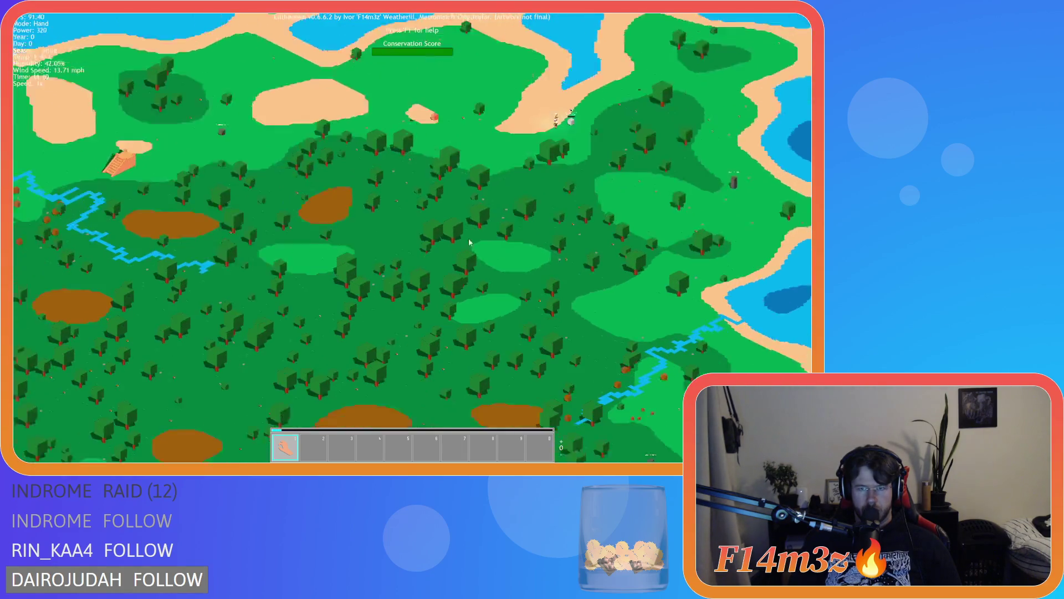
Step: Centre the view on the village camp and place a store plot from the Build menu
key("s")
key("a")
scroll(365, 253, "up", 6)
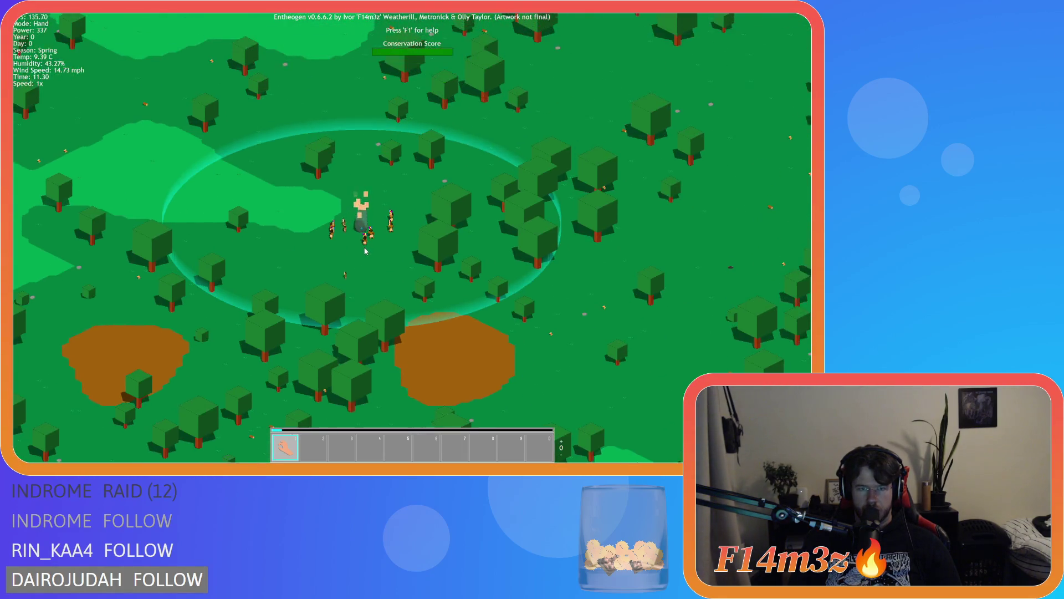
key("b")
left_click(172, 129)
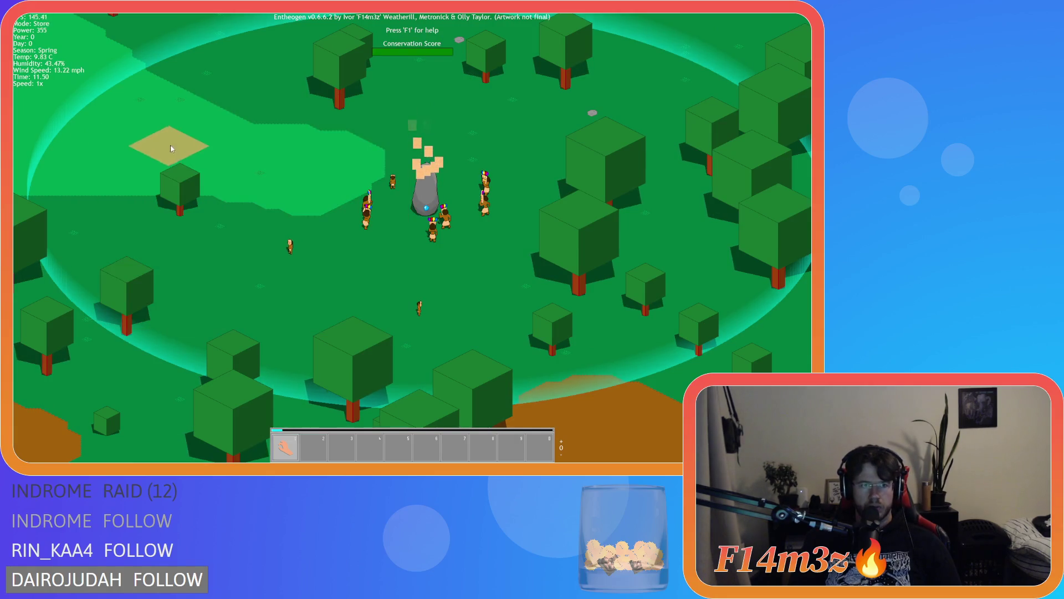
Step: Bring the orange build plot into view and place a first tent plot
key("a")
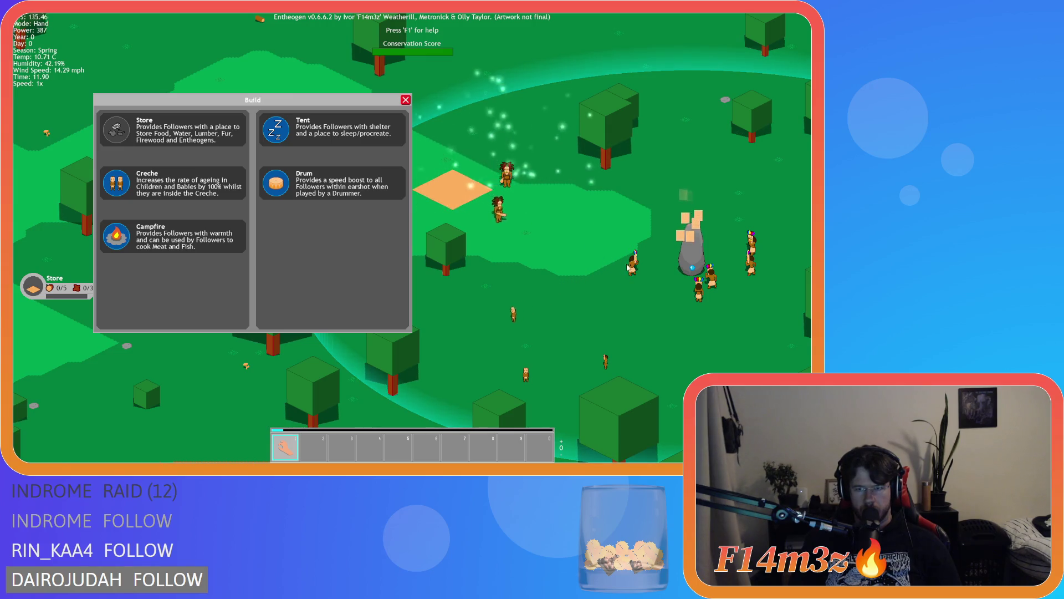
key("s")
key("d")
key("a")
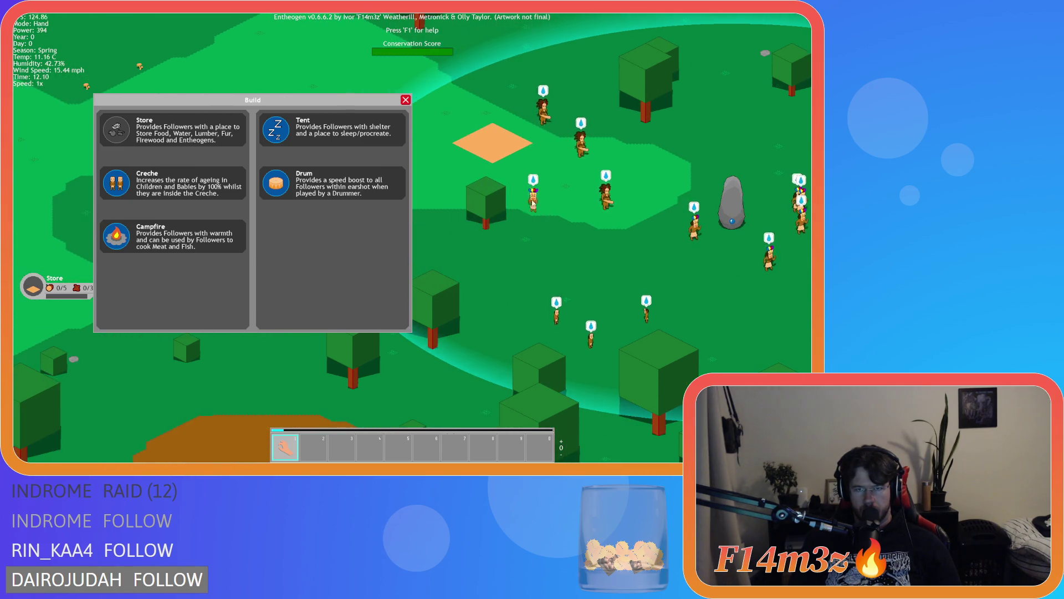
key("s")
key("d")
key("w")
key("a")
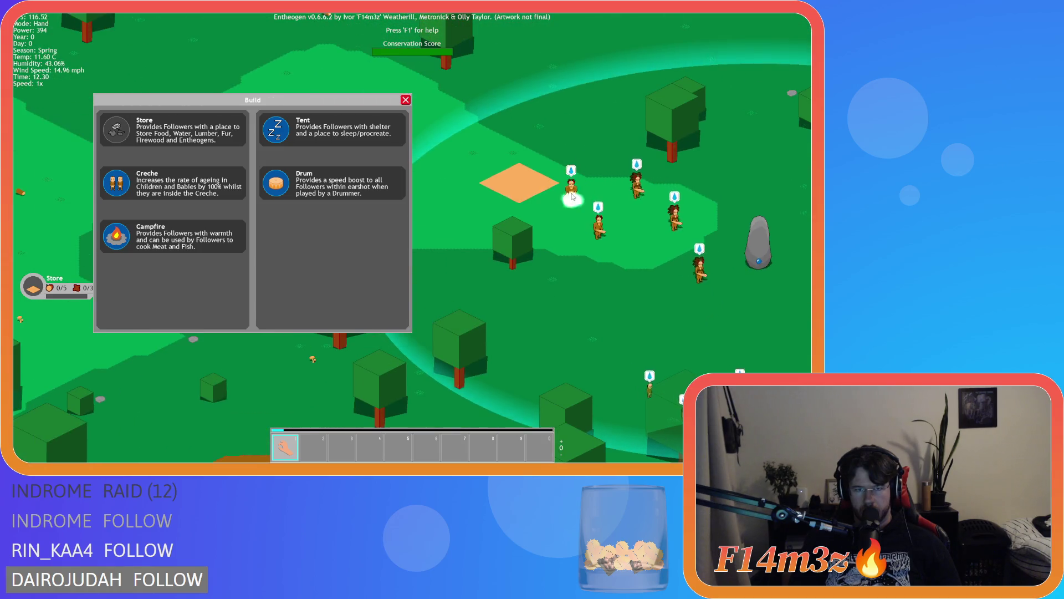
key("d")
key("s")
key("w")
left_click(291, 132)
key("w")
key("d")
left_click(477, 220)
Step: Place three more tent plots around the camp
key("b")
left_click(274, 141)
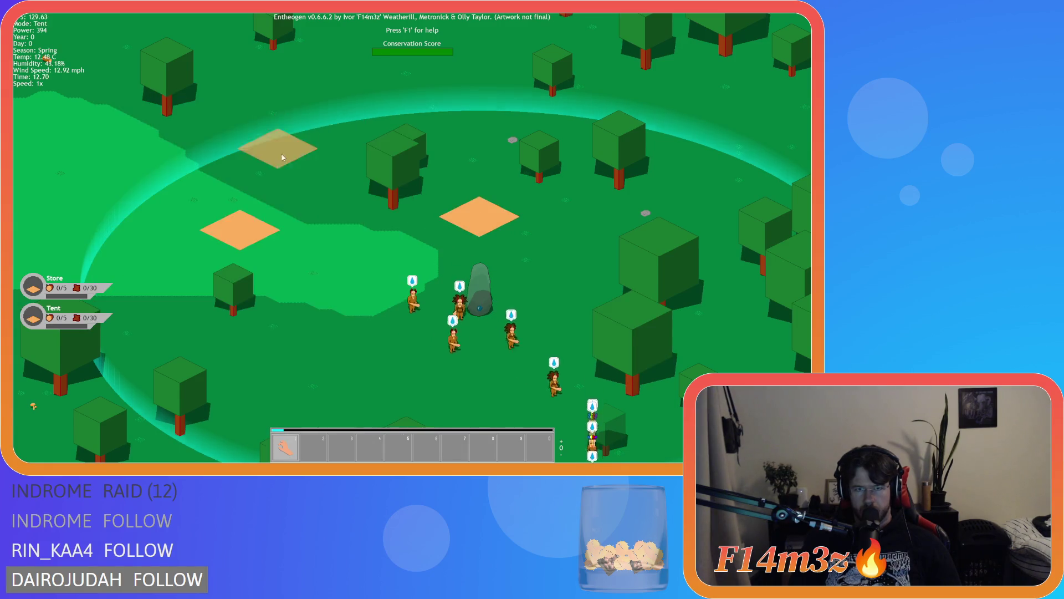
key("w")
left_click(309, 206)
key("b")
key("a")
key("s")
left_click(270, 142)
left_click(263, 186)
key("b")
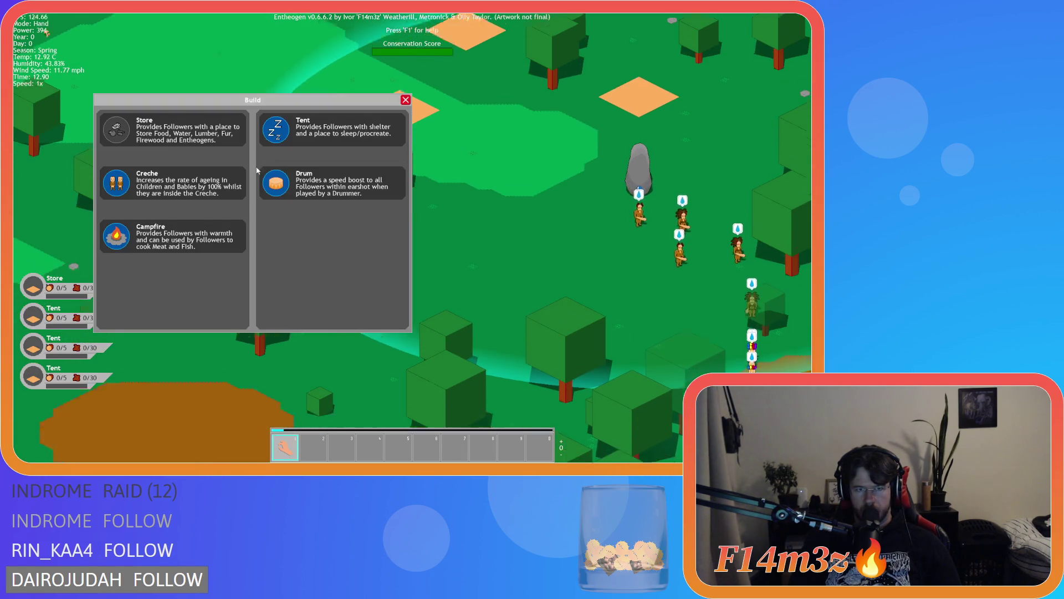
left_click(276, 132)
key("s")
key("d")
left_click(294, 150)
Step: Add further tent plots around the store and stone
key("b")
key("w")
key("d")
left_click(288, 134)
key("d")
left_click(475, 172)
key("b")
key("s")
key("a")
left_click(129, 189)
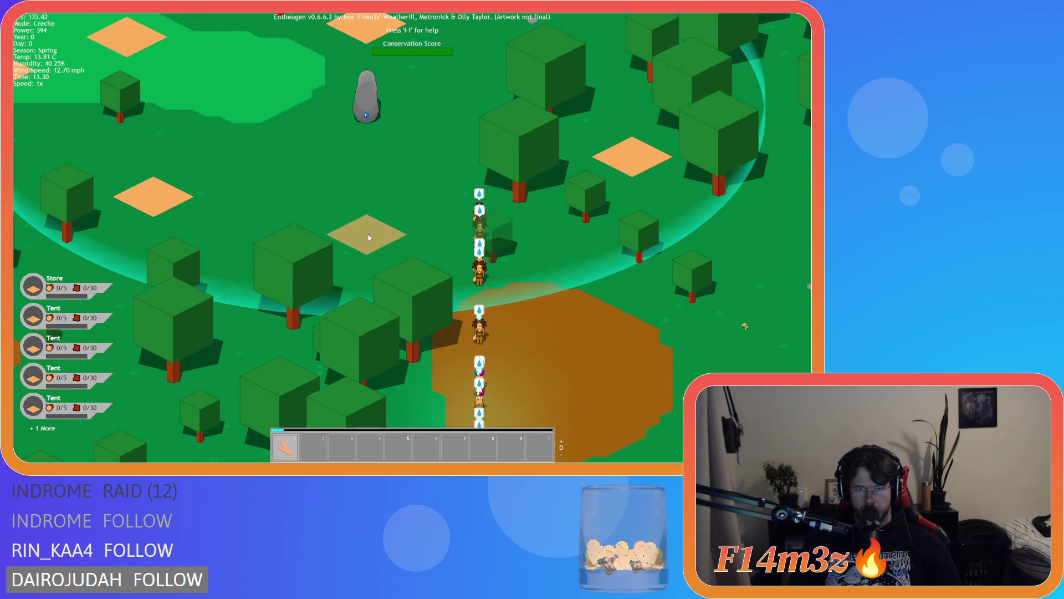
Step: Place another building, then a campfire plot near the standing stone
left_click(368, 234)
key("b")
key("w")
key("a")
key("b")
key("b")
key("w")
key("a")
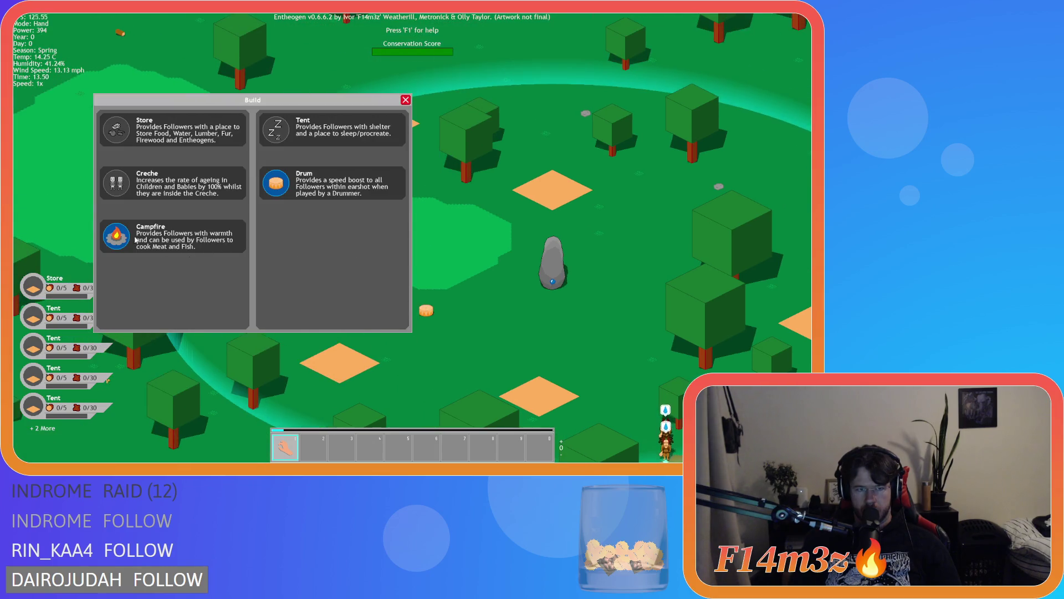
left_click(172, 236)
key("s")
key("a")
left_click(483, 194)
key("b")
key("w")
key("a")
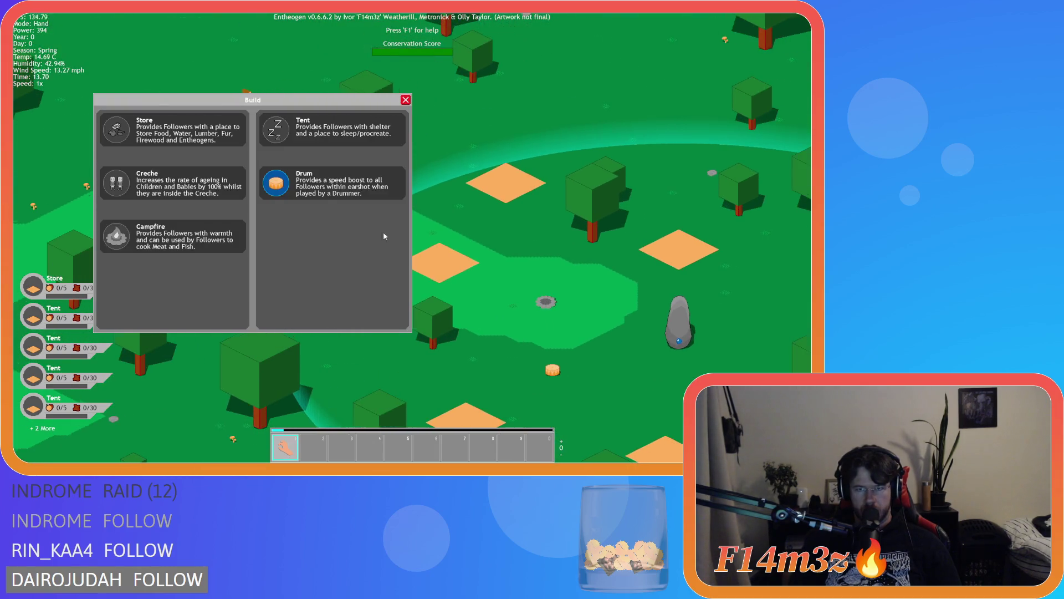
key("b")
scroll(428, 97, "down", 3)
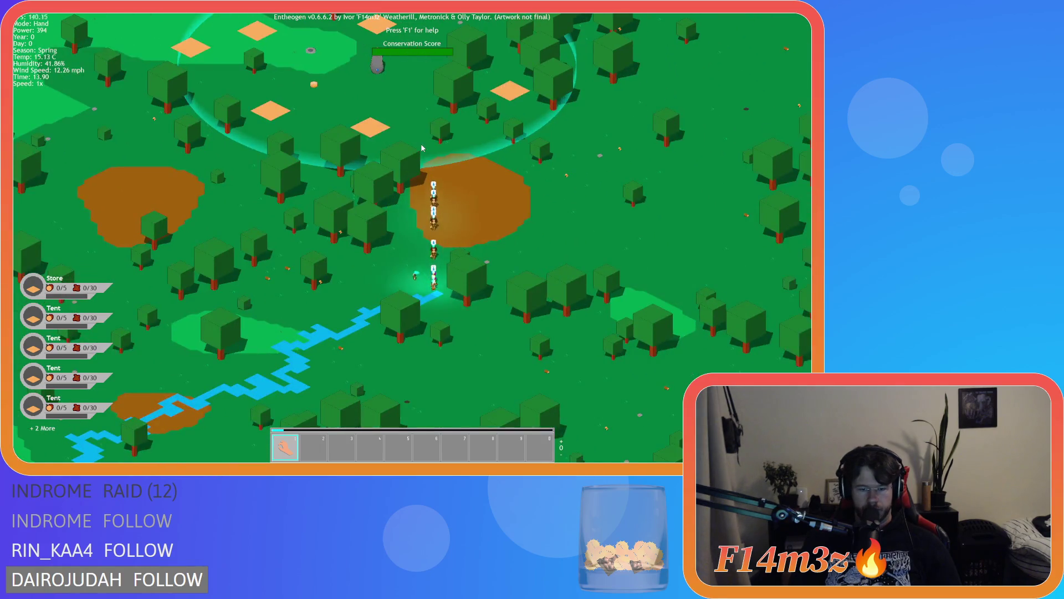
Step: Quicksave the camp with F5
key("w")
key("a")
key("F5")
scroll(421, 147, "down", 3)
key("w")
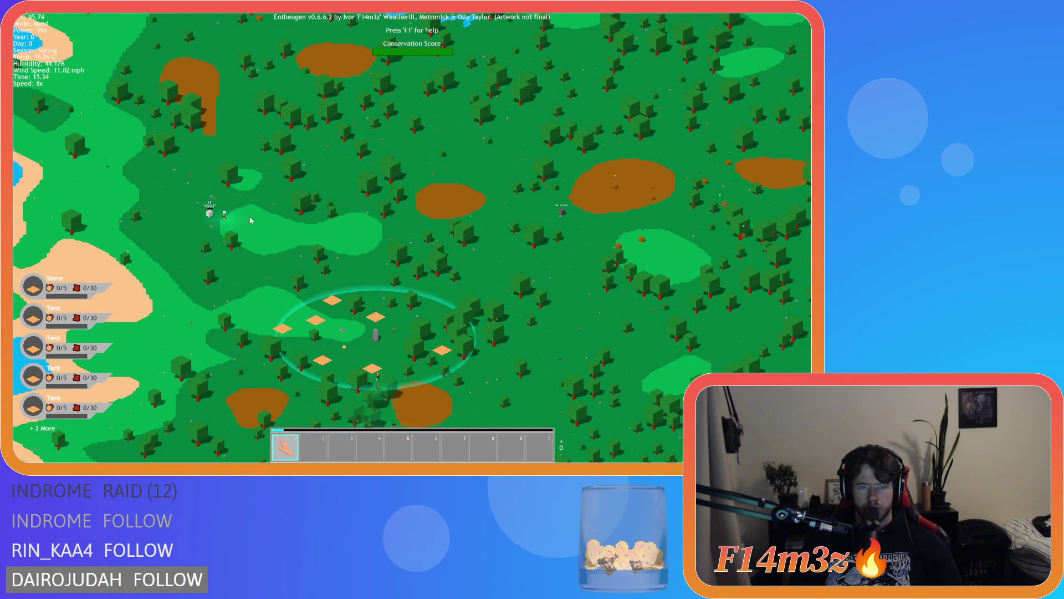
scroll(257, 220, "up", 5)
scroll(303, 211, "down", 5)
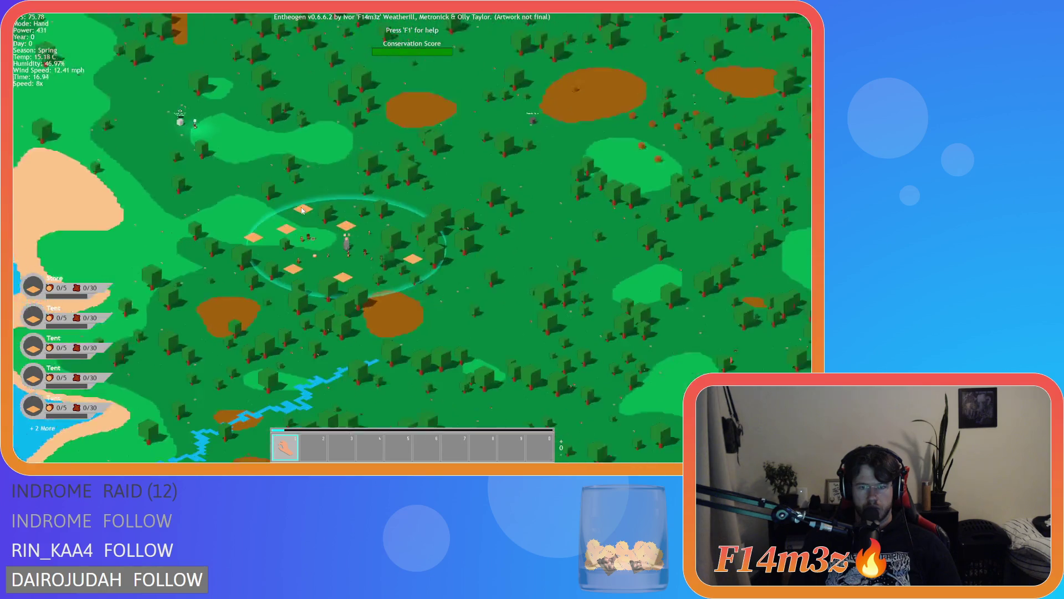
scroll(417, 307, "up", 5)
scroll(417, 308, "down", 4)
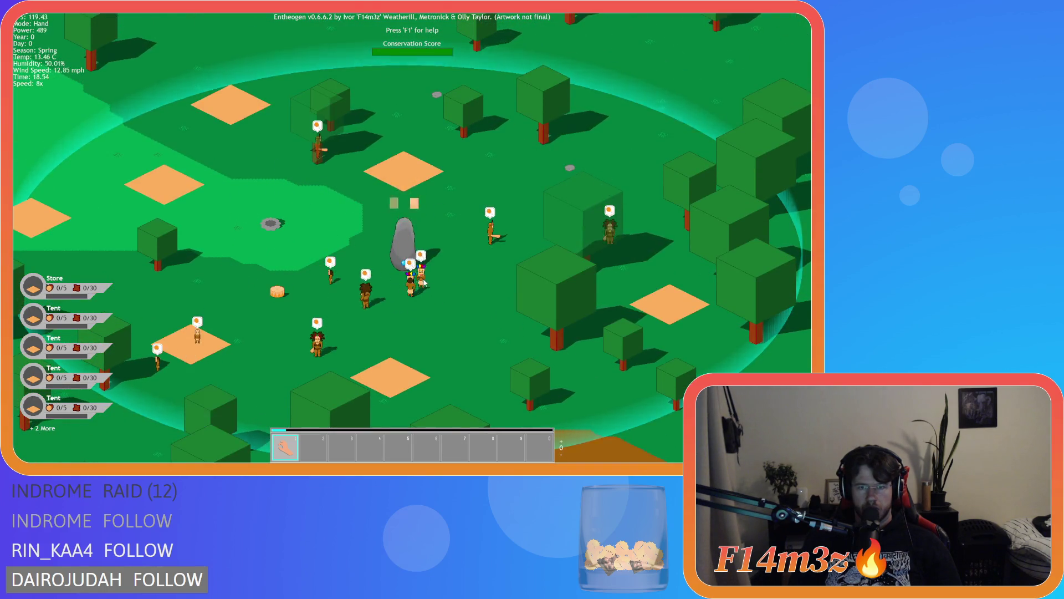
Step: Pan over to the dirt patch where the villagers gather
key("d")
scroll(363, 275, "up", 5)
scroll(366, 181, "down", 3)
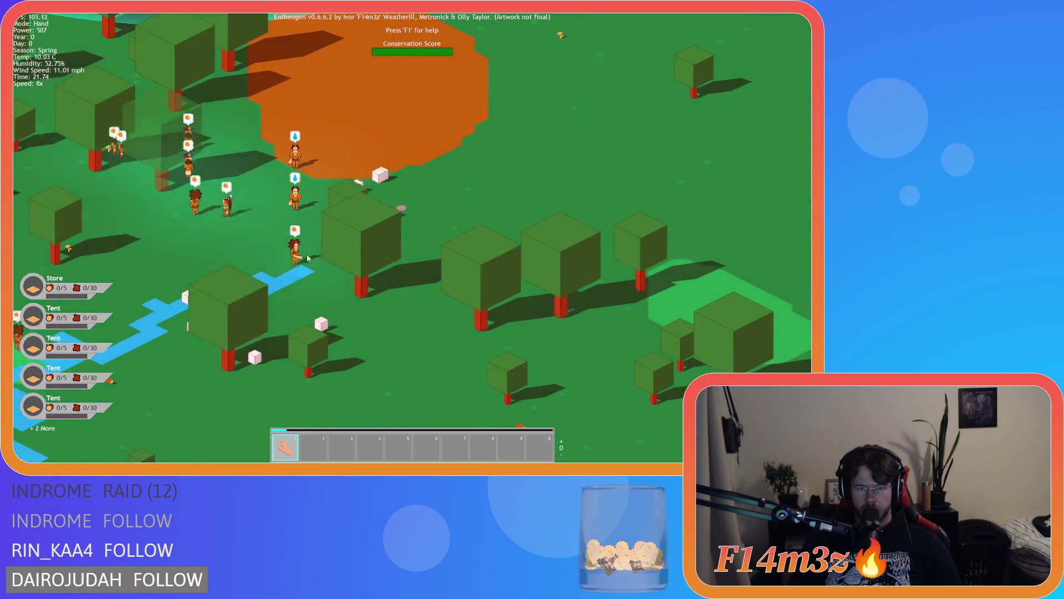
scroll(278, 225, "up", 2)
key("w")
key("d")
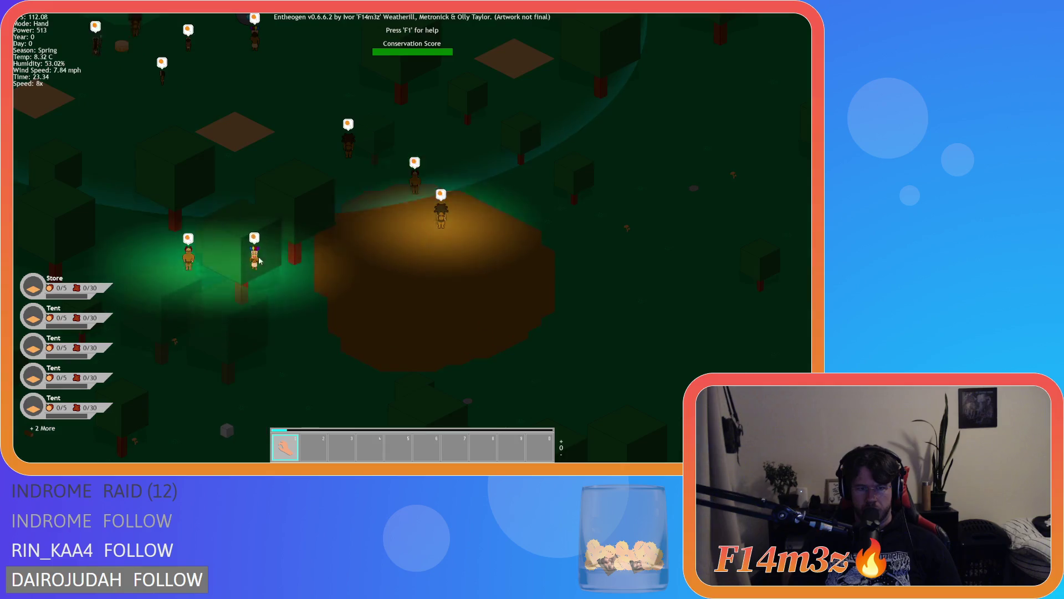
key("w")
key("d")
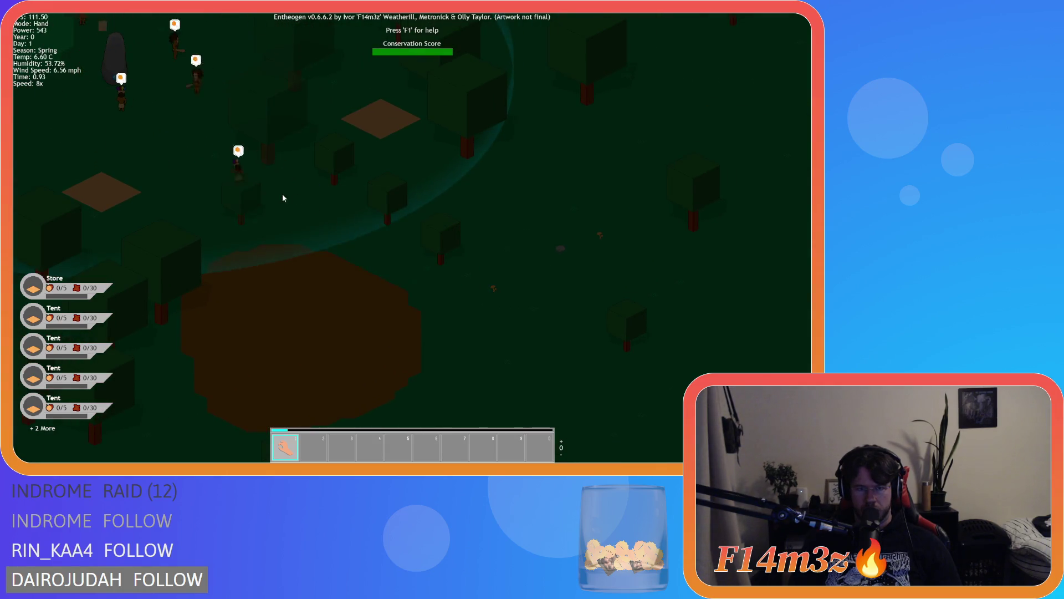
key("d")
key("w")
key("d")
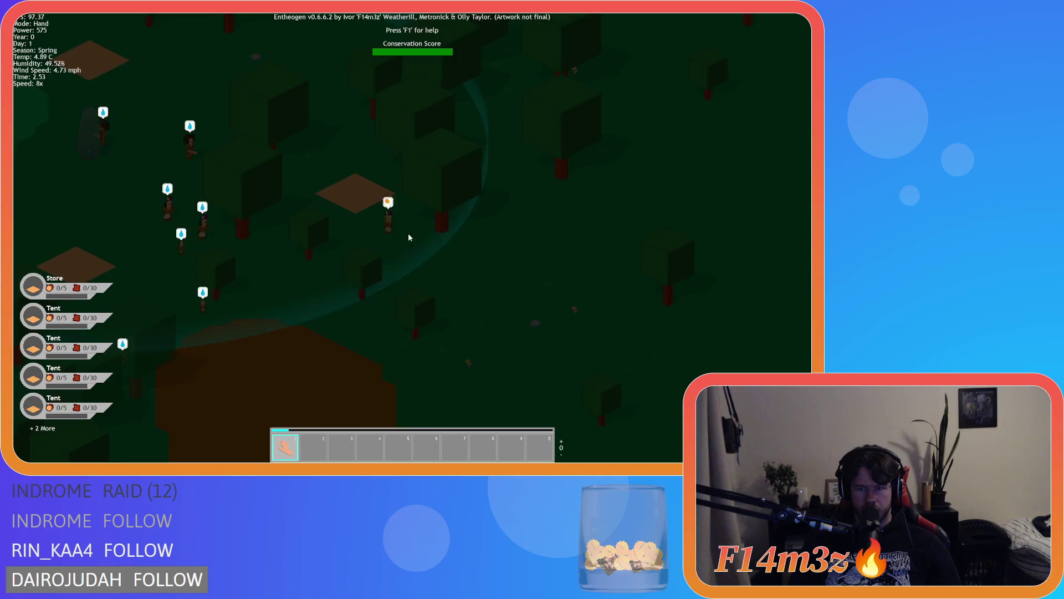
Step: Lower the game speed from 8x to 1x and carry a villager around the map
key("s")
key("a")
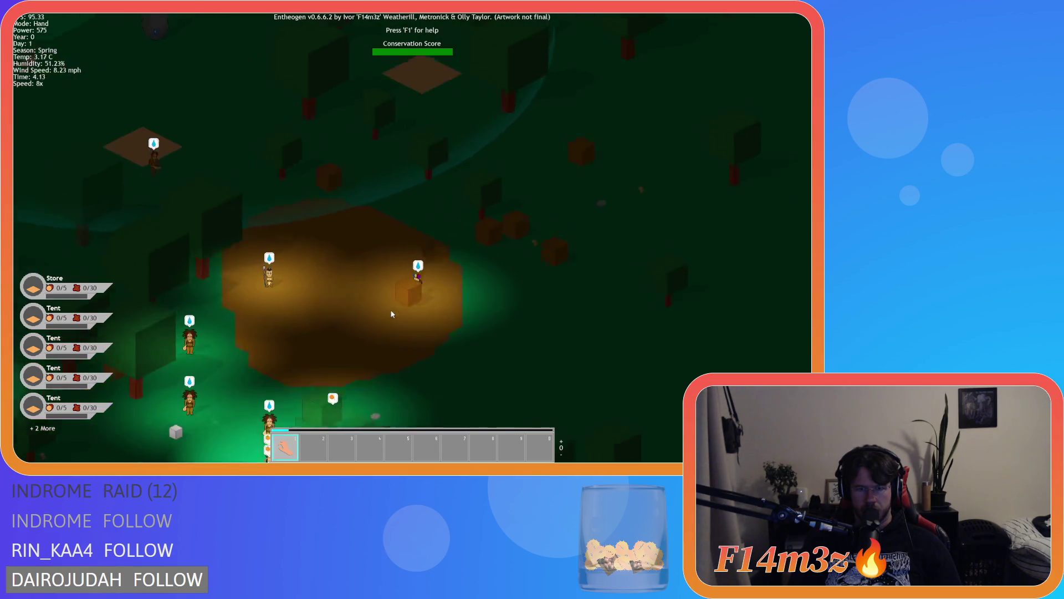
key("w")
key("d")
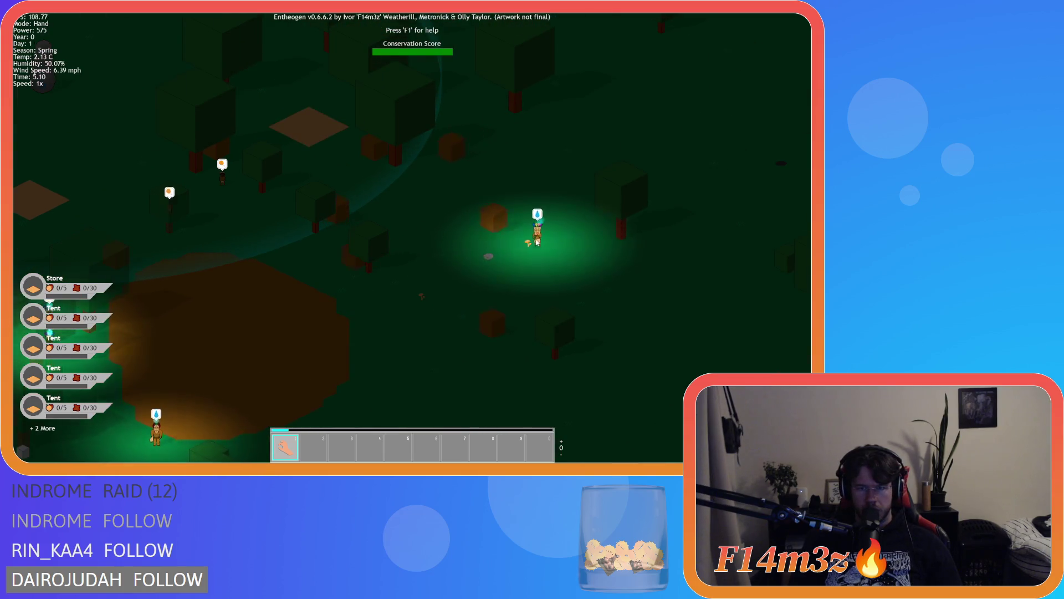
key("s")
key("a")
key("w")
key("d")
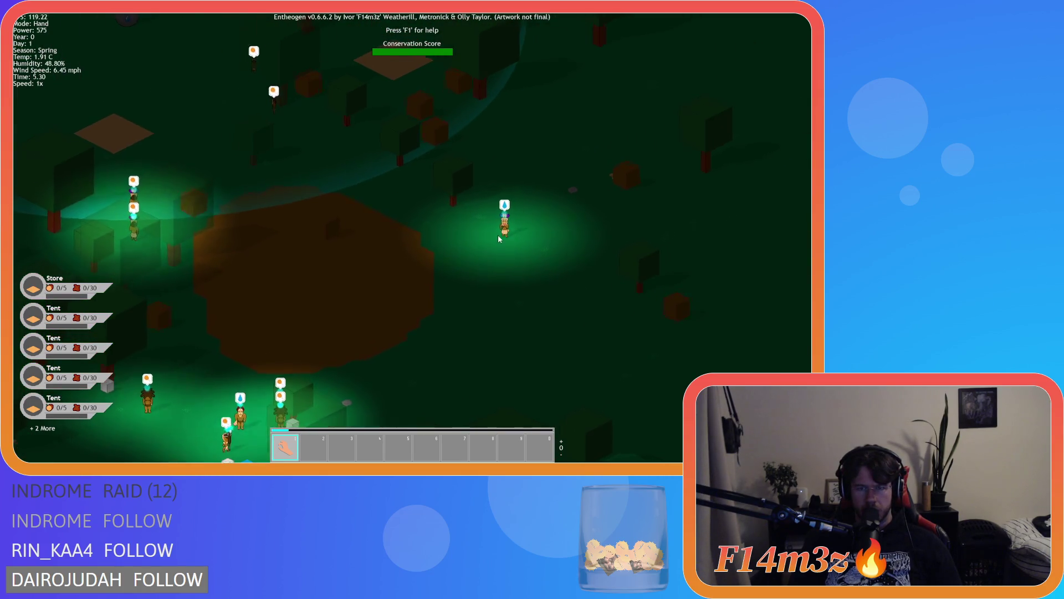
key("s")
key("a")
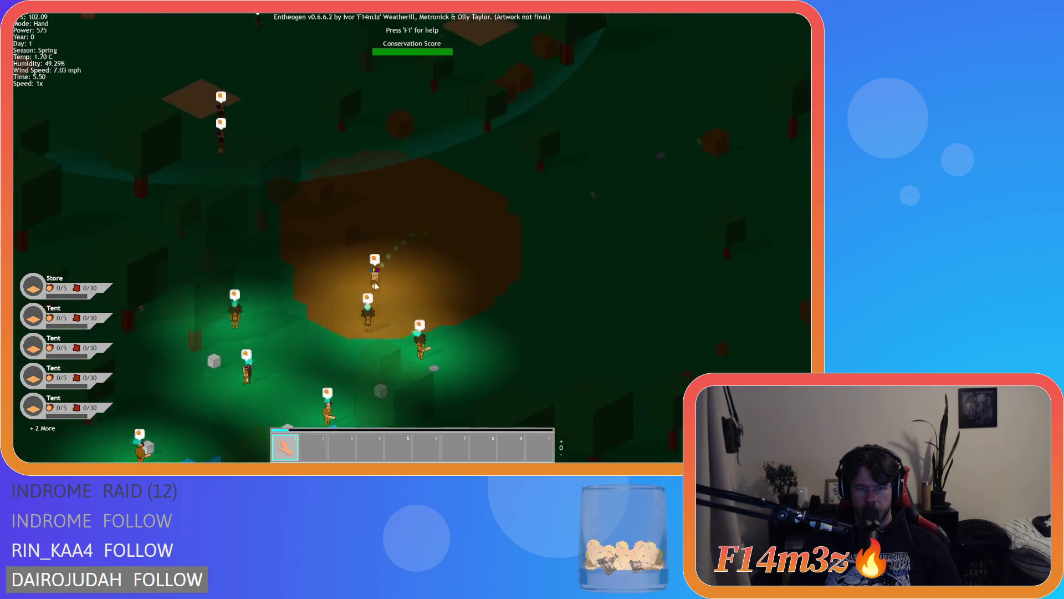
key("w")
key("a")
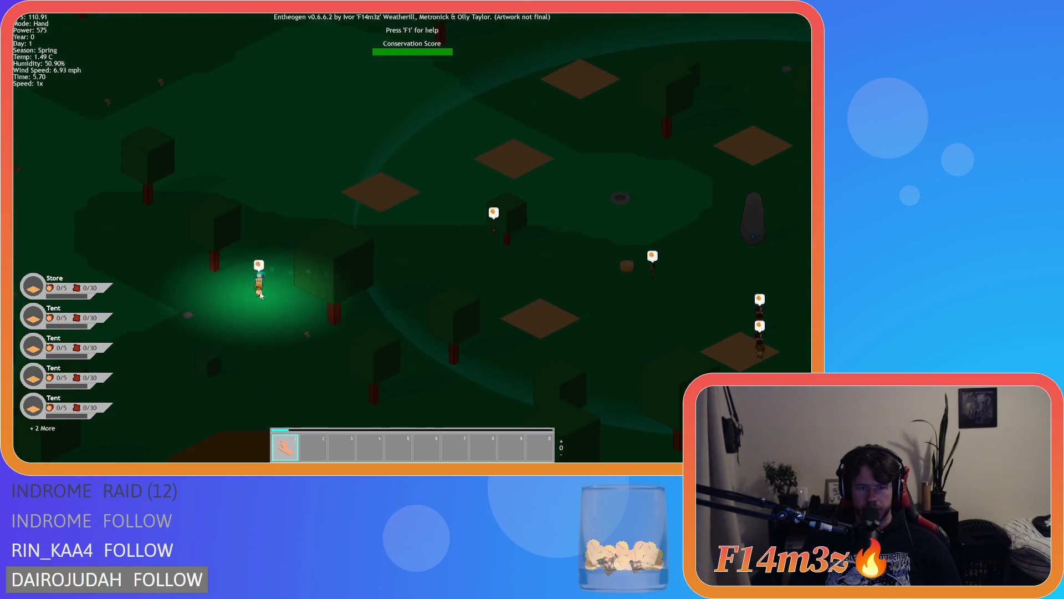
key("d")
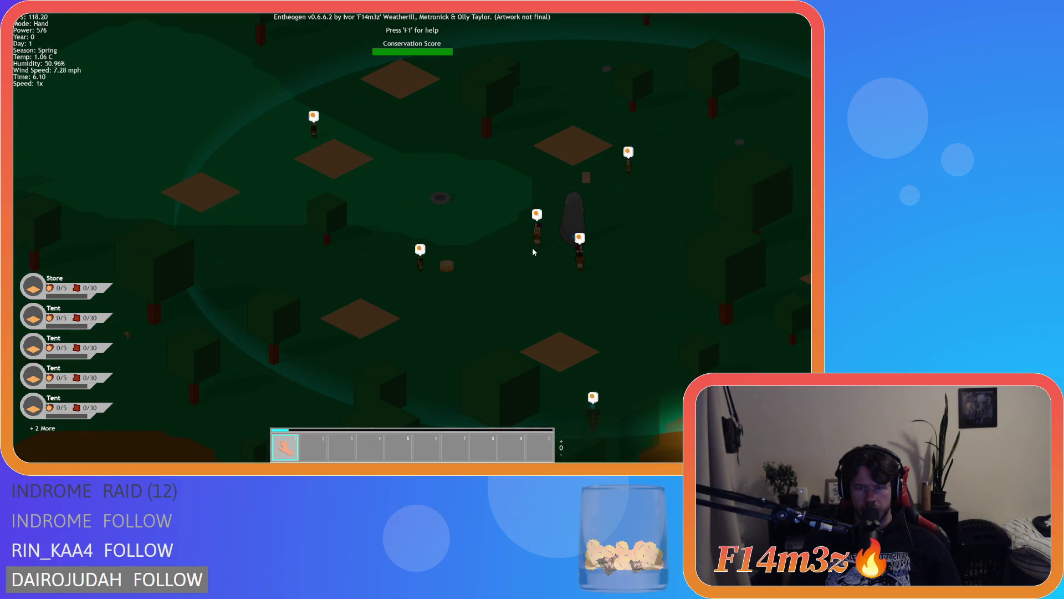
Step: Open the Tribe overview showing 24 followers: 15 worshippers, 5 guards, 4 children
scroll(531, 248, "up", 3)
scroll(539, 238, "down", 5)
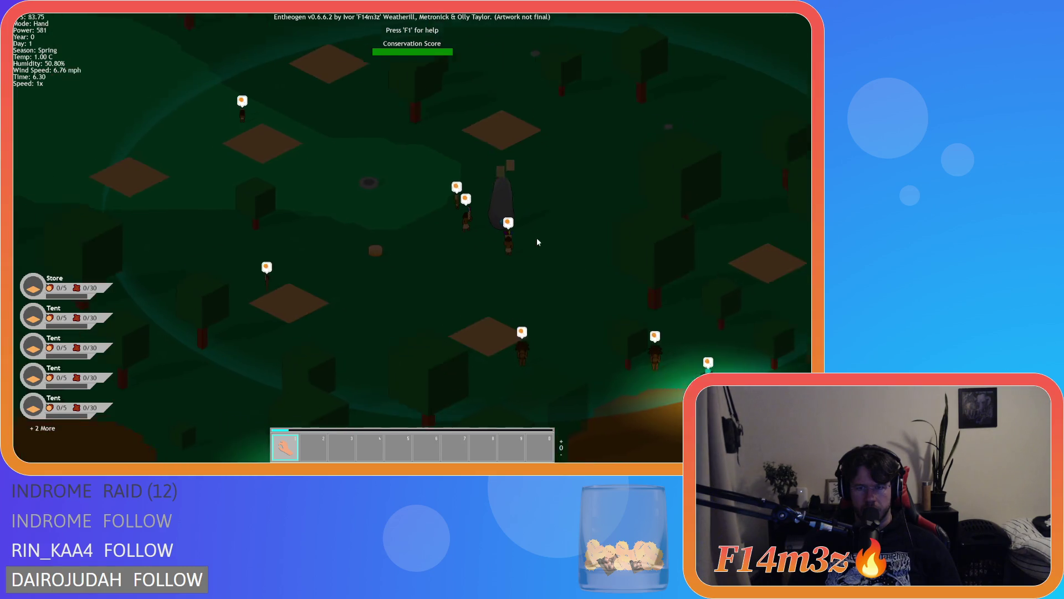
scroll(390, 244, "up", 5)
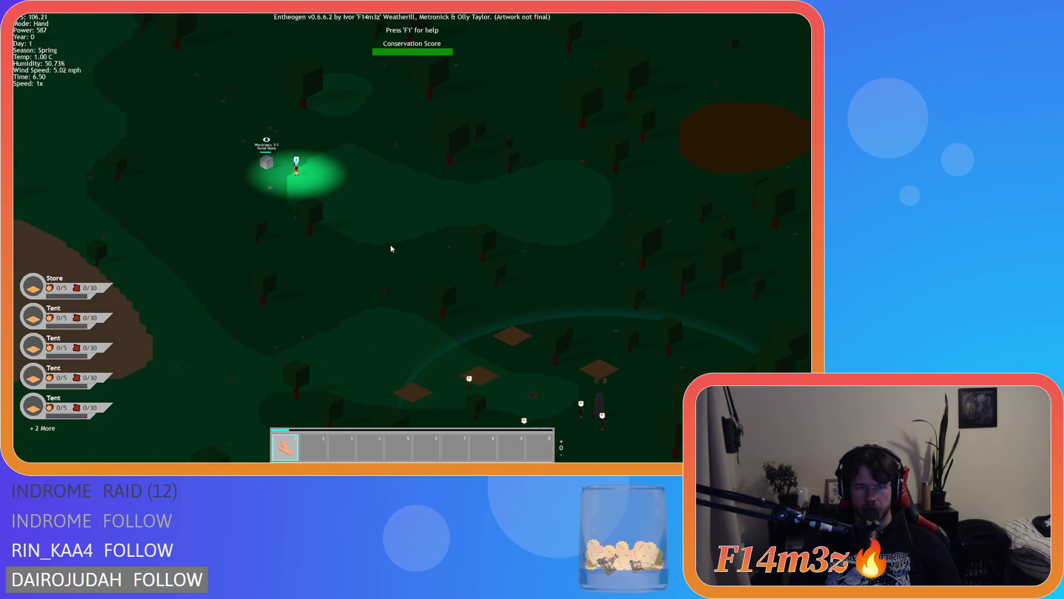
key("s")
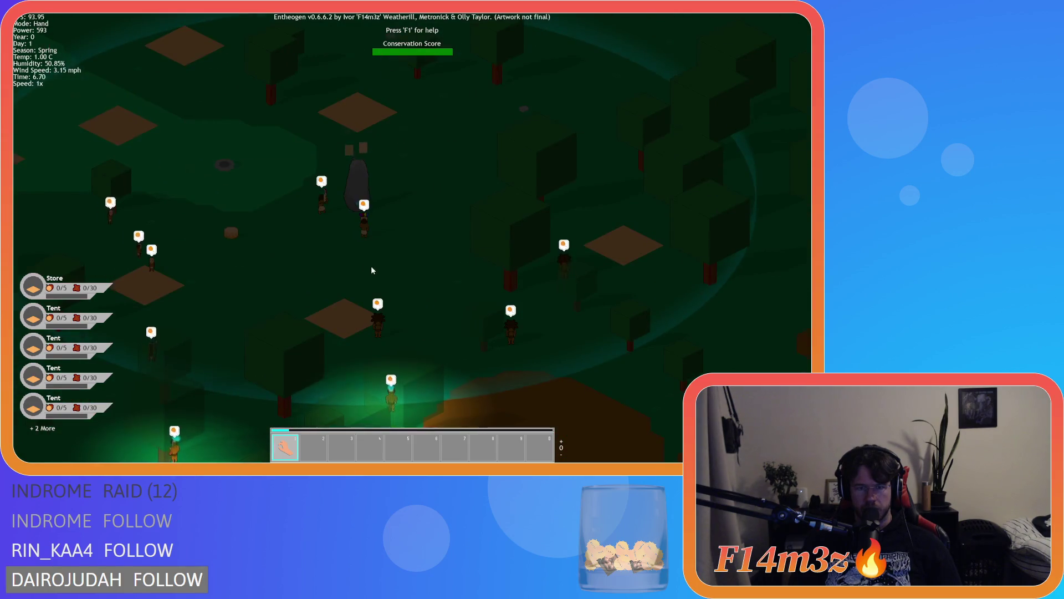
key("a")
left_click(409, 209)
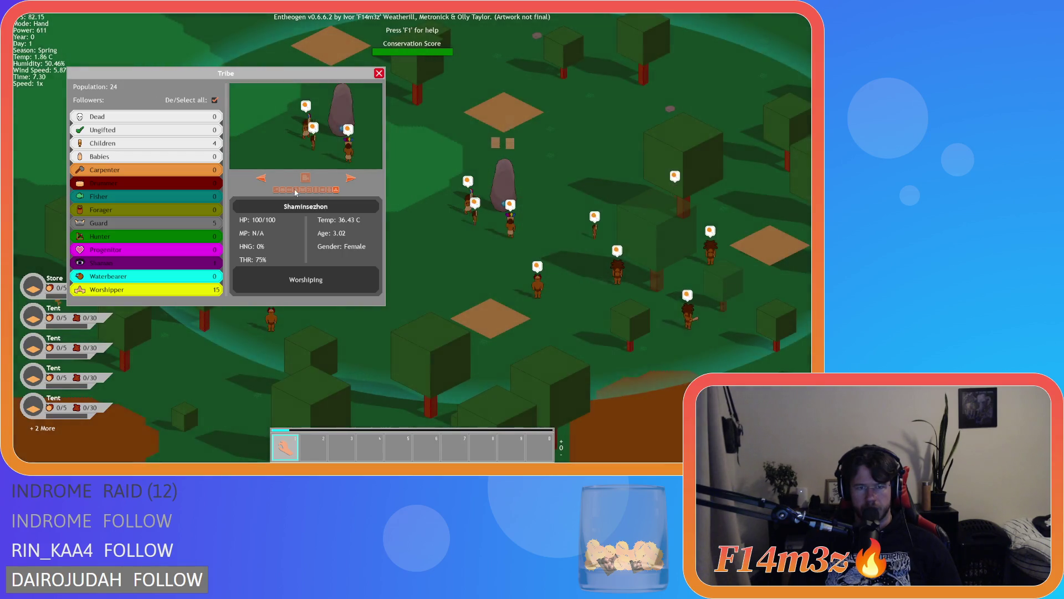
Step: Close the Tribe window and carry the headdress villager back near the stone
left_click(379, 73)
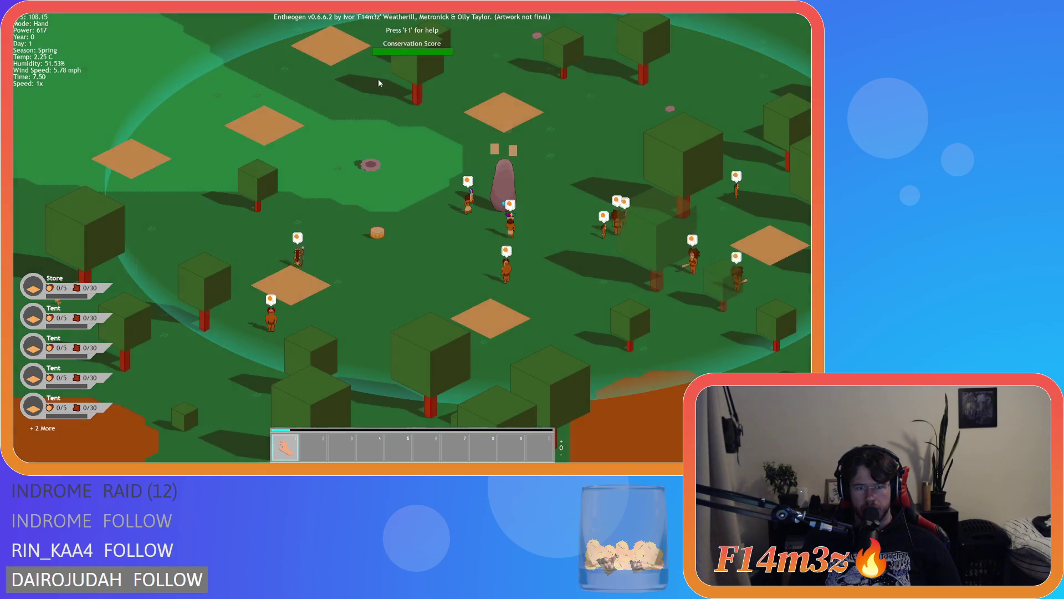
key("d")
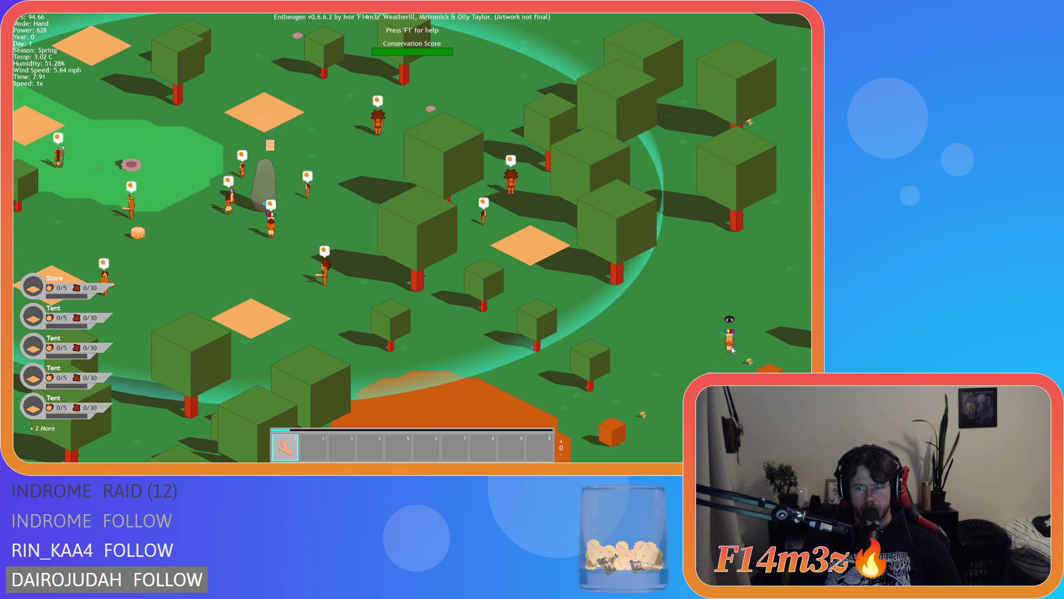
left_click_drag(476, 242, 331, 215)
left_click_drag(228, 215, 655, 241)
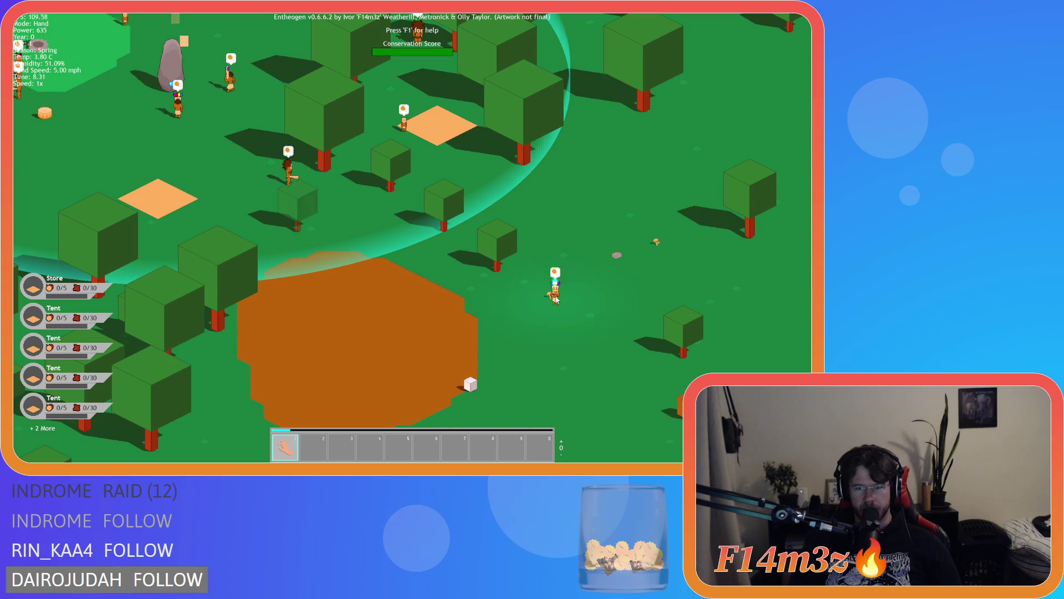
mouse_move(456, 230)
left_mouse_down()
mouse_move(388, 172)
mouse_move(235, 186)
mouse_move(271, 197)
left_mouse_up()
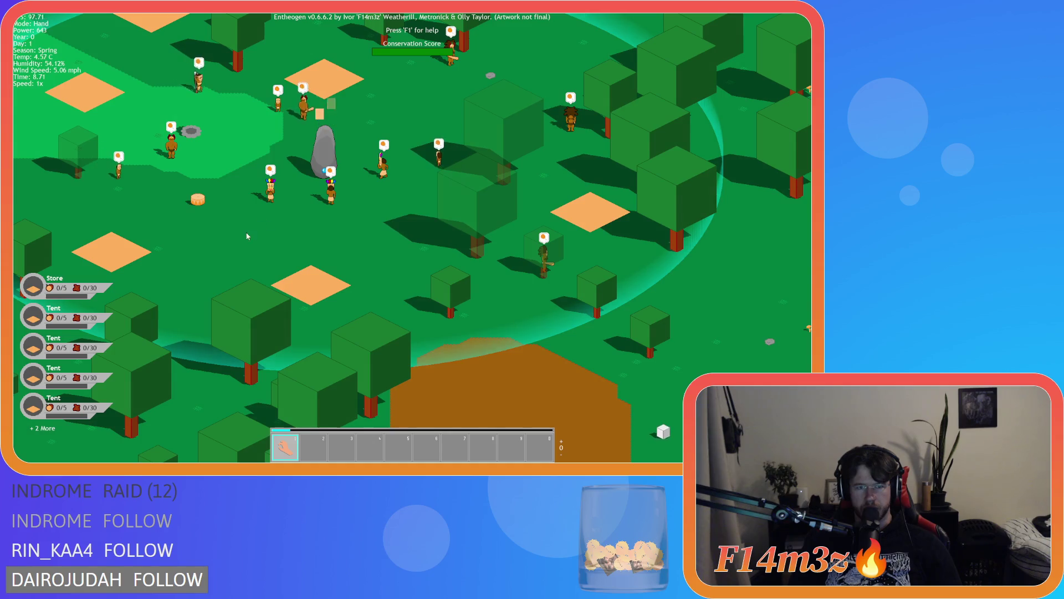
Step: Centre the view on the Portal Stone showing Worshipers: 3/3
key("w")
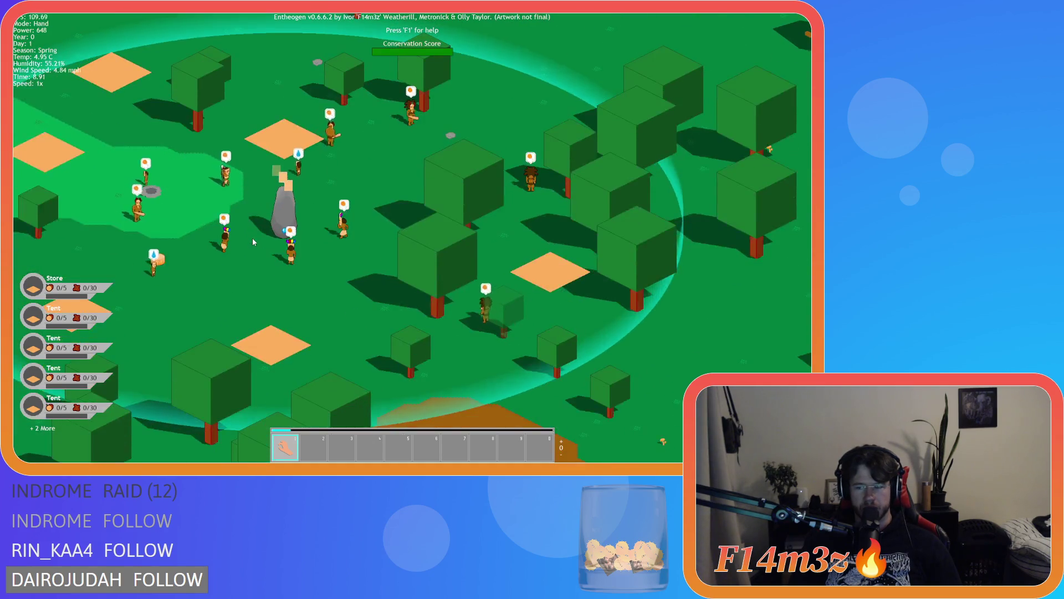
scroll(255, 235, "down", 5)
scroll(257, 234, "up", 5)
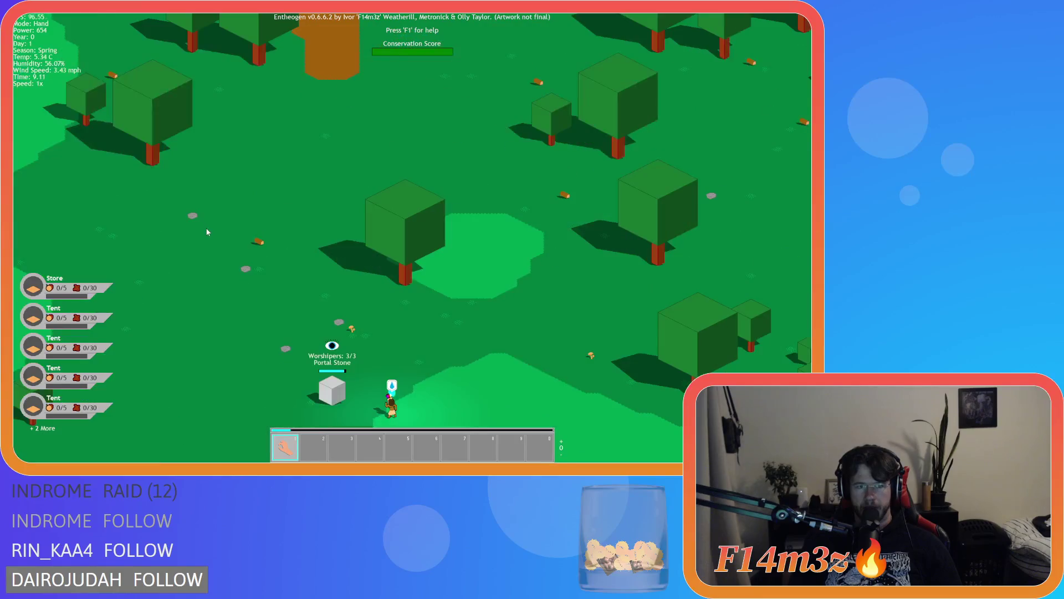
Step: Pan around the stepped pyramid and recentre on the camp circle
scroll(217, 228, "down", 10)
scroll(388, 231, "up", 10)
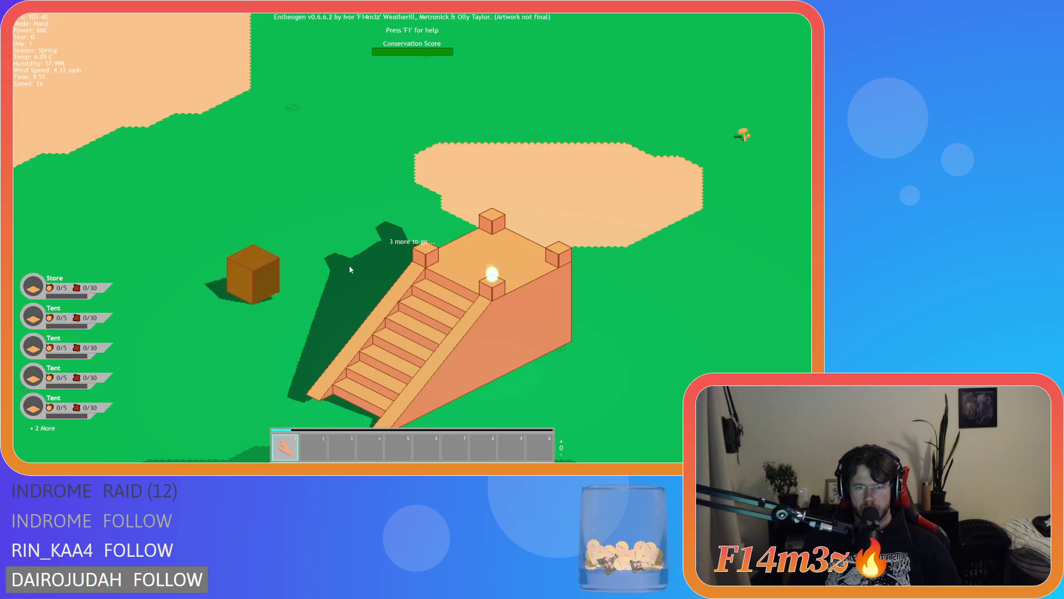
key("d")
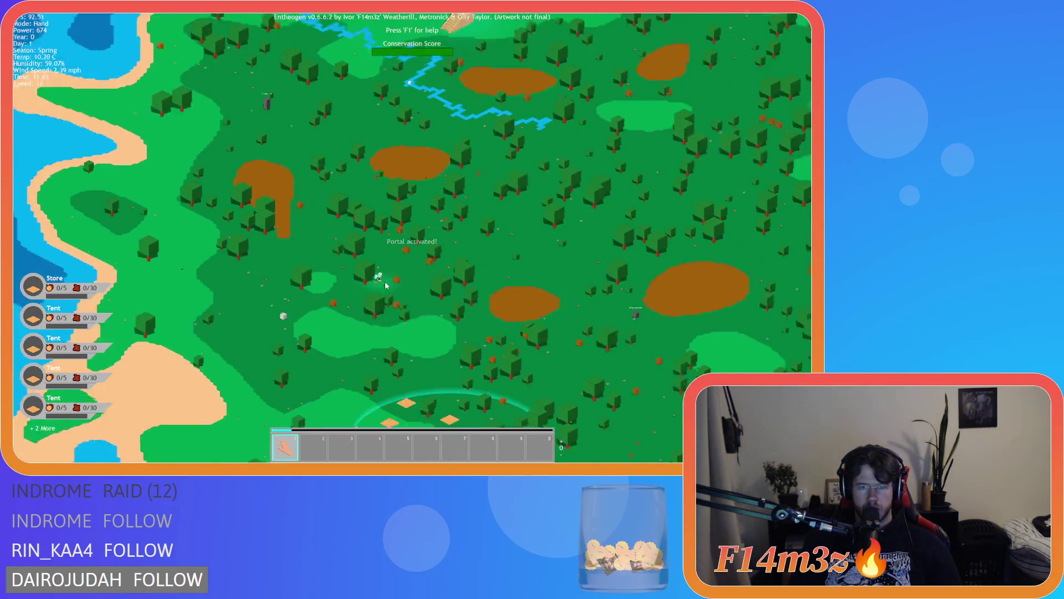
key("s")
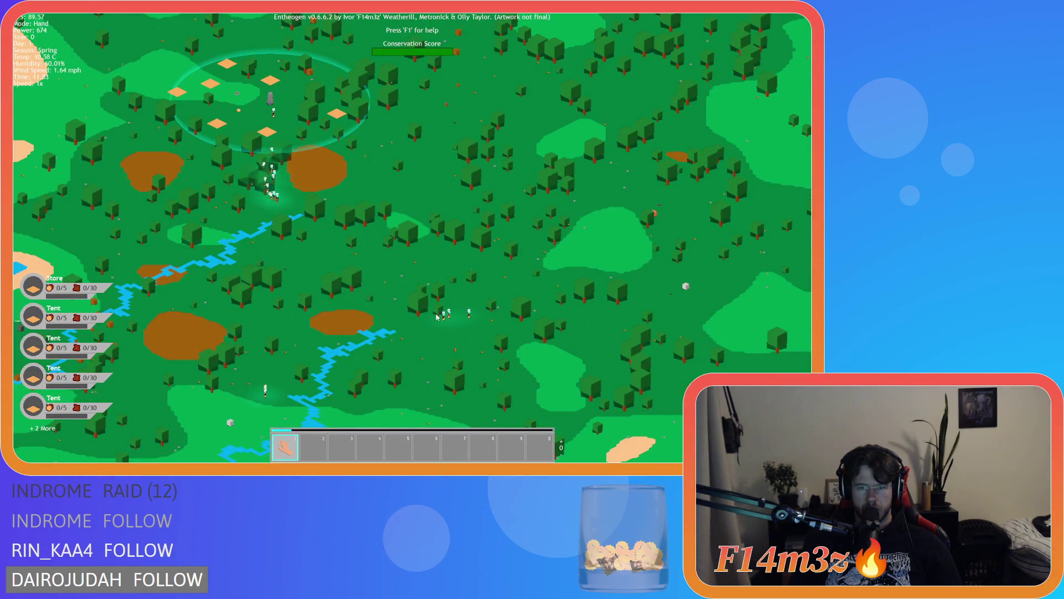
key("w")
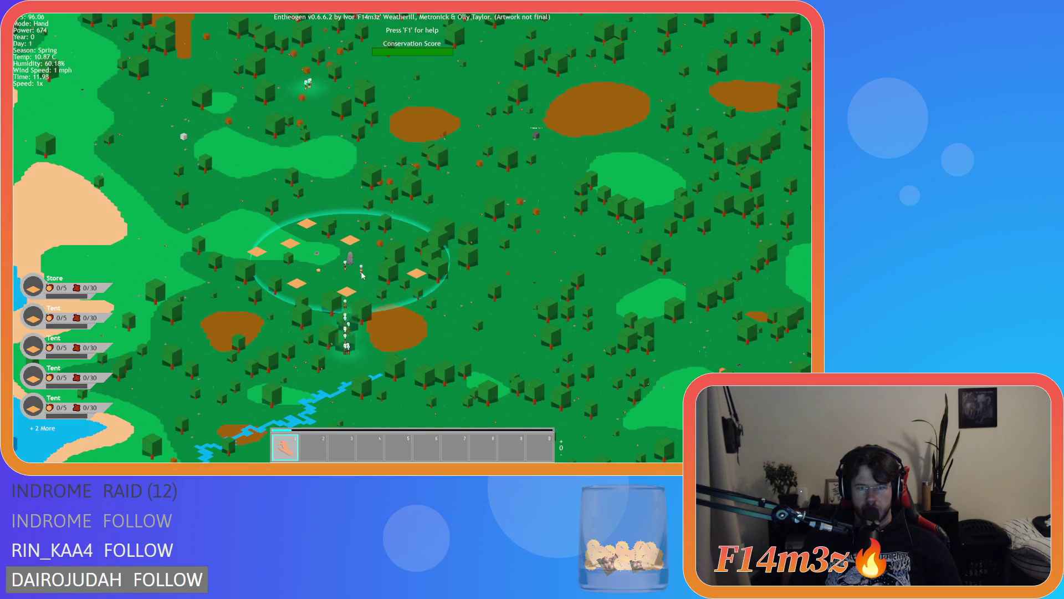
key("s")
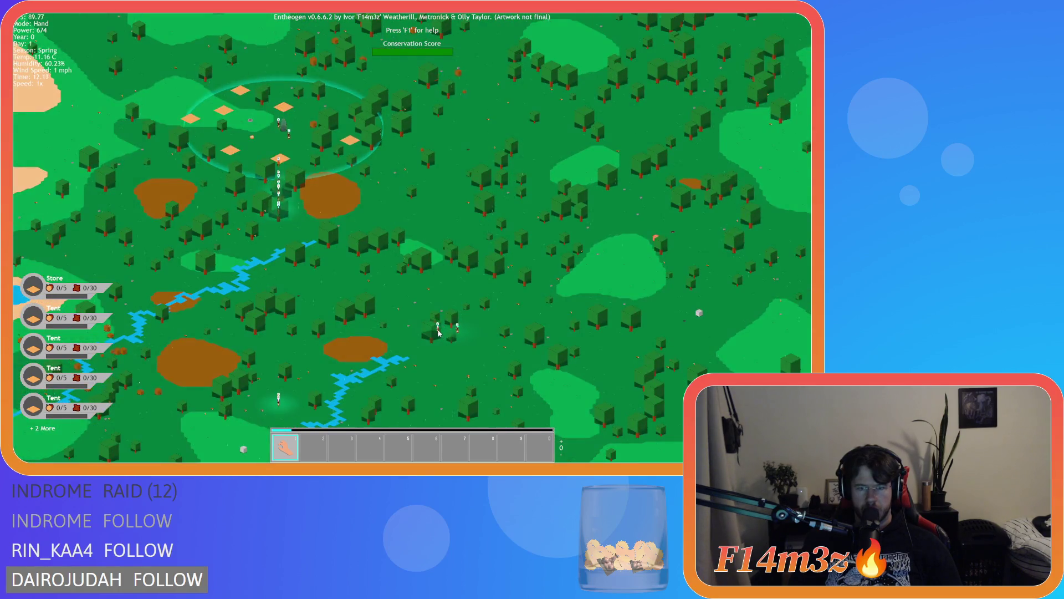
key("w")
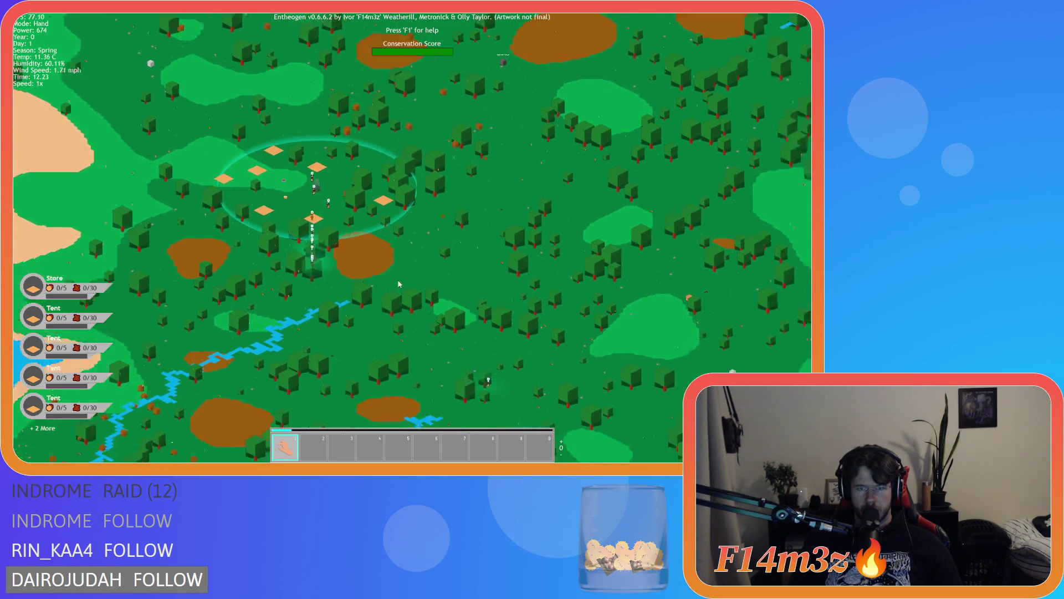
scroll(440, 298, "up", 2)
key("w")
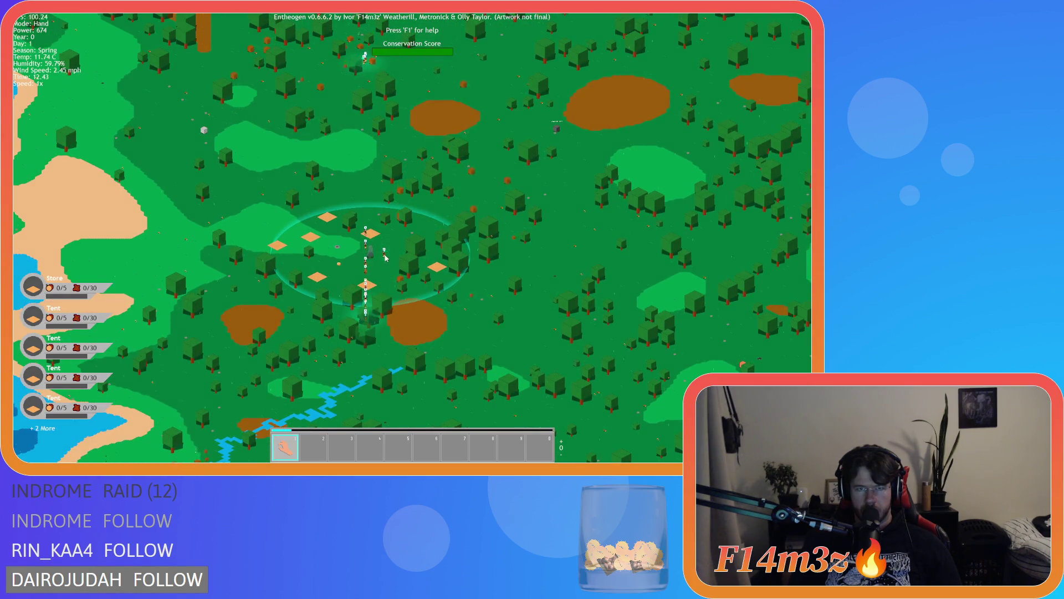
Step: Zoom in until 'Portal activated!' appears, then follow the villager column toward the altar
scroll(384, 272, "up", 4)
scroll(359, 219, "down", 2)
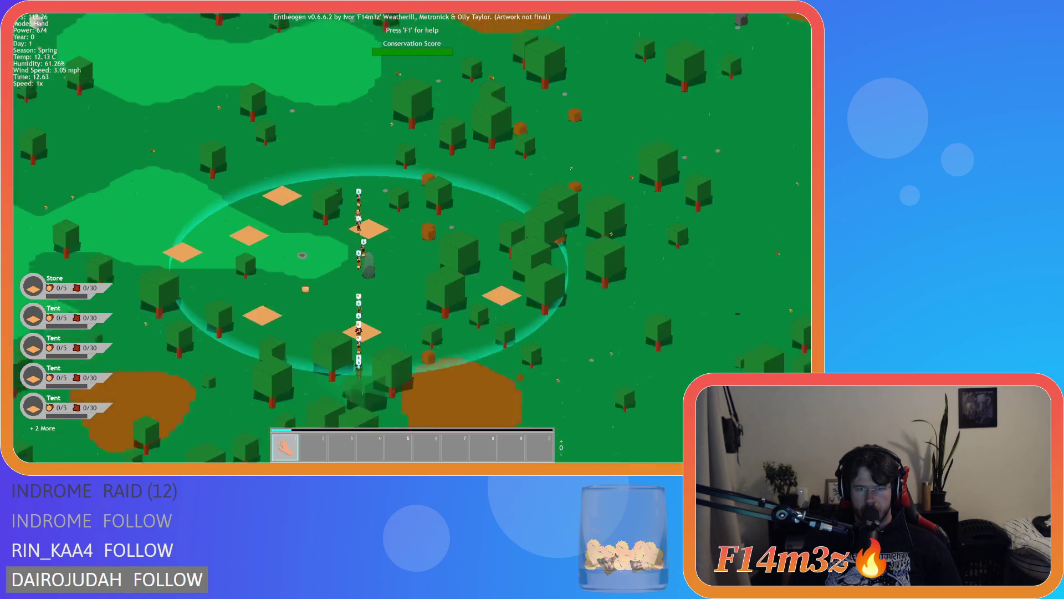
scroll(359, 219, "down", 5)
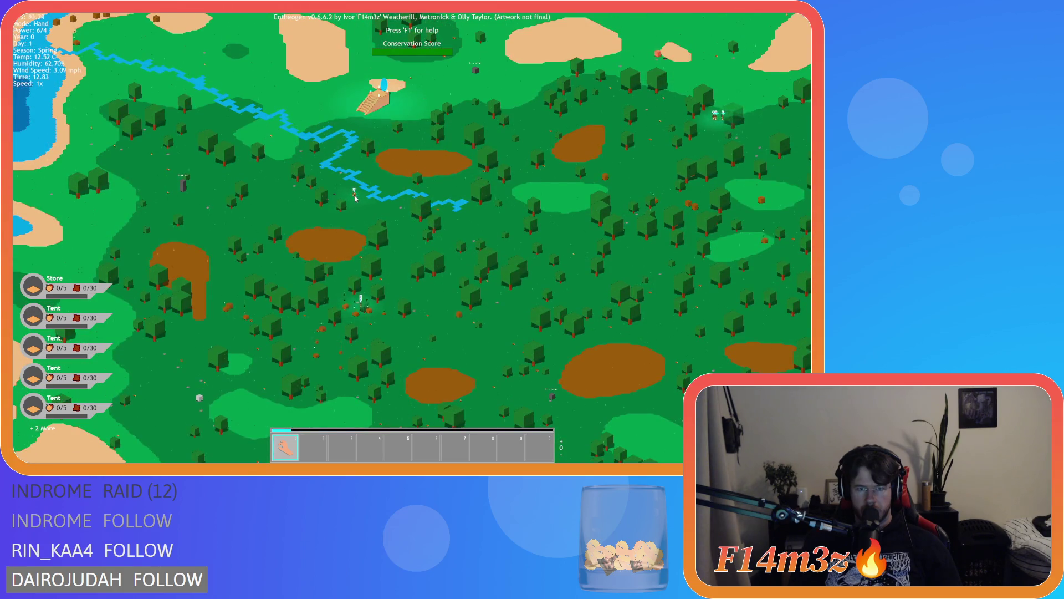
scroll(355, 198, "up", 6)
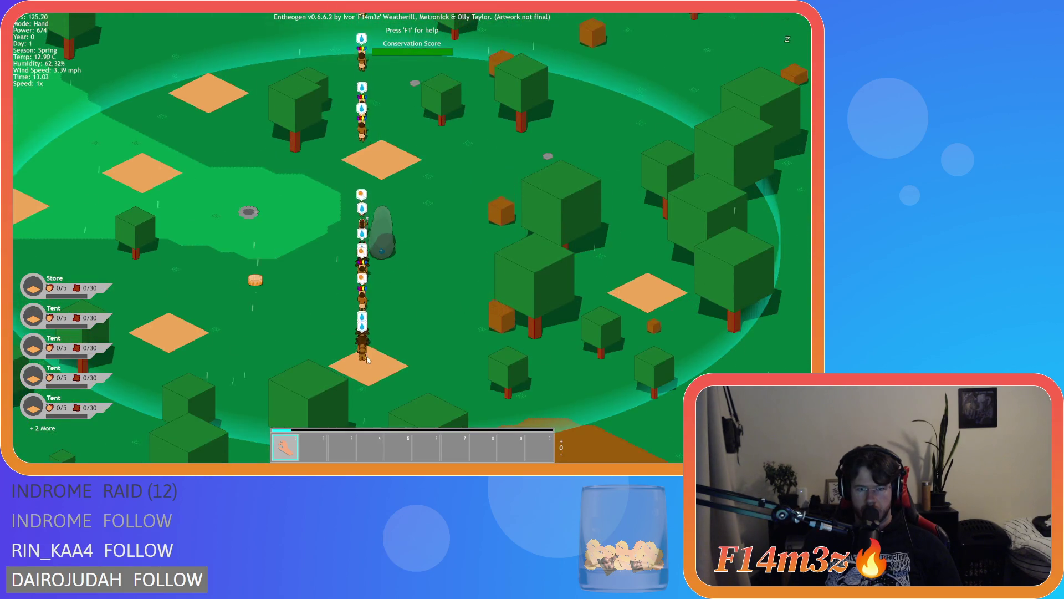
scroll(367, 359, "down", 6)
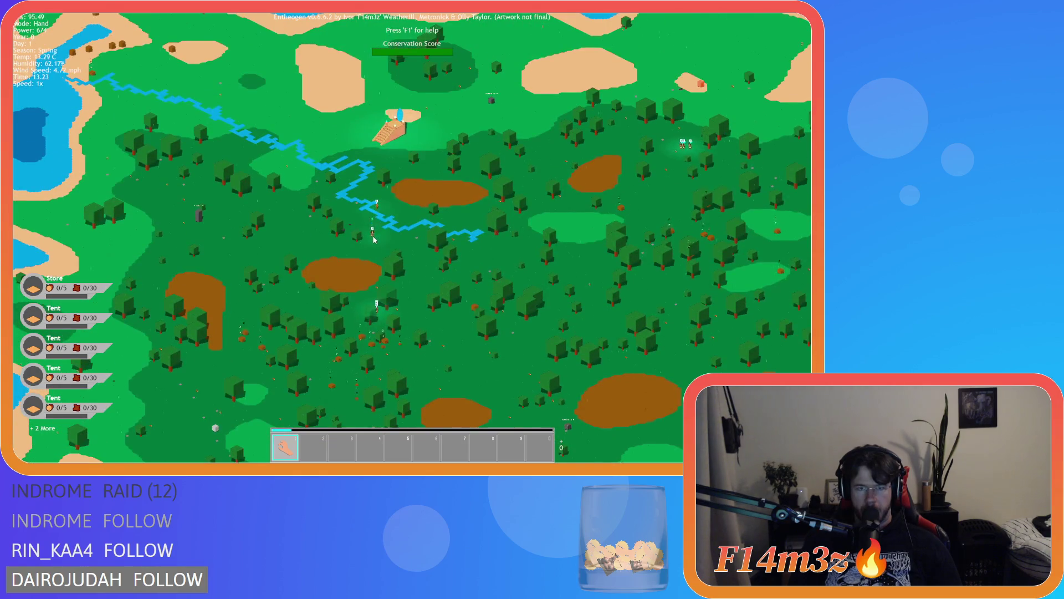
scroll(376, 252, "up", 6)
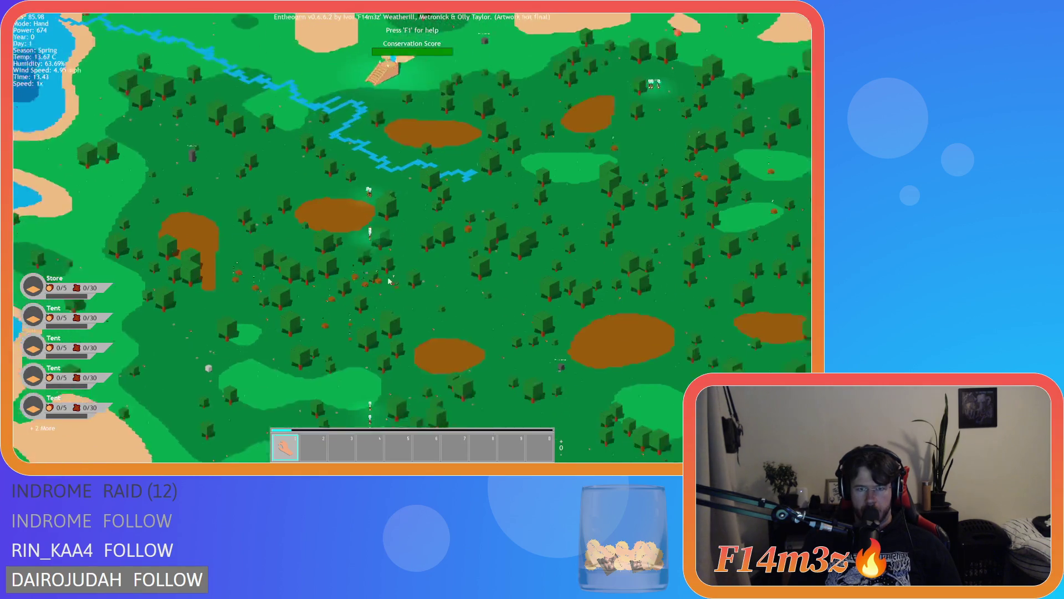
scroll(331, 379, "down", 6)
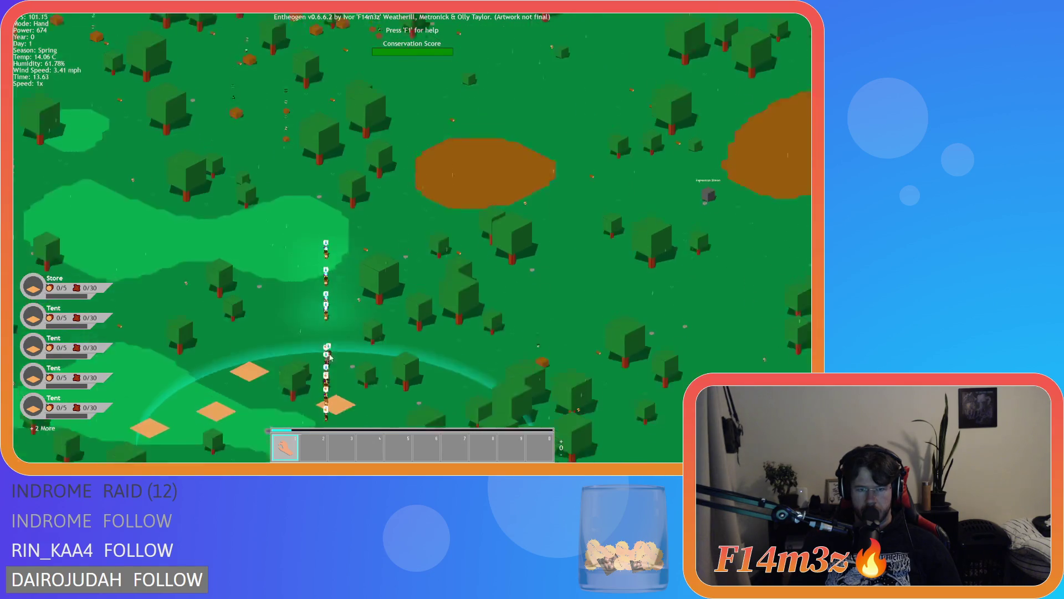
scroll(335, 340, "up", 3)
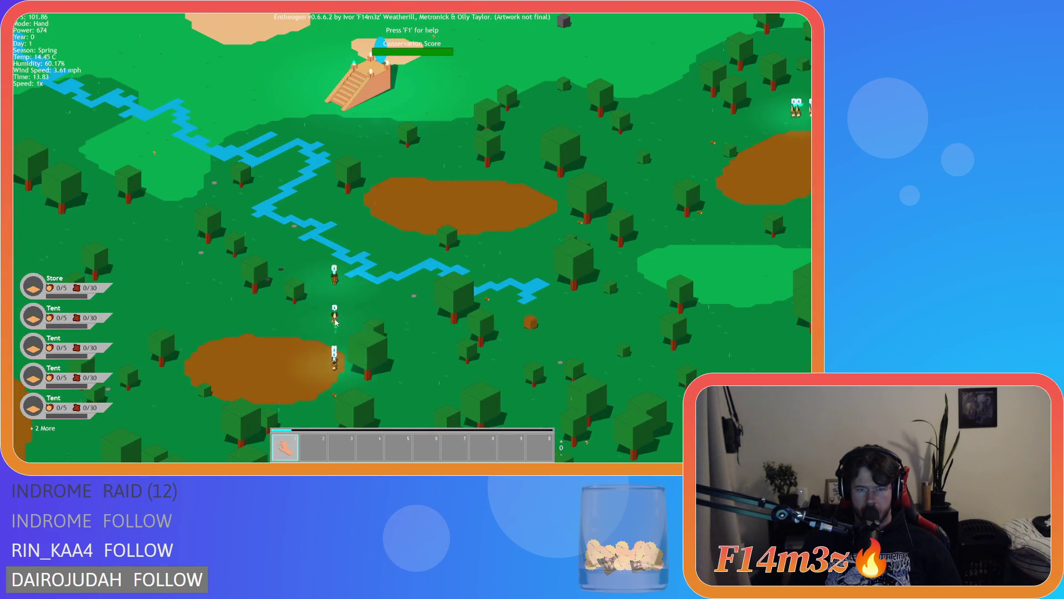
Step: Look over the villager column and mud patch, then quicksave the game with F5
scroll(335, 323, "down", 3)
scroll(333, 330, "up", 6)
left_click_drag(329, 333, 334, 254)
left_click_drag(331, 216, 337, 376)
scroll(335, 344, "down", 5)
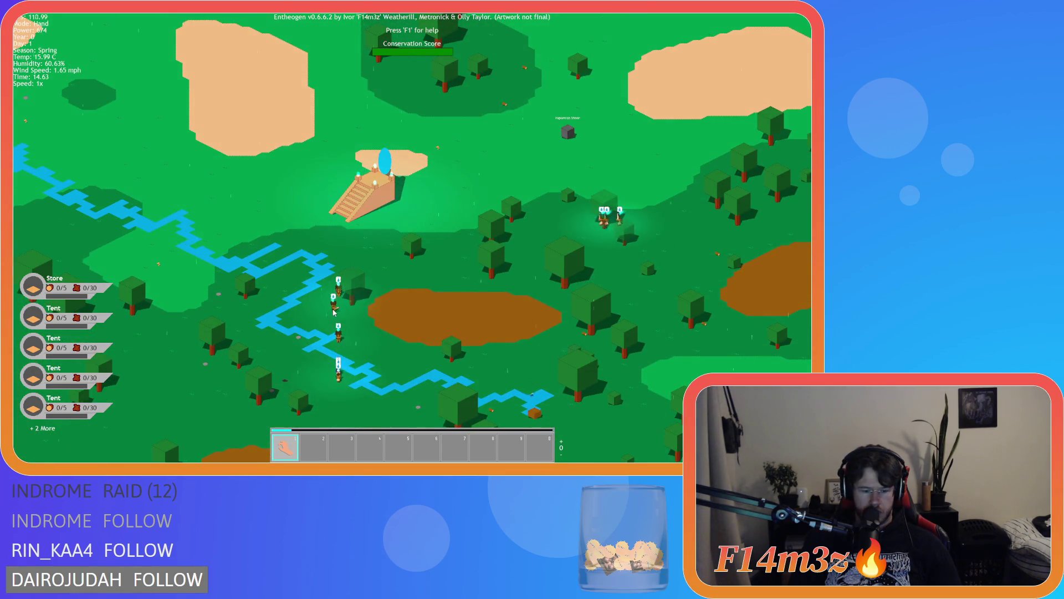
key("F5")
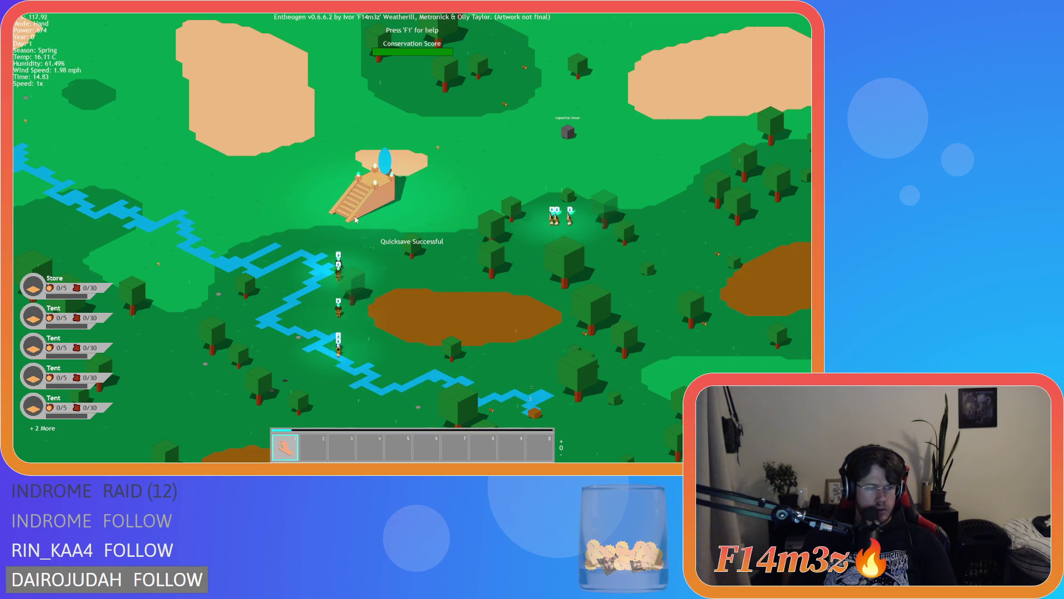
Step: Follow the villagers up the pyramid steps and through the portal into the new land
scroll(364, 224, "up", 3)
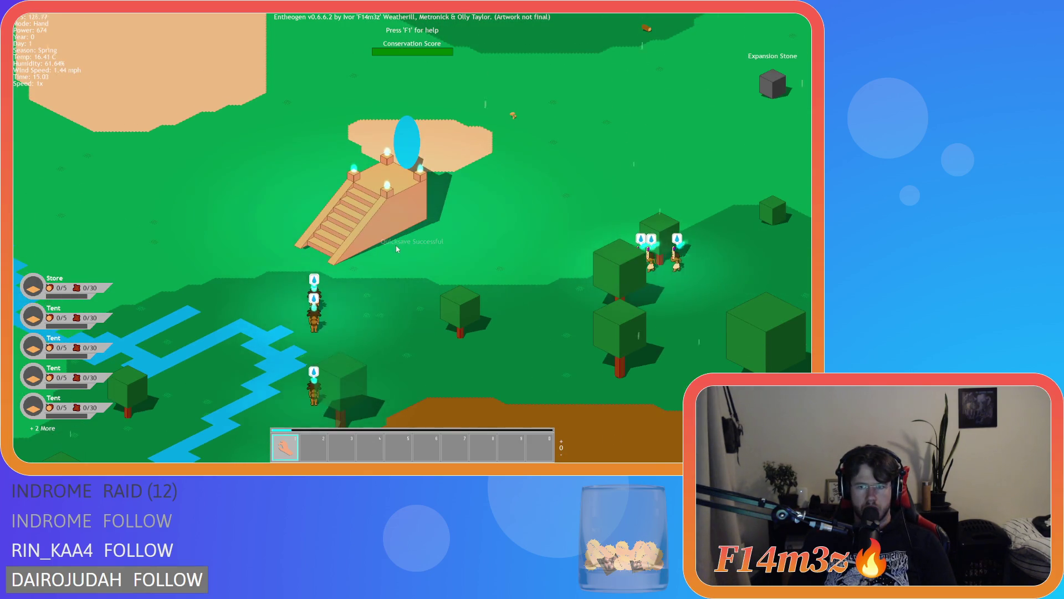
key("s")
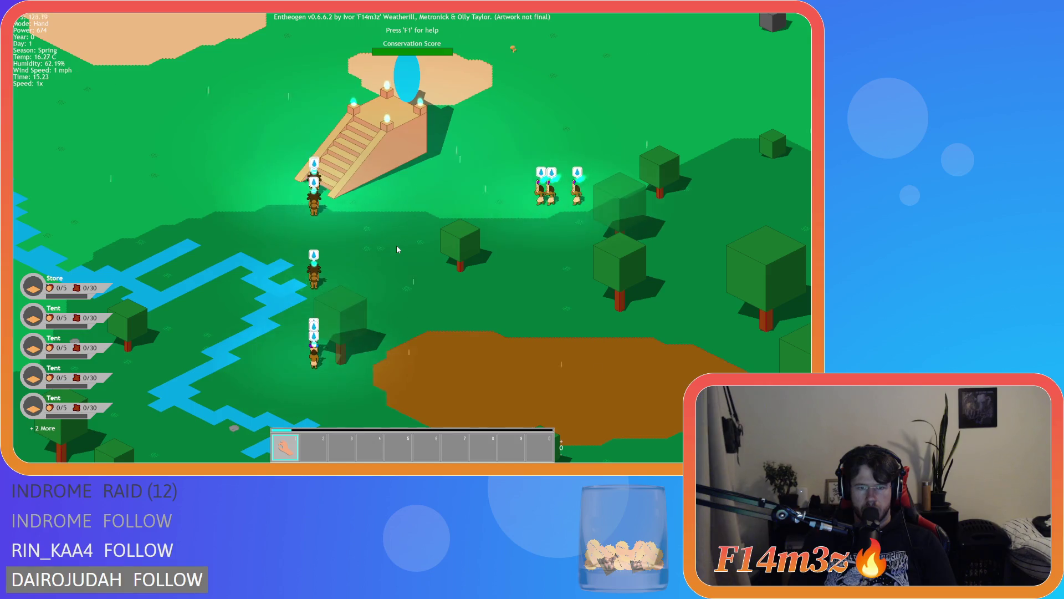
key("s")
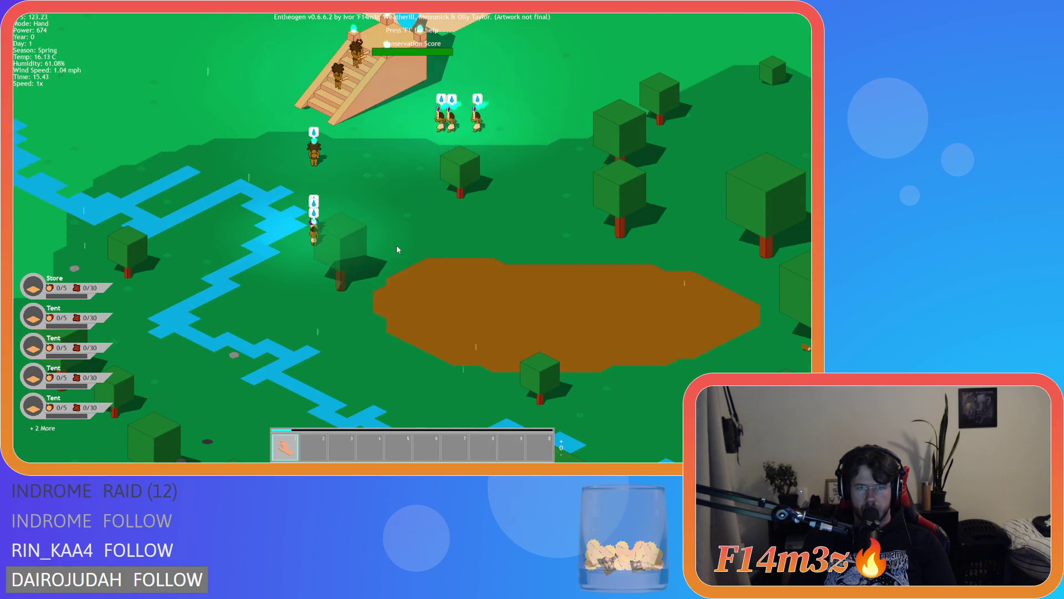
key("w")
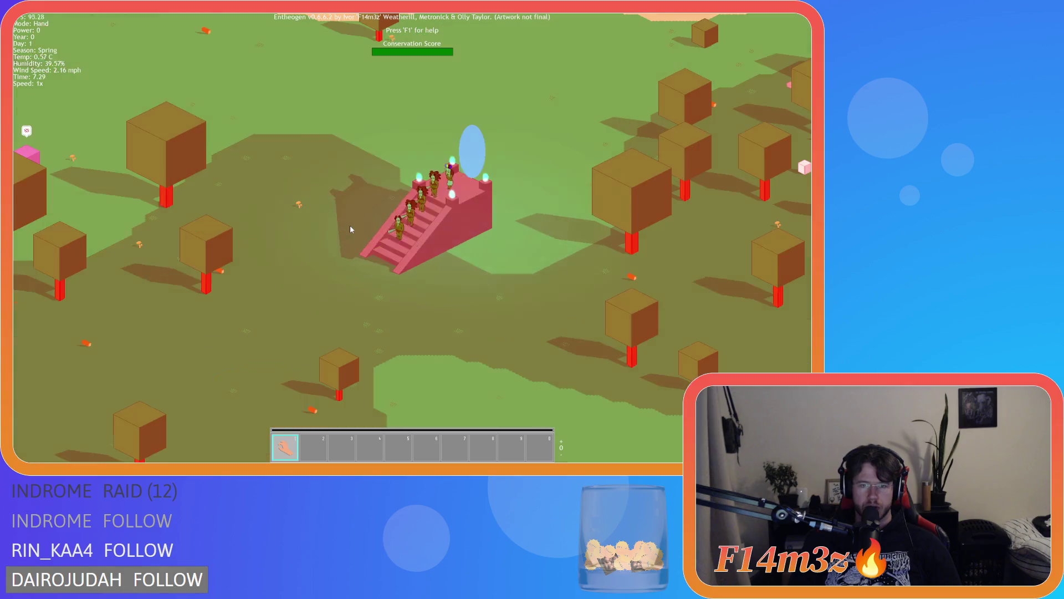
key("a")
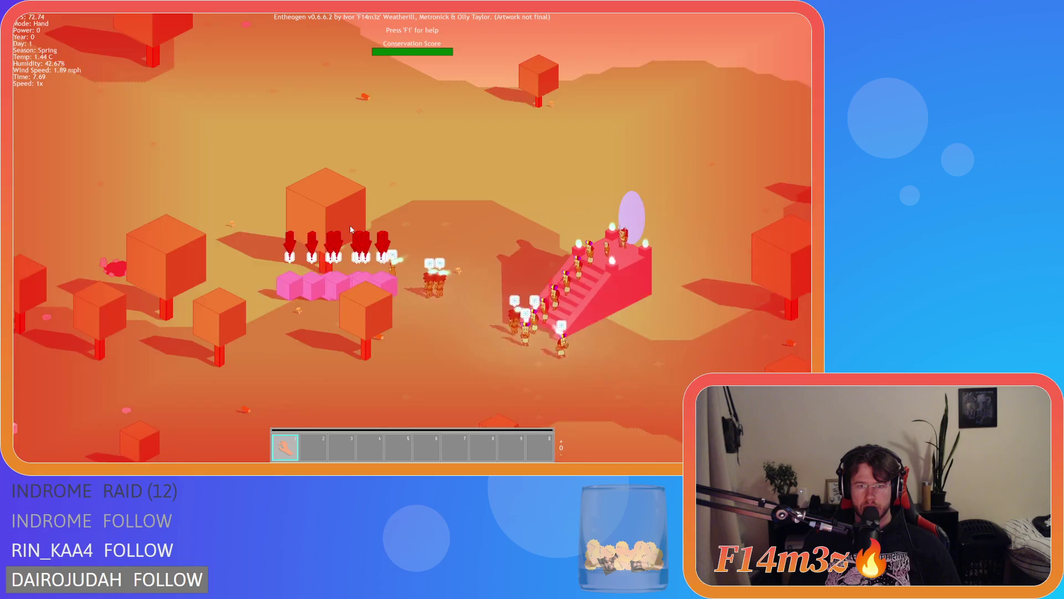
Step: Zoom far out and pan across the new forest to review the camp buildings
scroll(350, 225, "down", 5)
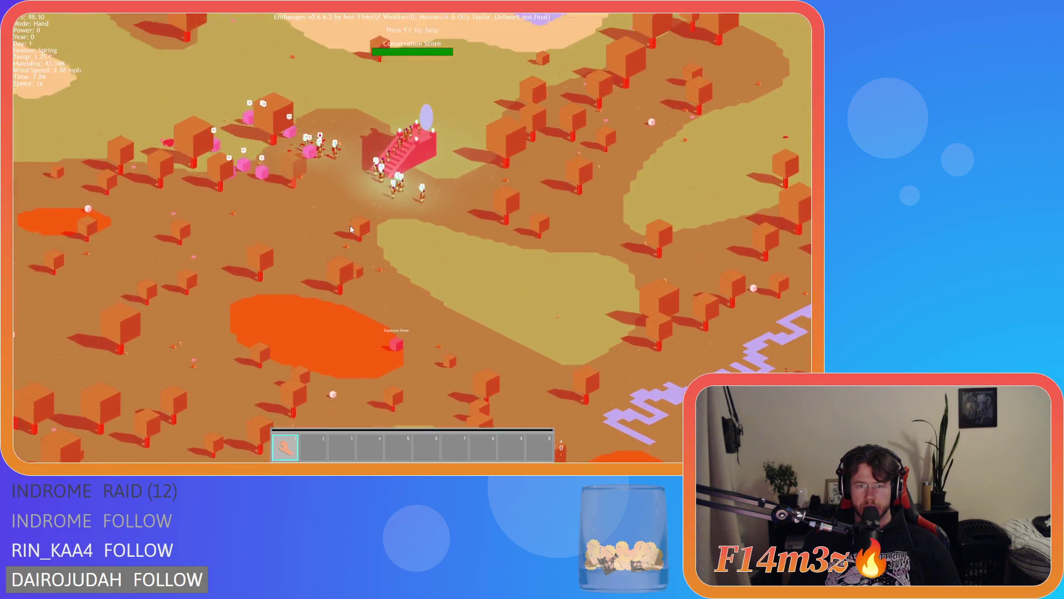
scroll(350, 225, "down", 5)
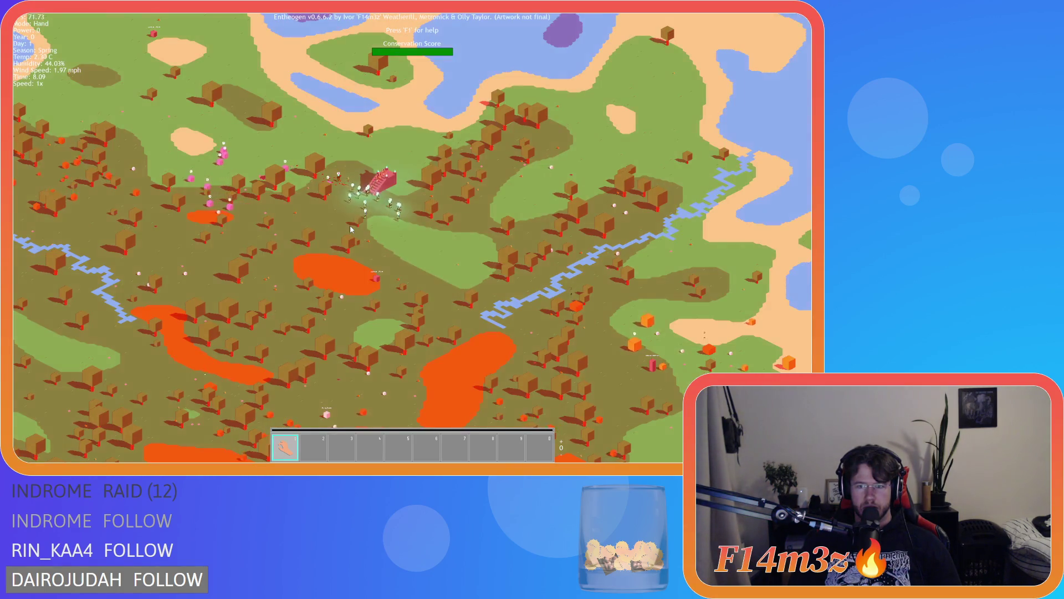
scroll(351, 225, "up", 5)
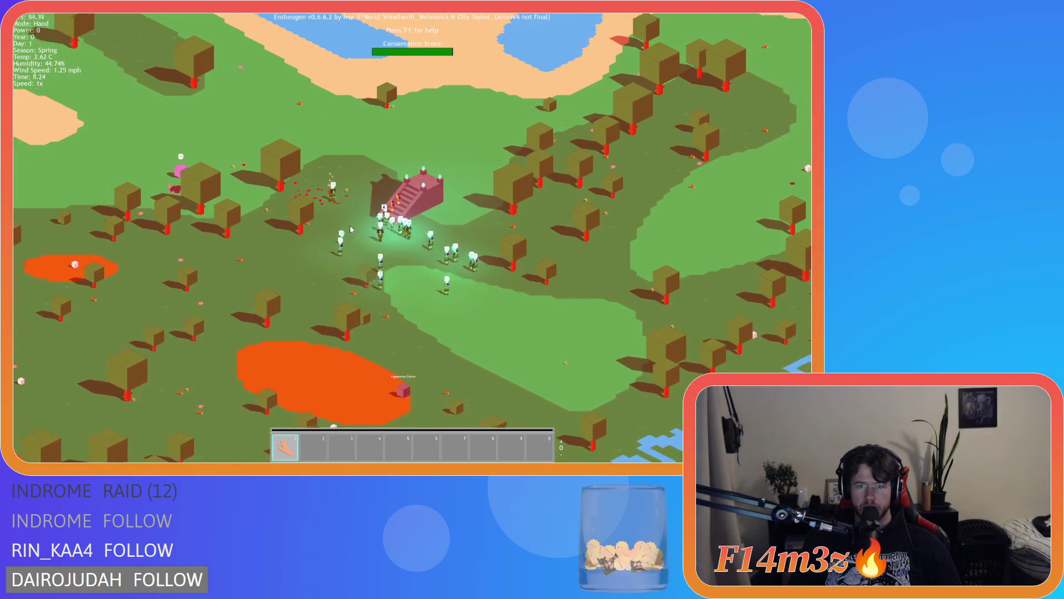
scroll(351, 229, "down", 2)
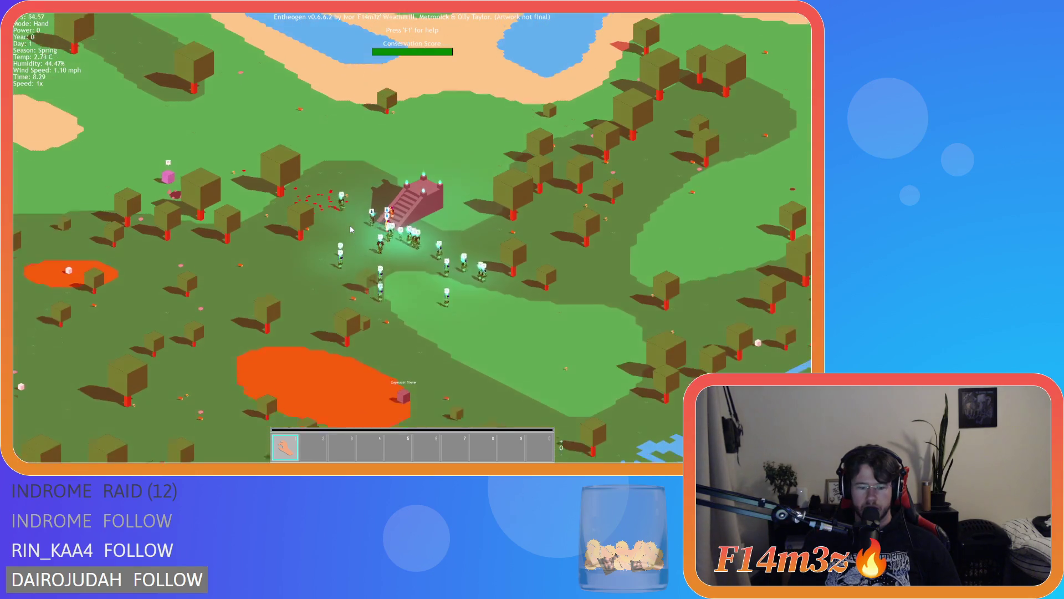
scroll(351, 229, "down", 3)
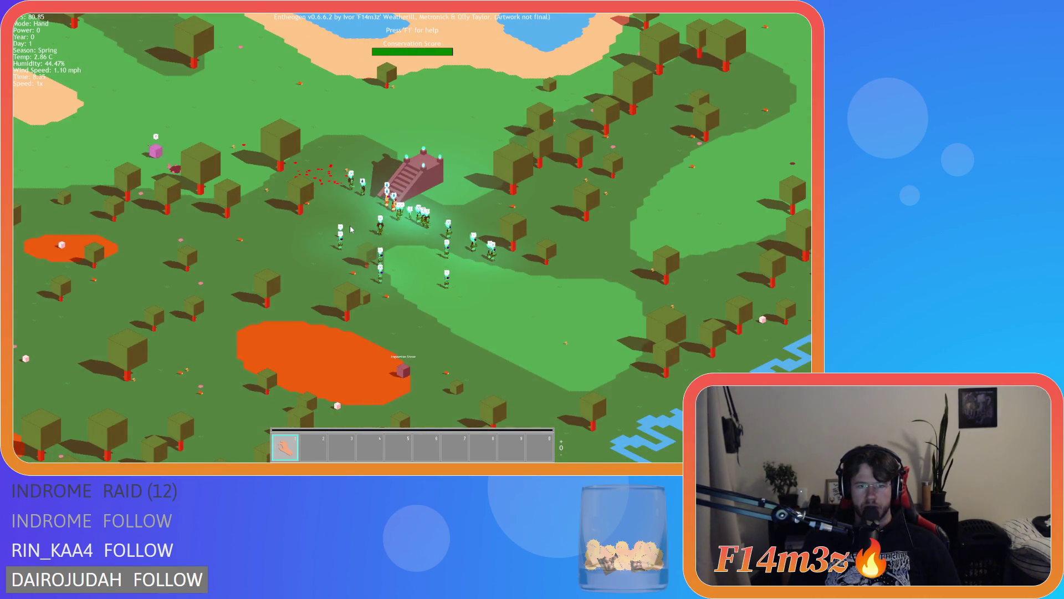
scroll(282, 236, "down", 3)
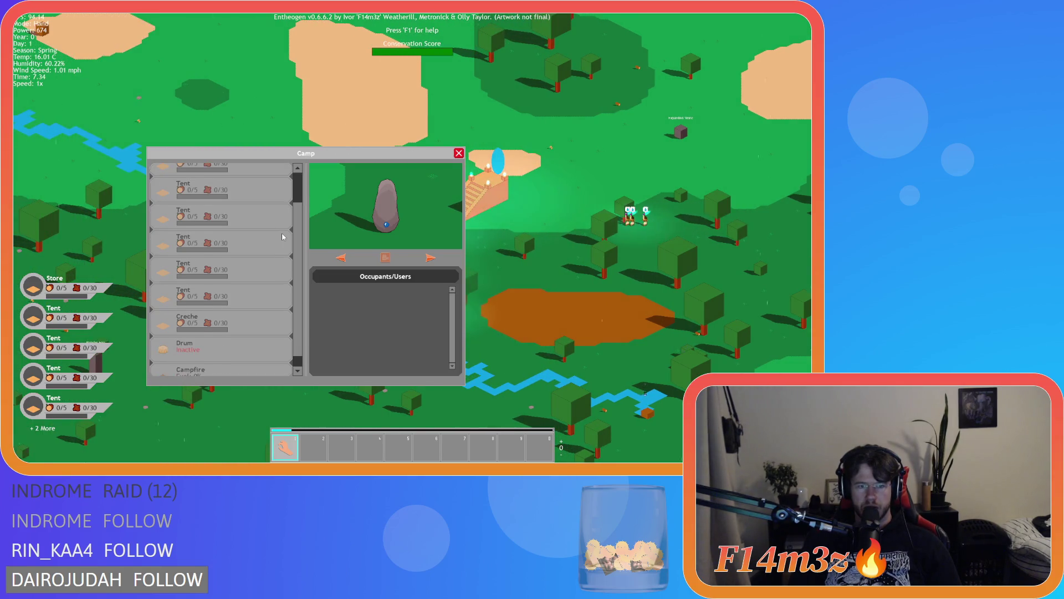
scroll(282, 236, "up", 3)
scroll(283, 237, "down", 2)
scroll(282, 236, "up", 3)
key("a")
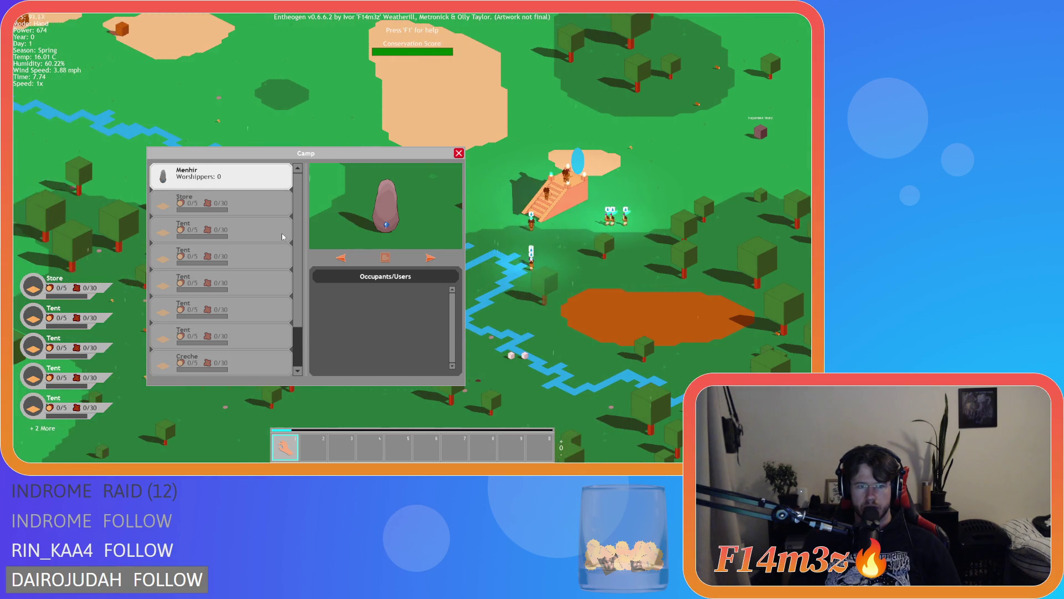
scroll(282, 237, "down", 1)
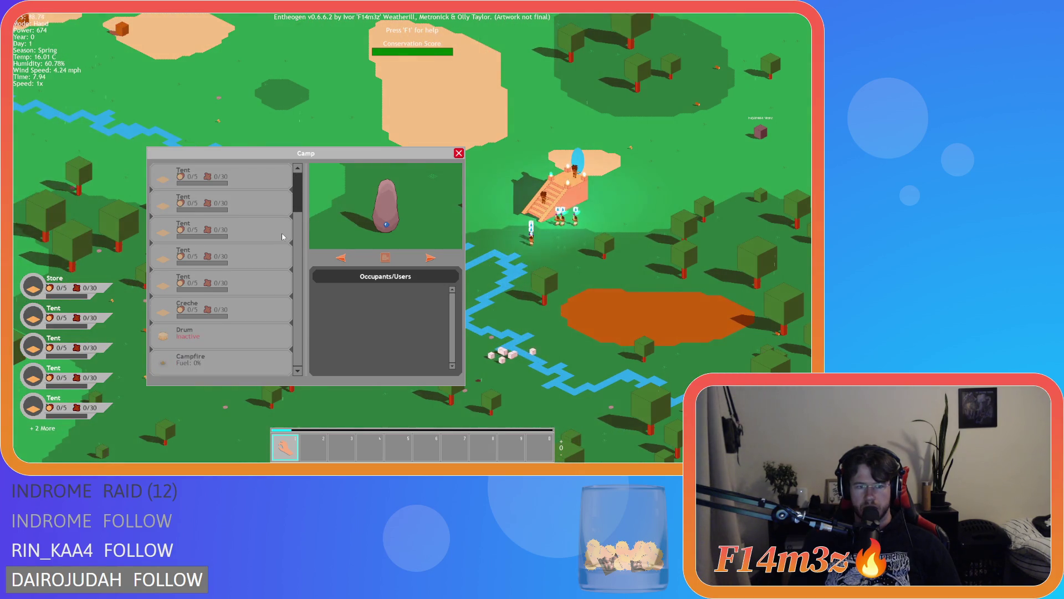
scroll(282, 236, "up", 1)
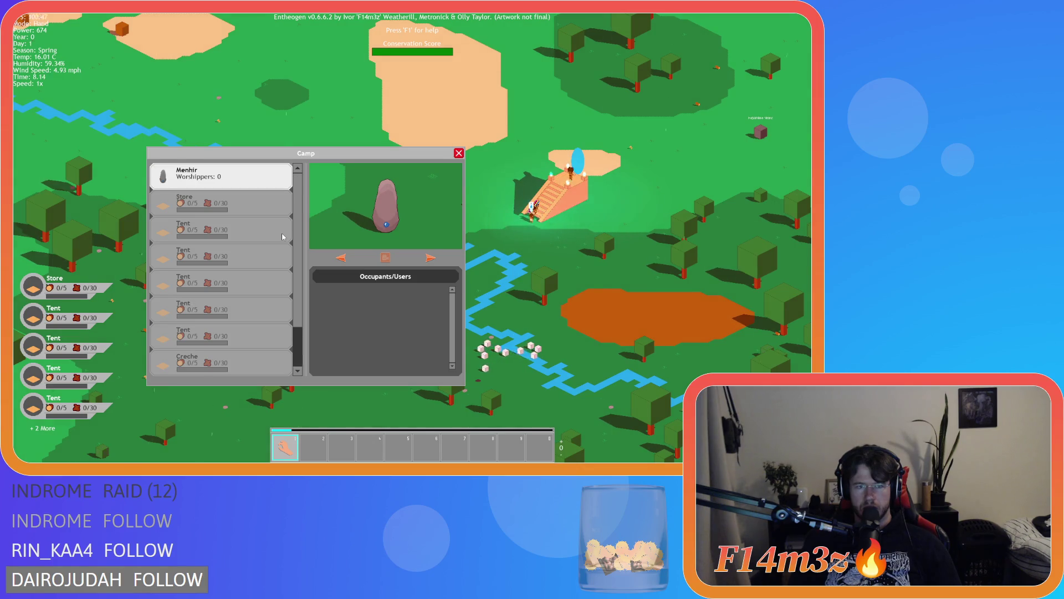
Step: Quit the running game and confirm with Y to return to GameMaker
key("Escape")
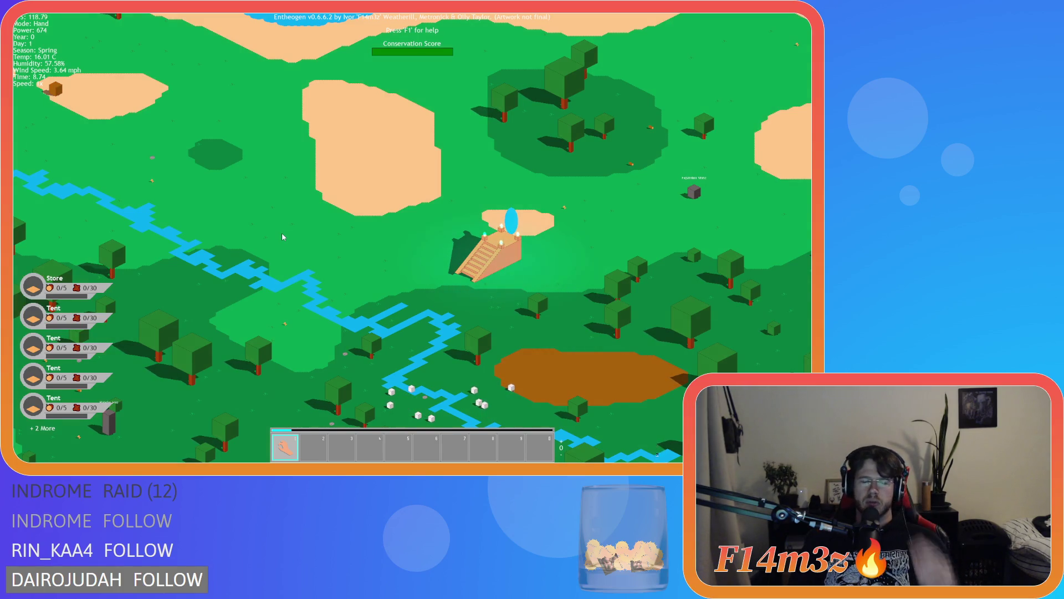
scroll(282, 236, "down", 5)
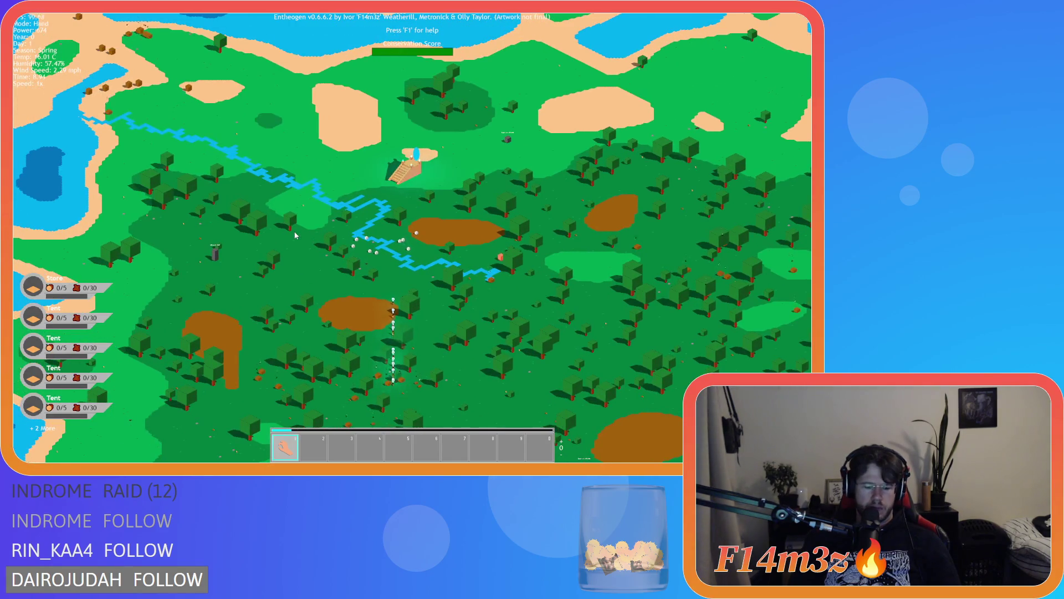
key("Escape")
key("y")
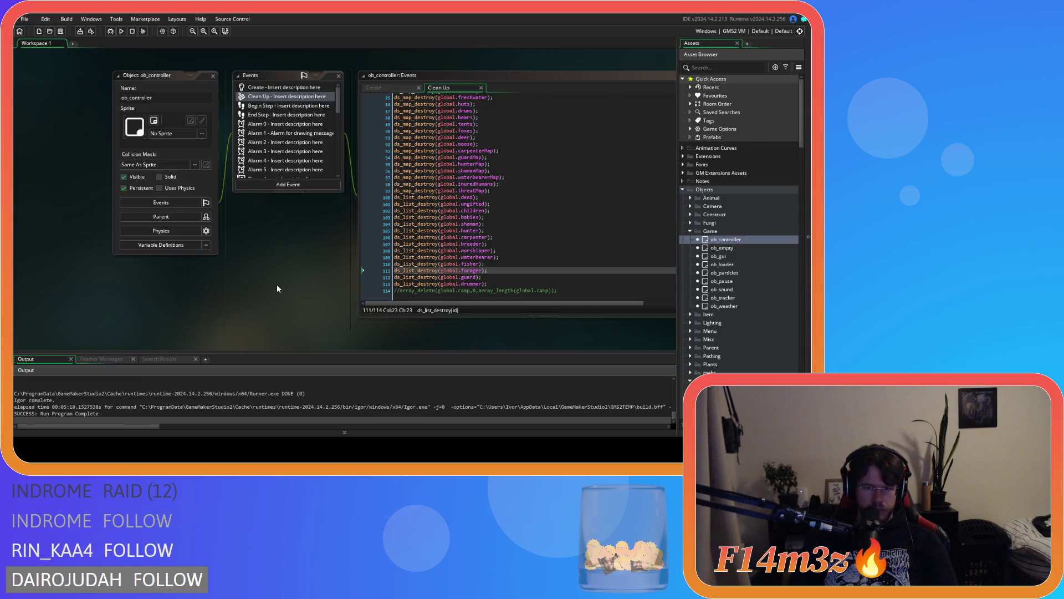
mouse_move(289, 309)
left_mouse_down()
mouse_move(196, 312)
mouse_move(105, 299)
left_mouse_up()
left_click(364, 280)
mouse_move(138, 257)
left_mouse_down()
mouse_move(249, 221)
mouse_move(149, 272)
mouse_move(257, 257)
left_mouse_up()
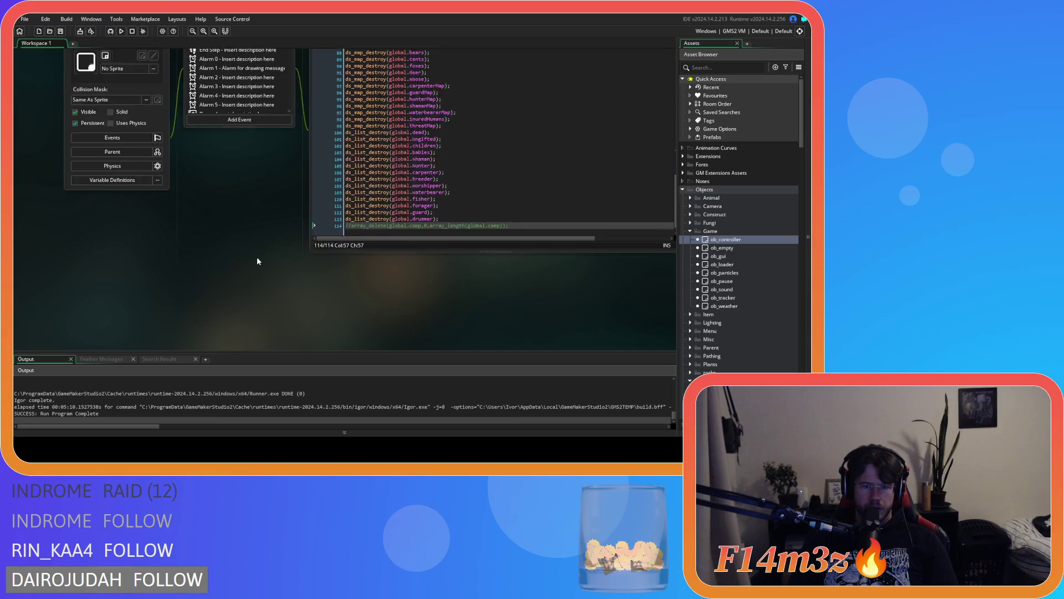
scroll(278, 211, "up", 5)
scroll(346, 186, "right", 3)
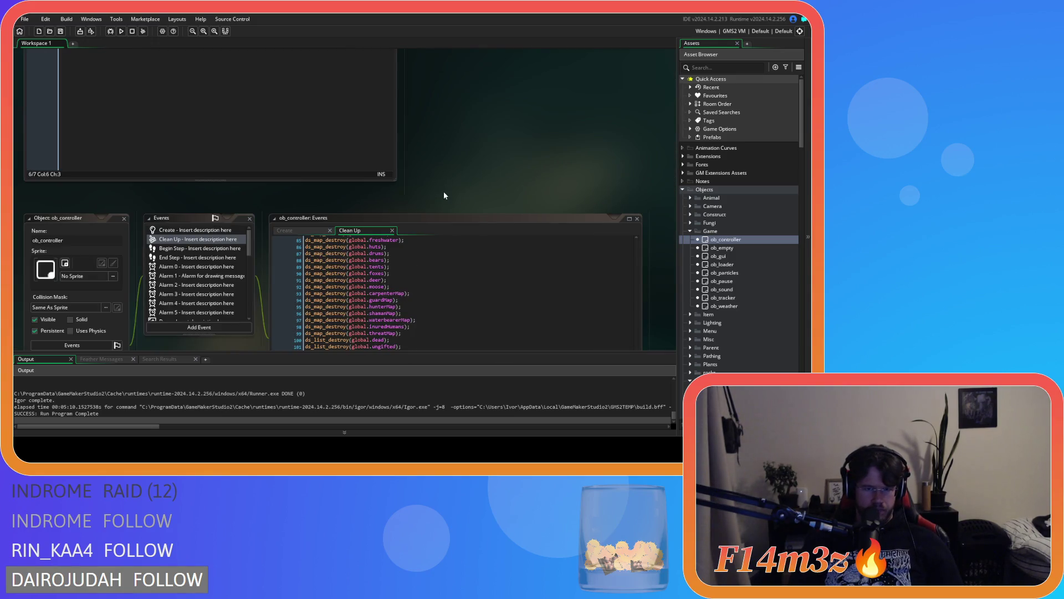
scroll(443, 192, "down", 2)
scroll(441, 172, "up", 1)
scroll(442, 173, "down", 5)
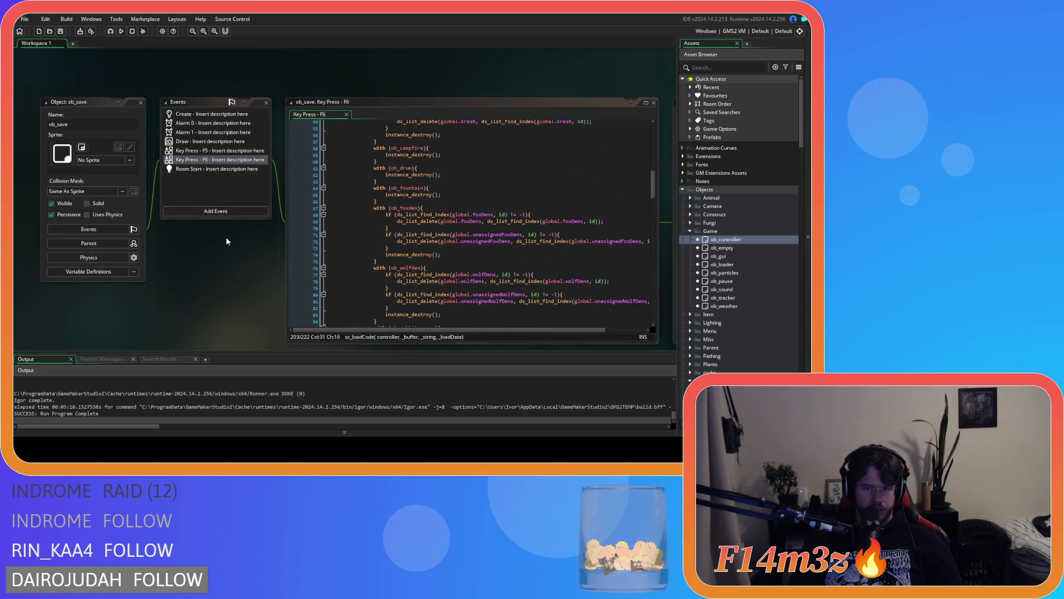
scroll(226, 241, "down", 10)
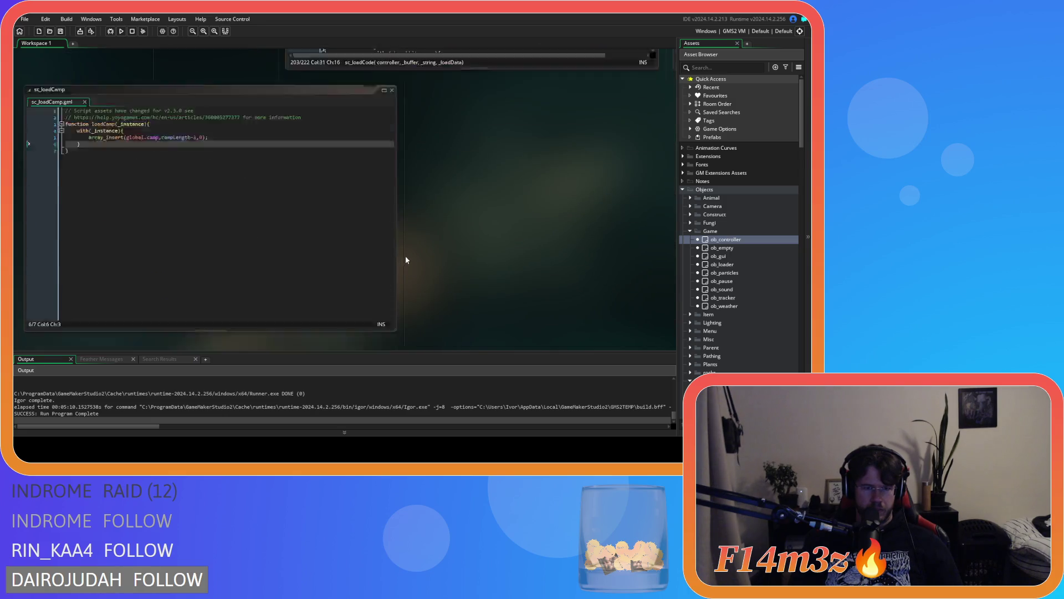
scroll(409, 244, "down", 1)
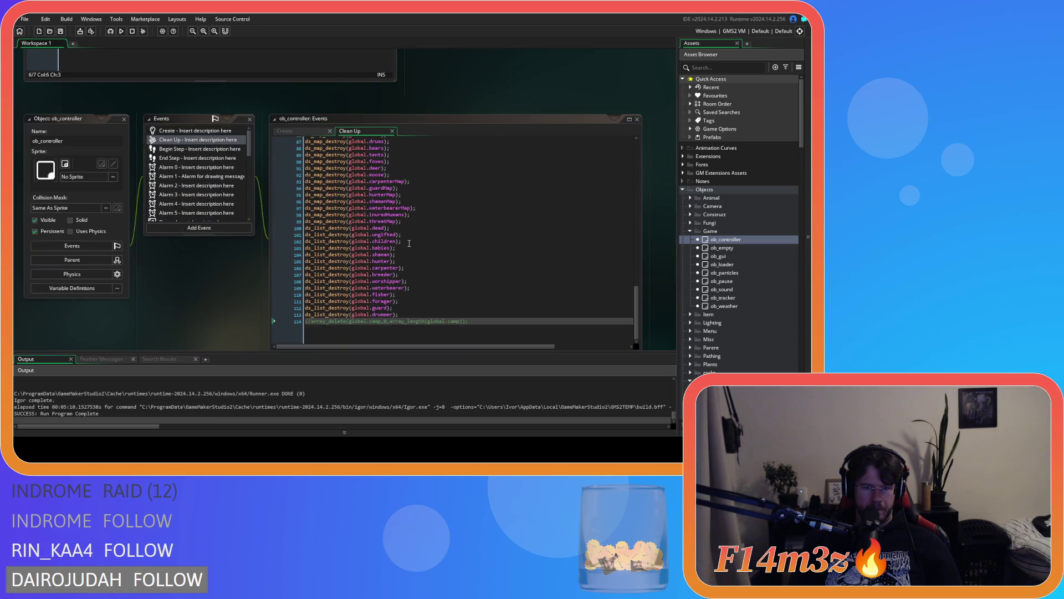
scroll(221, 285, "down", 2)
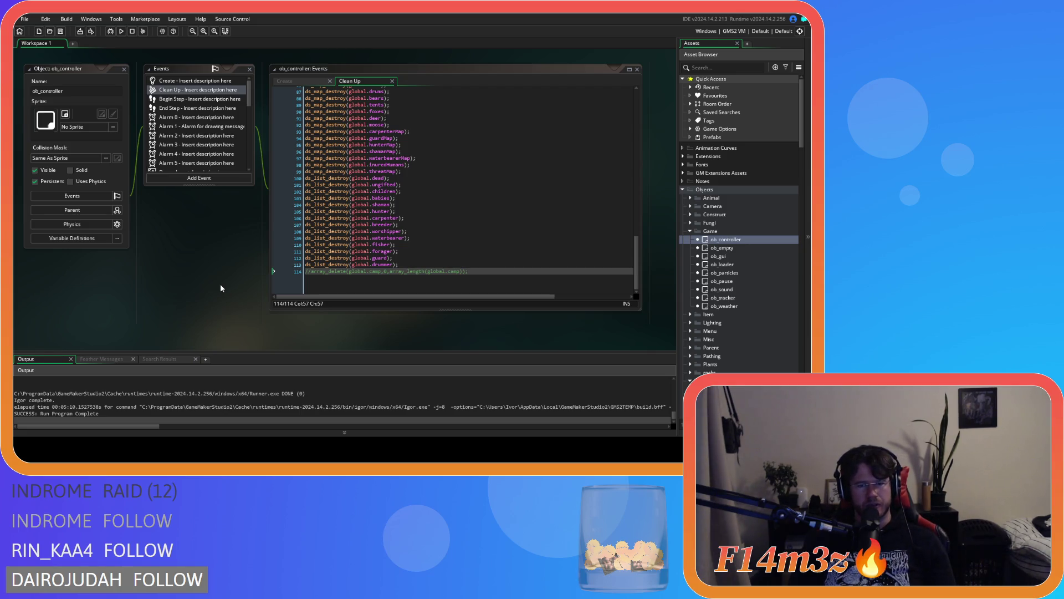
scroll(221, 289, "up", 10)
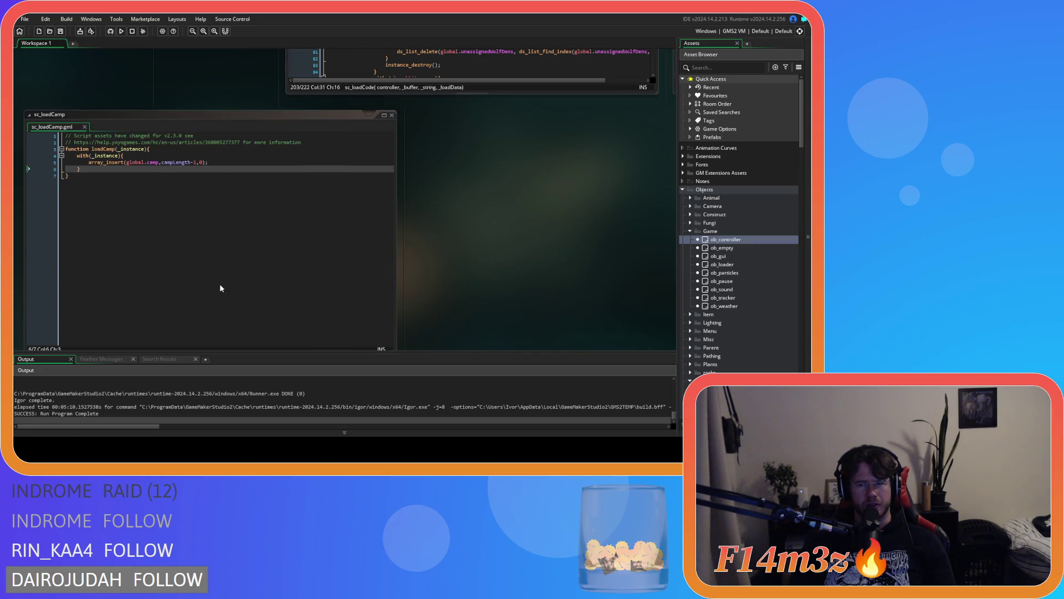
scroll(426, 292, "up", 3)
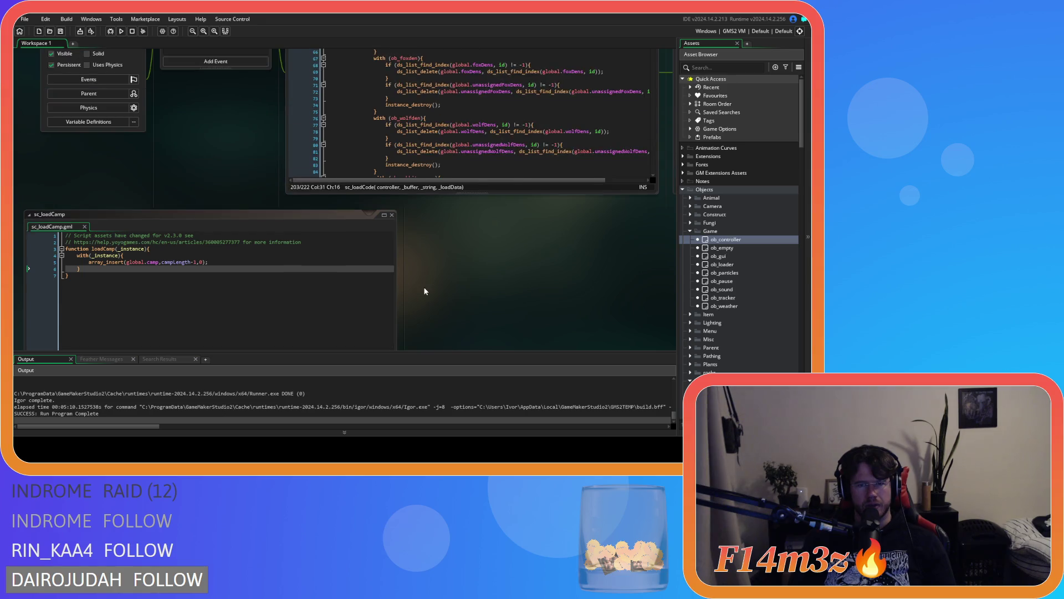
scroll(740, 245, "down", 10)
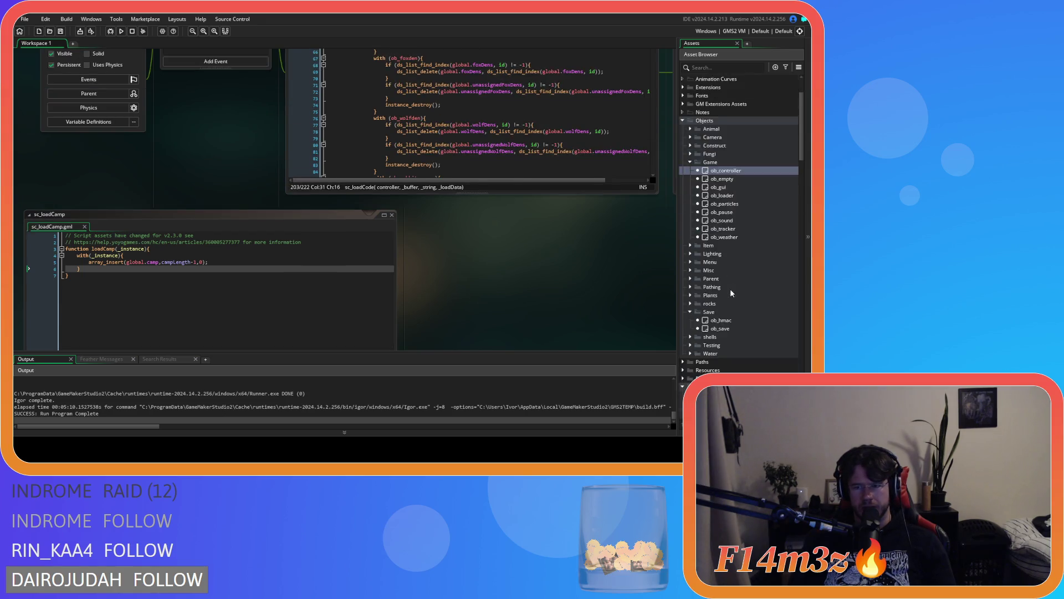
scroll(734, 310, "down", 5)
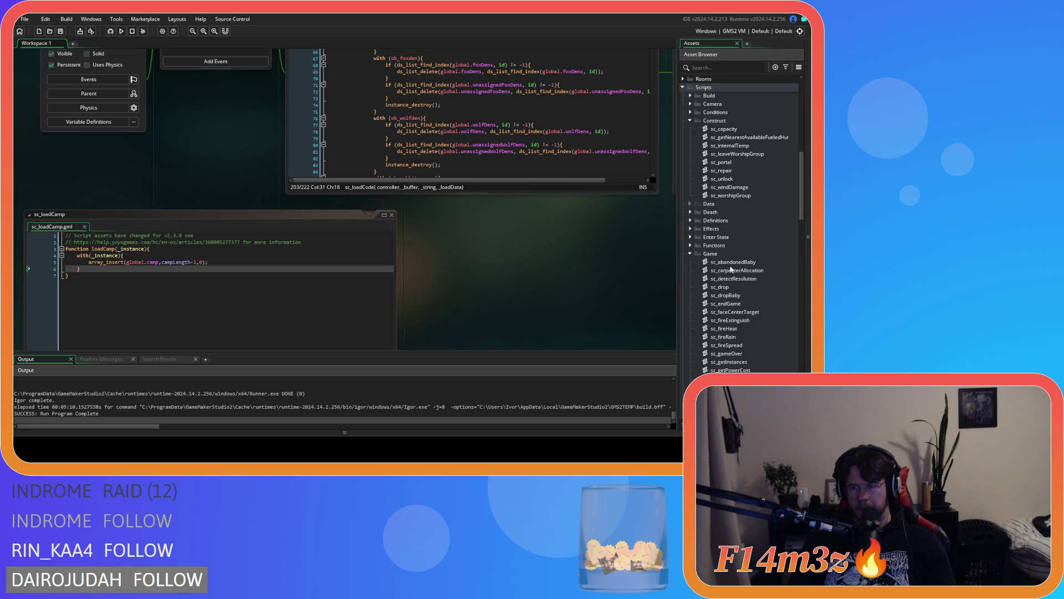
double_click(723, 162)
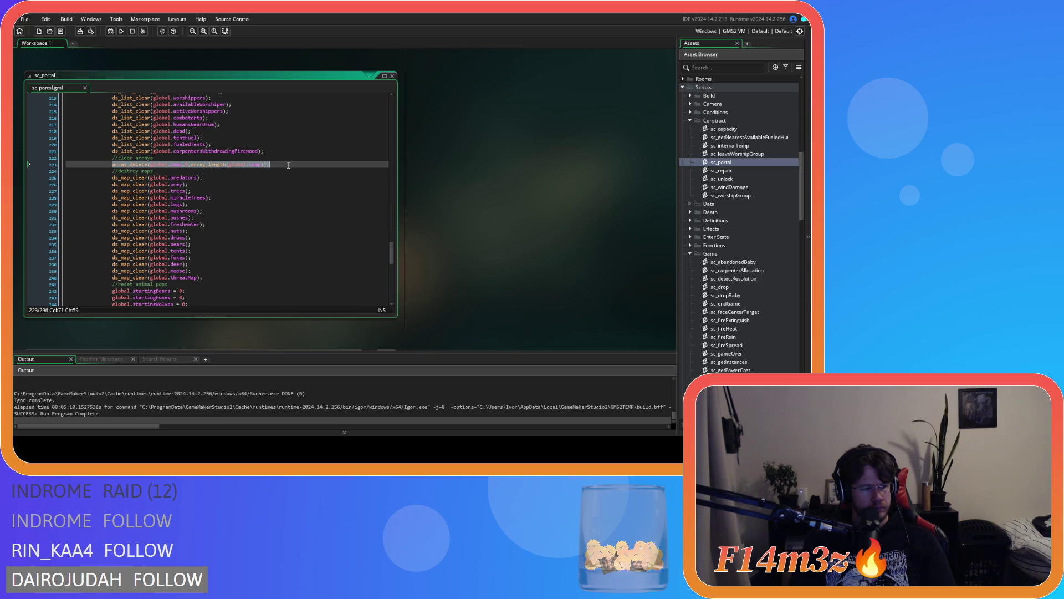
Step: Scroll to sc_portal's array_delete(global.camp…) line and deselect it
scroll(291, 194, "up", 3)
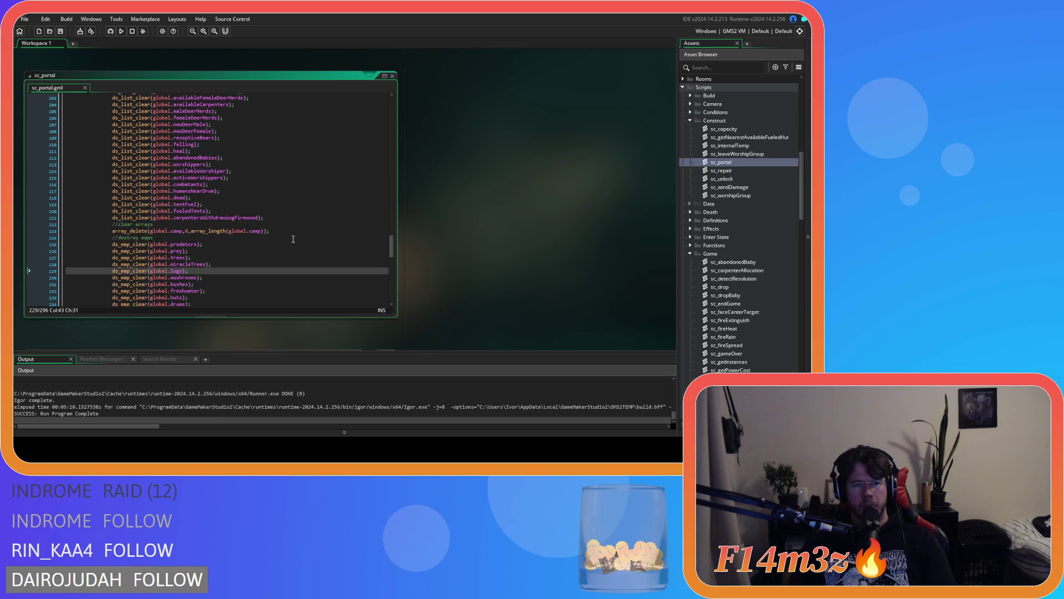
left_click(295, 229)
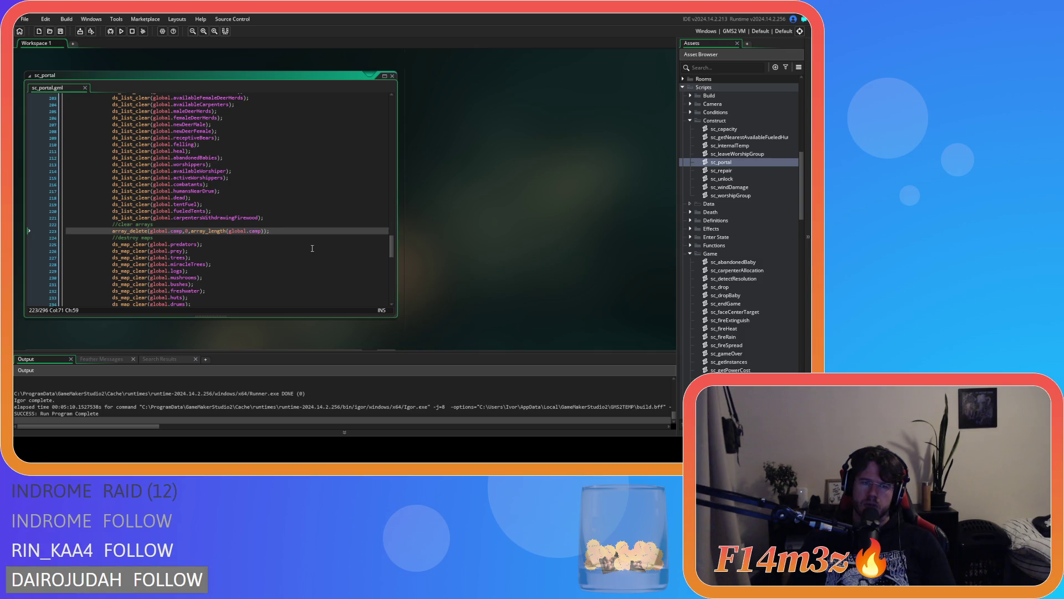
Step: Open ob_controller's Clean Up event and save it ending at ds_list_destroy(global.drummer)
scroll(527, 247, "up", 5)
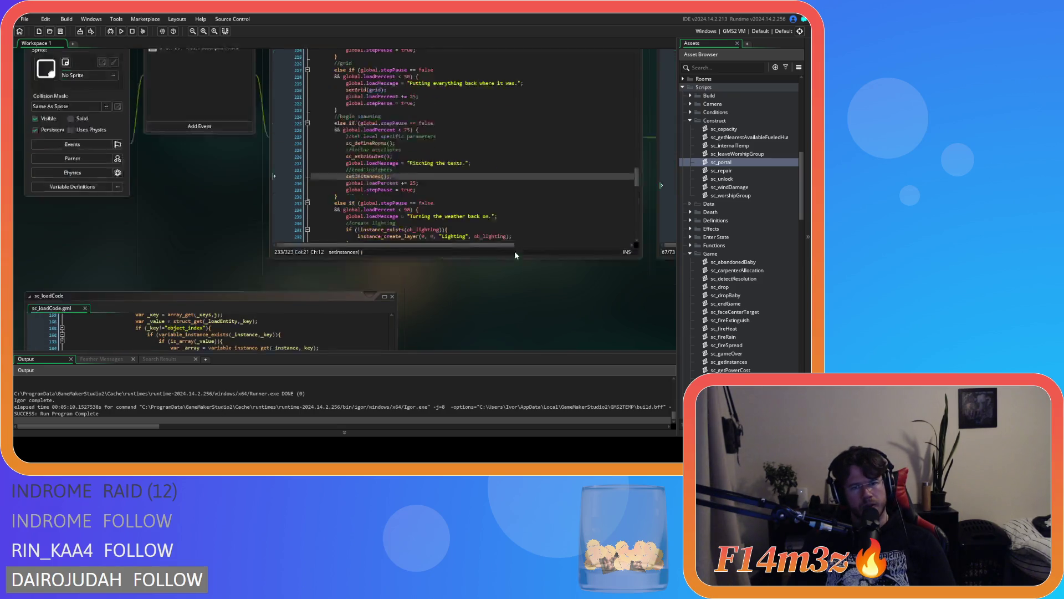
scroll(210, 257, "up", 2)
scroll(452, 284, "down", 8)
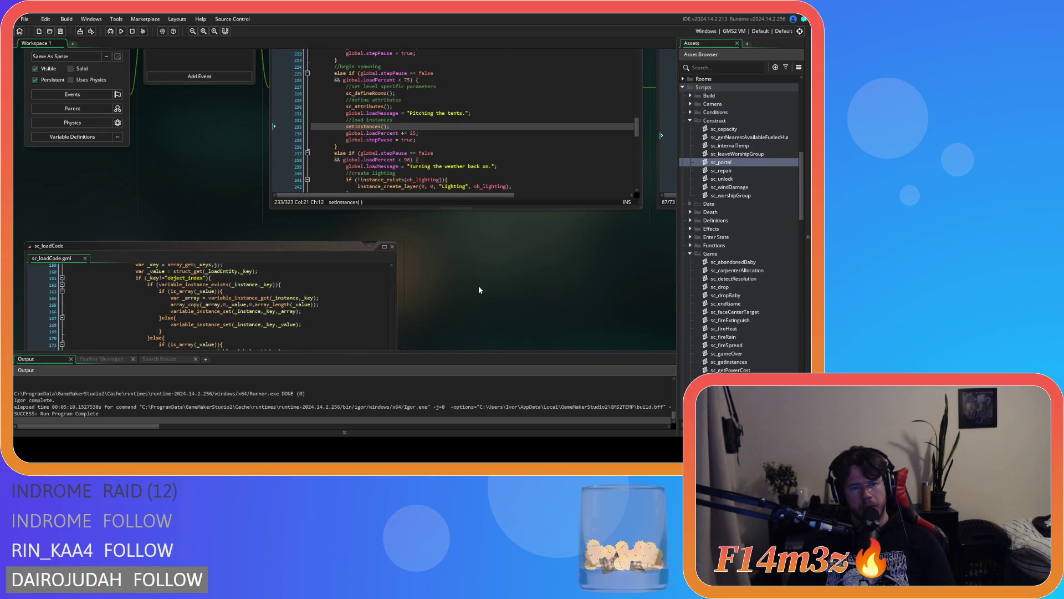
scroll(500, 276, "up", 10)
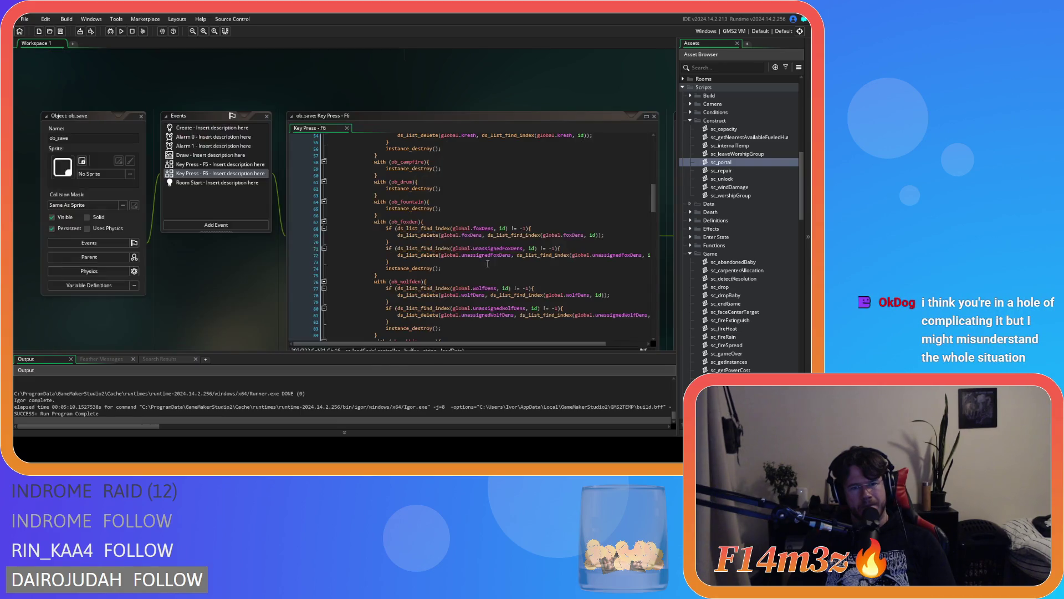
scroll(358, 215, "up", 2)
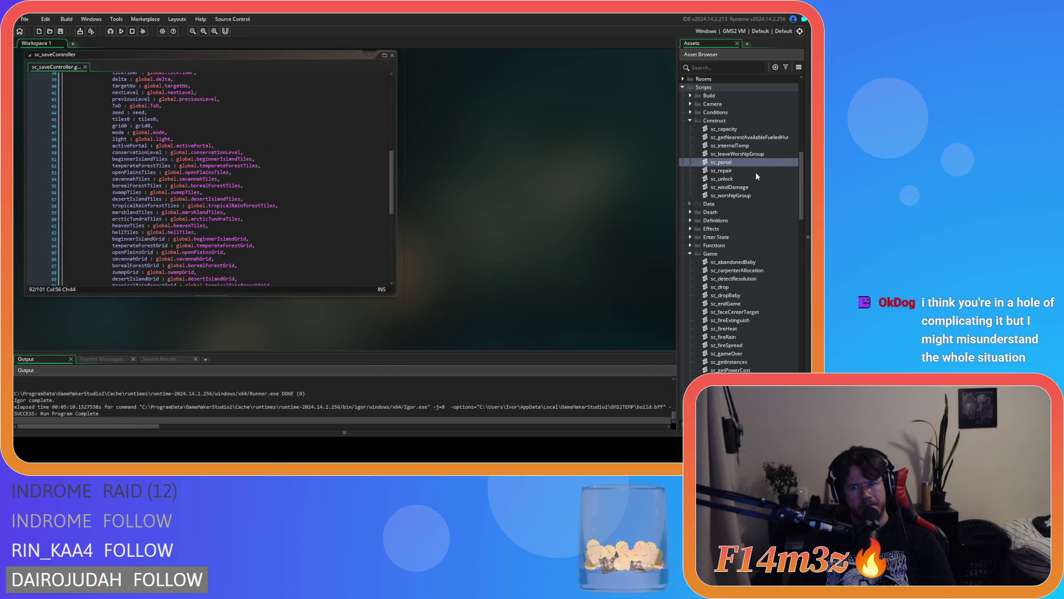
scroll(736, 252, "up", 10)
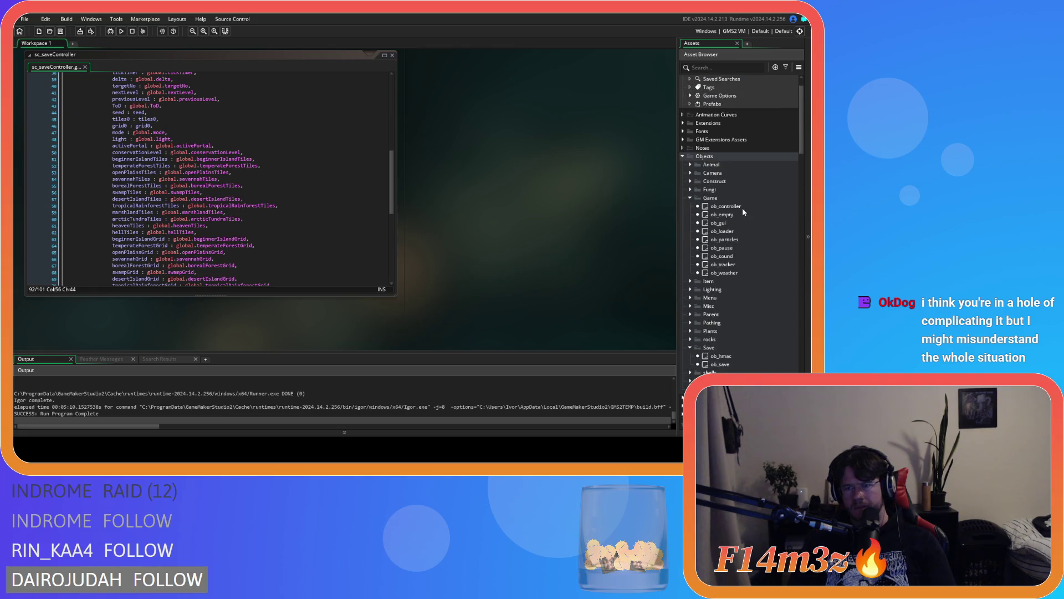
double_click(729, 207)
left_click(199, 96)
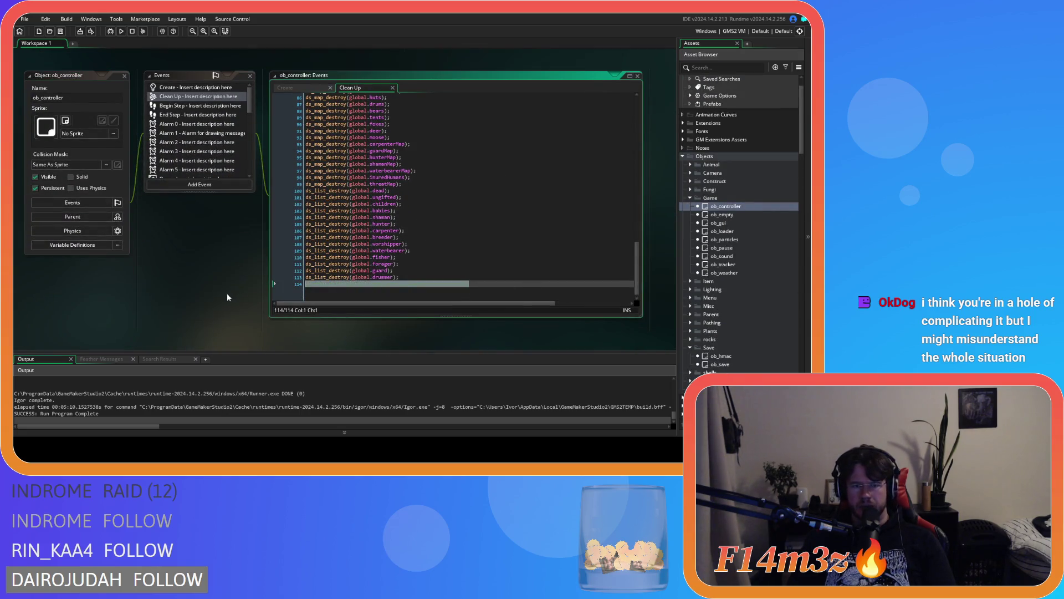
key("ctrl+s")
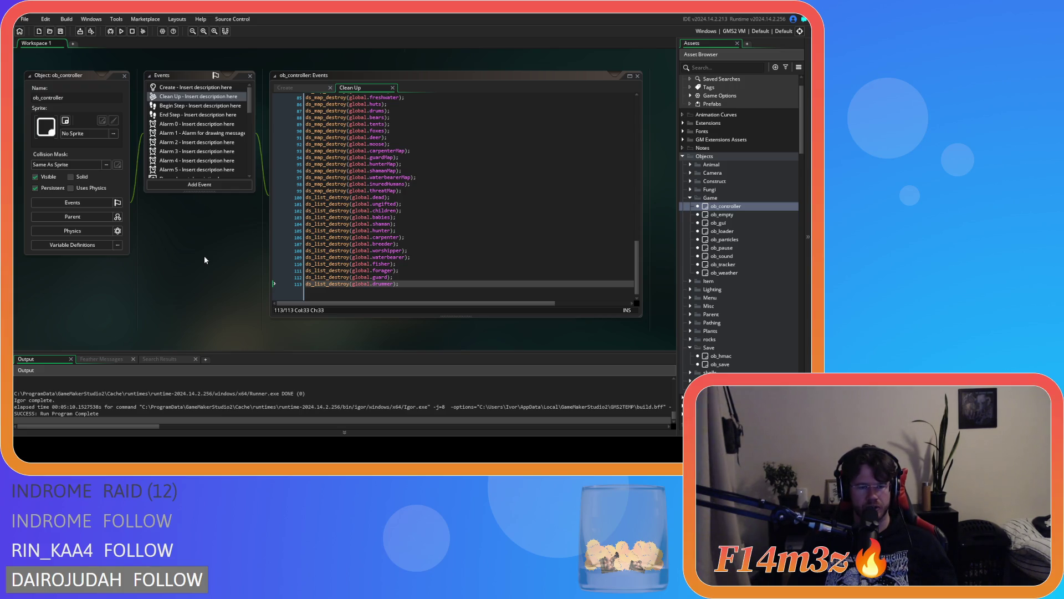
scroll(204, 260, "up", 10)
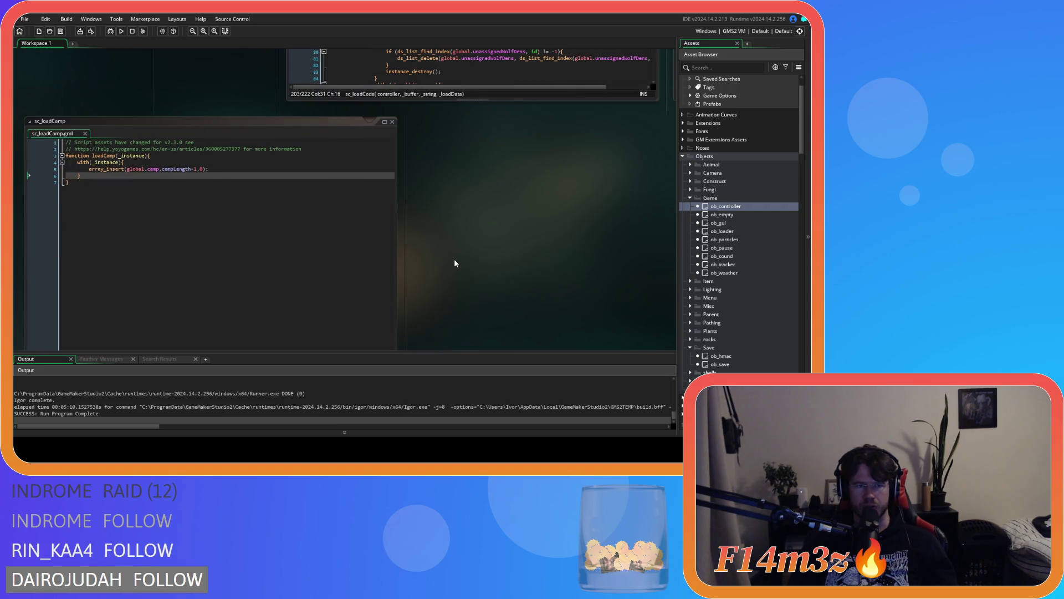
scroll(454, 263, "up", 5)
scroll(233, 295, "up", 4)
scroll(235, 297, "down", 2)
scroll(234, 324, "up", 6)
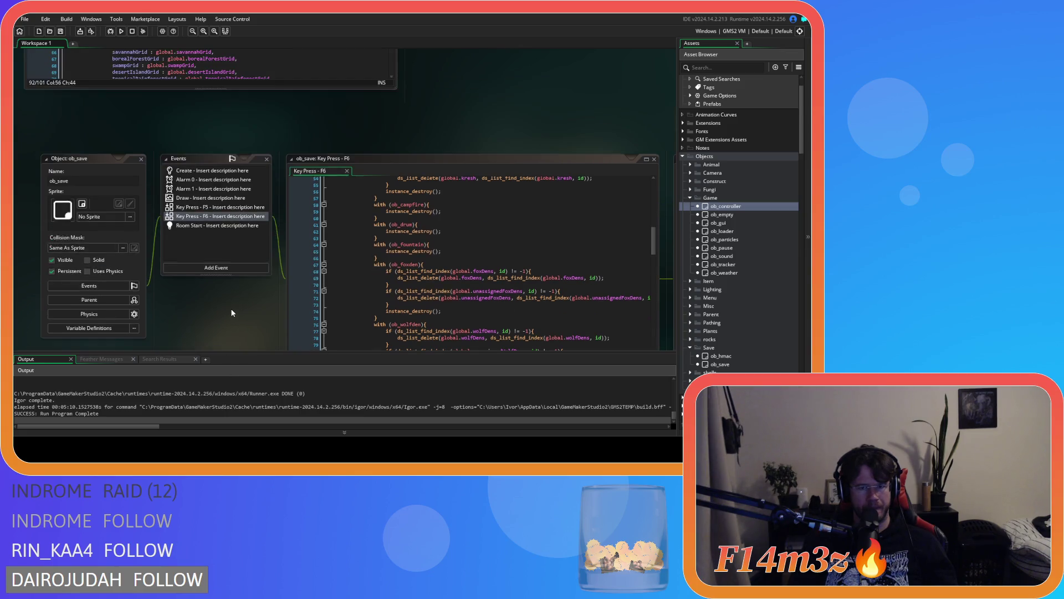
scroll(450, 257, "down", 6)
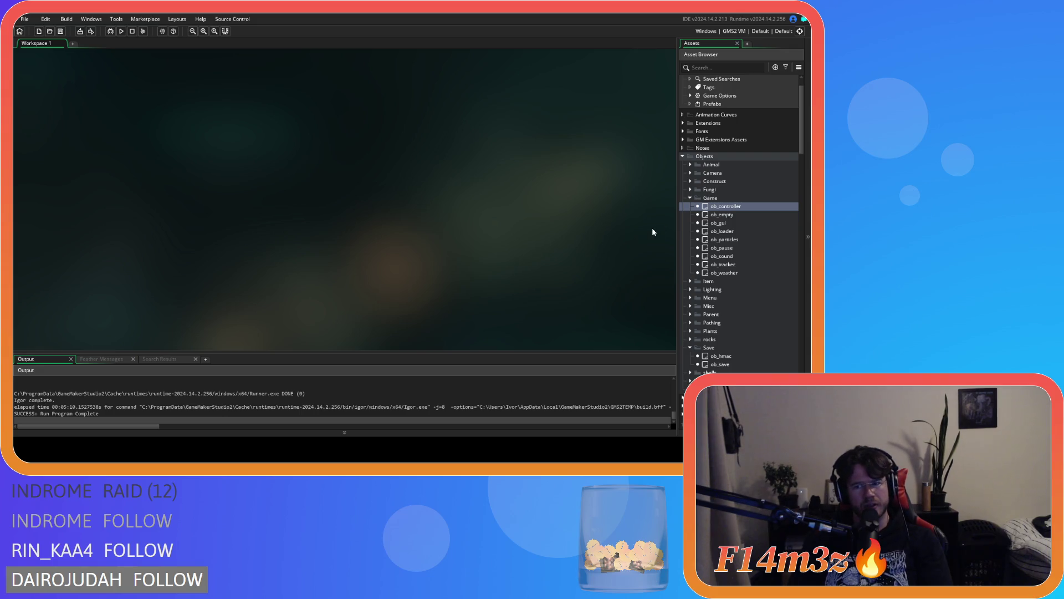
Step: Collapse the Game, Save, Construct and Scripts folders, then reopen ob_controller from Objects > Game
left_click(689, 197)
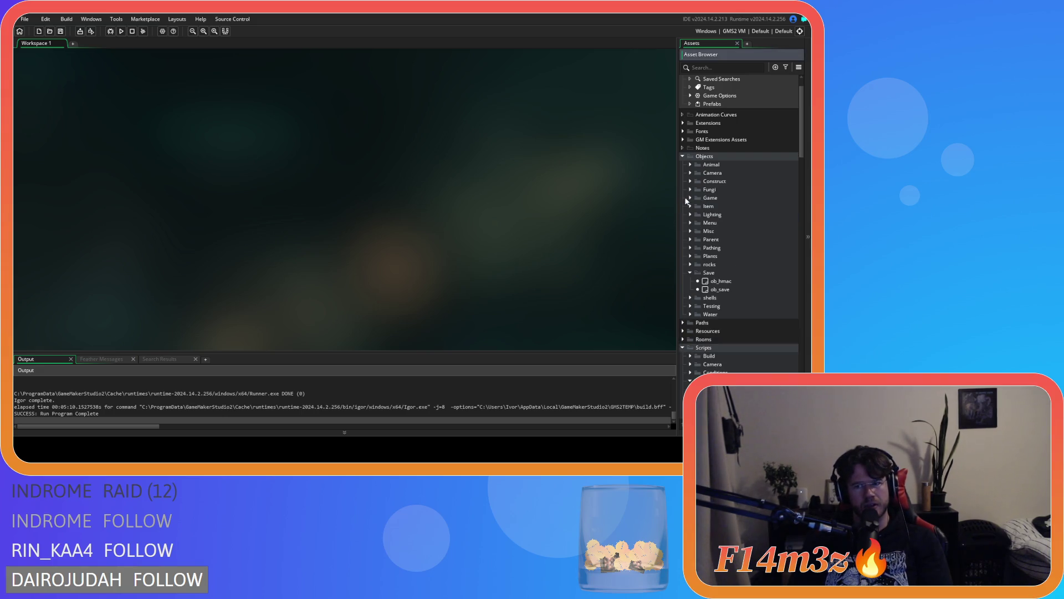
left_click(690, 272)
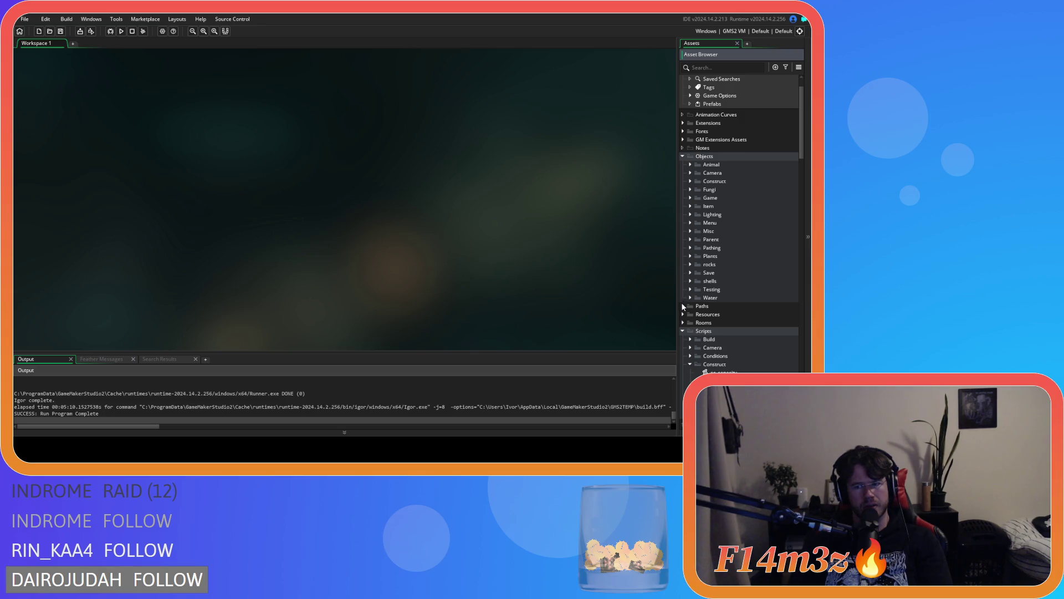
left_click(690, 365)
left_click(687, 334)
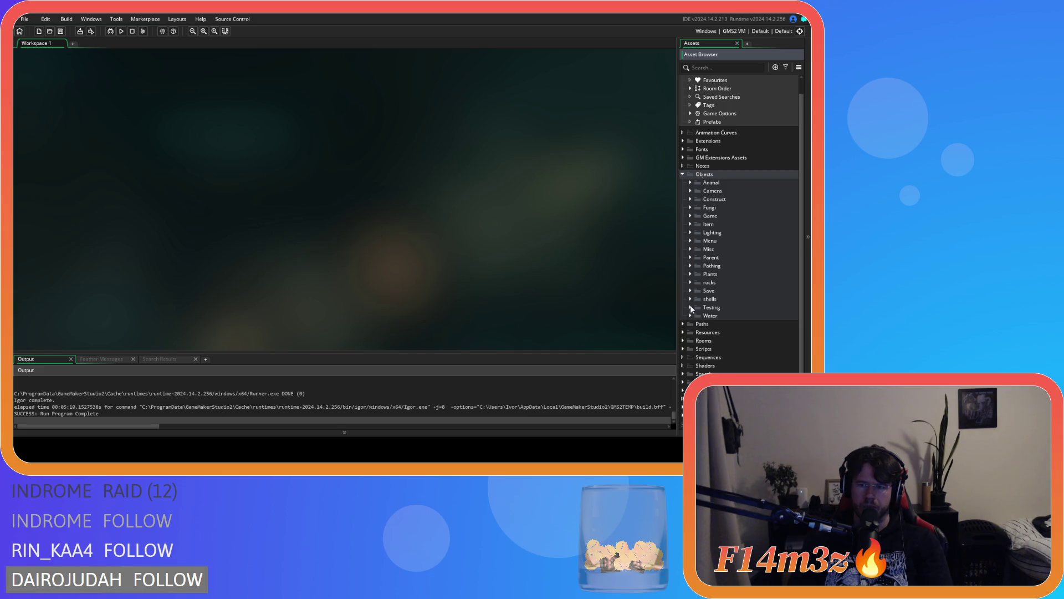
left_click(690, 216)
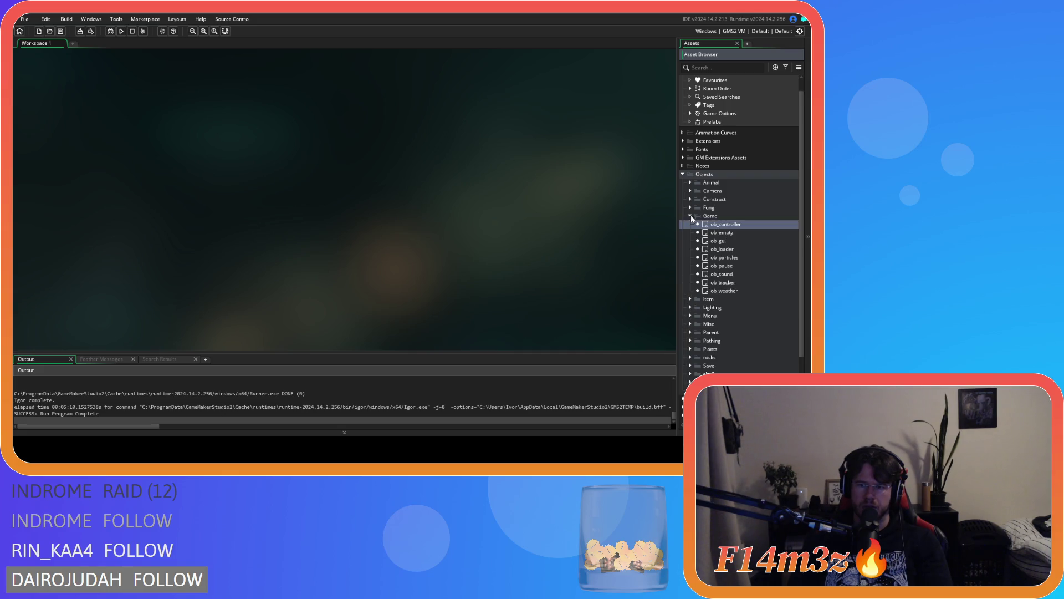
double_click(705, 225)
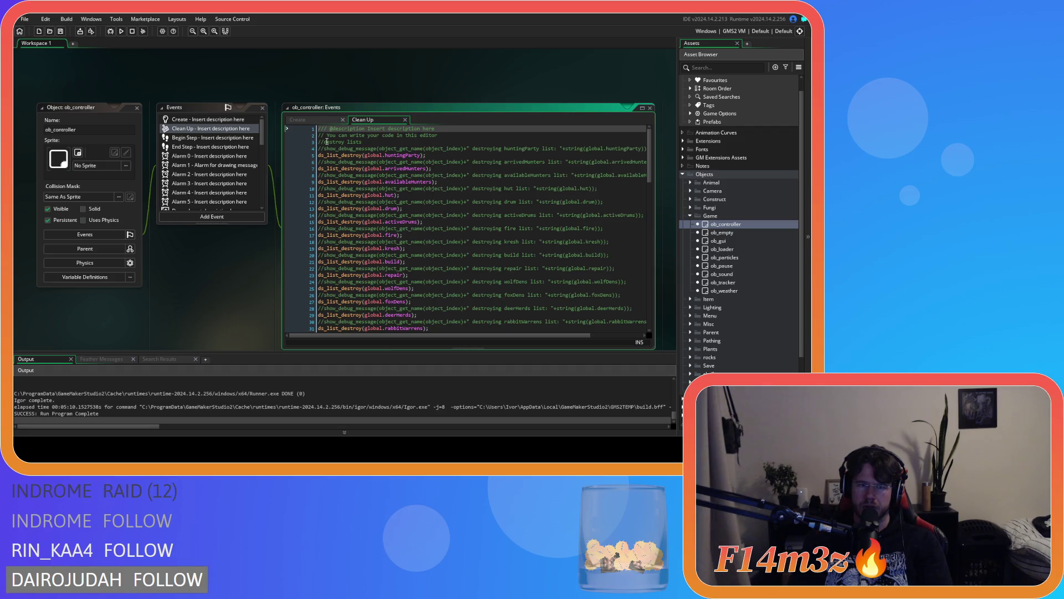
Step: Look through ob_controller's Create event code, then close the object's editor
left_click(311, 122)
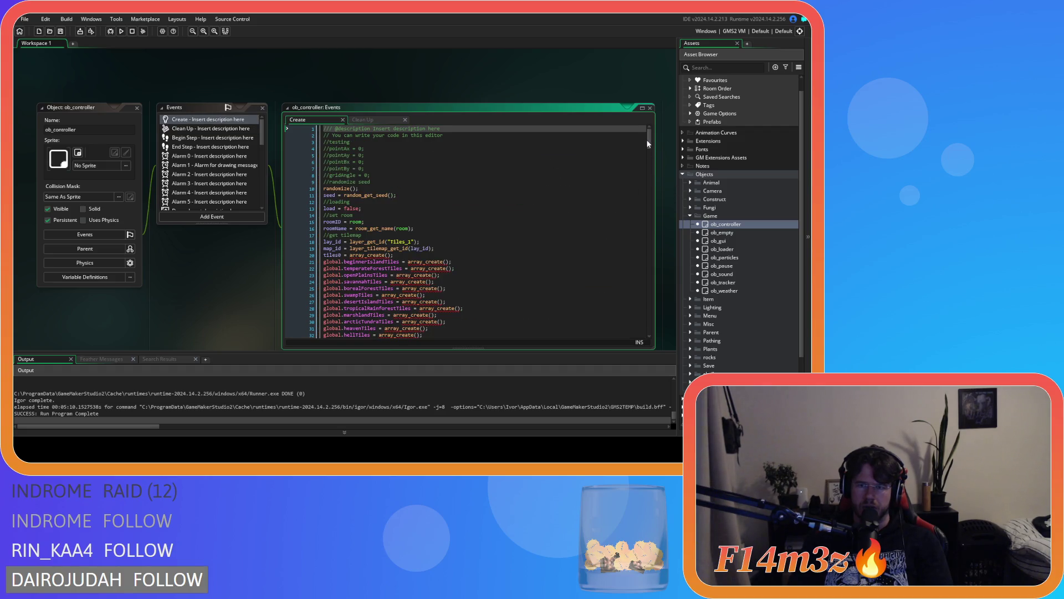
left_click_drag(647, 137, 646, 261)
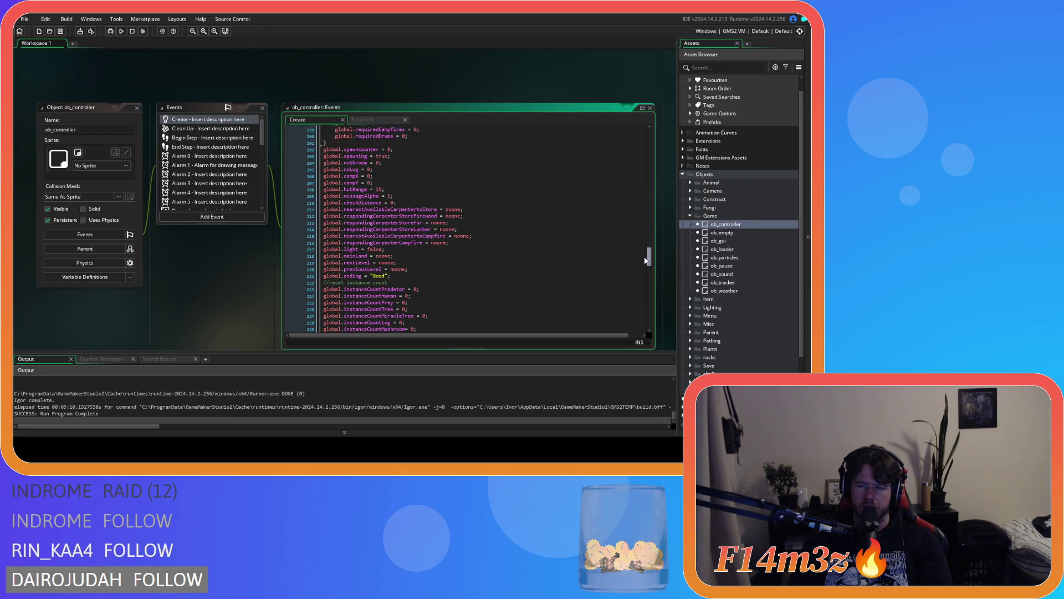
left_click(266, 291)
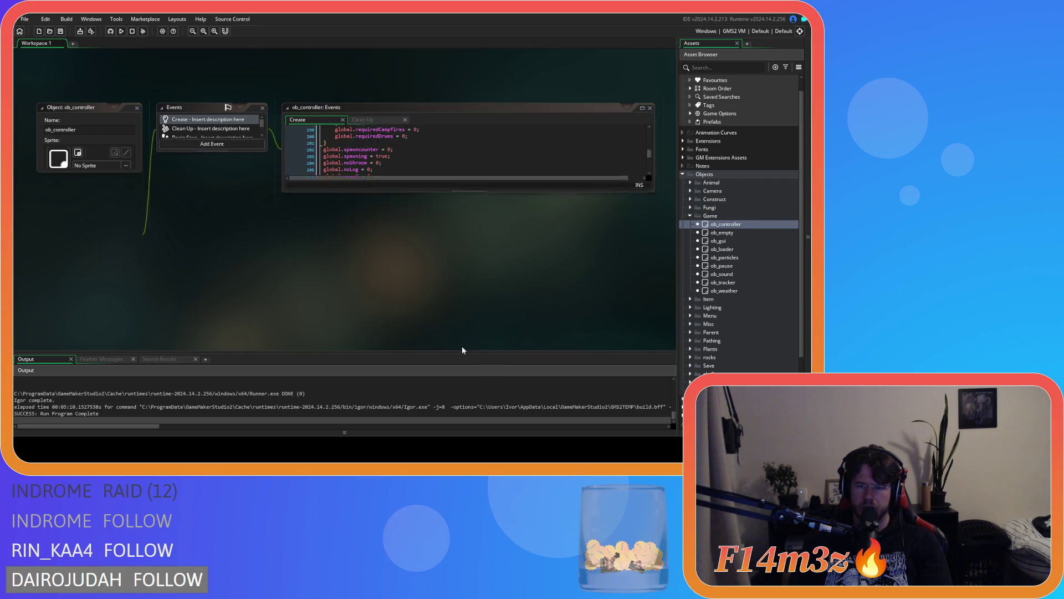
scroll(693, 221, "down", 2)
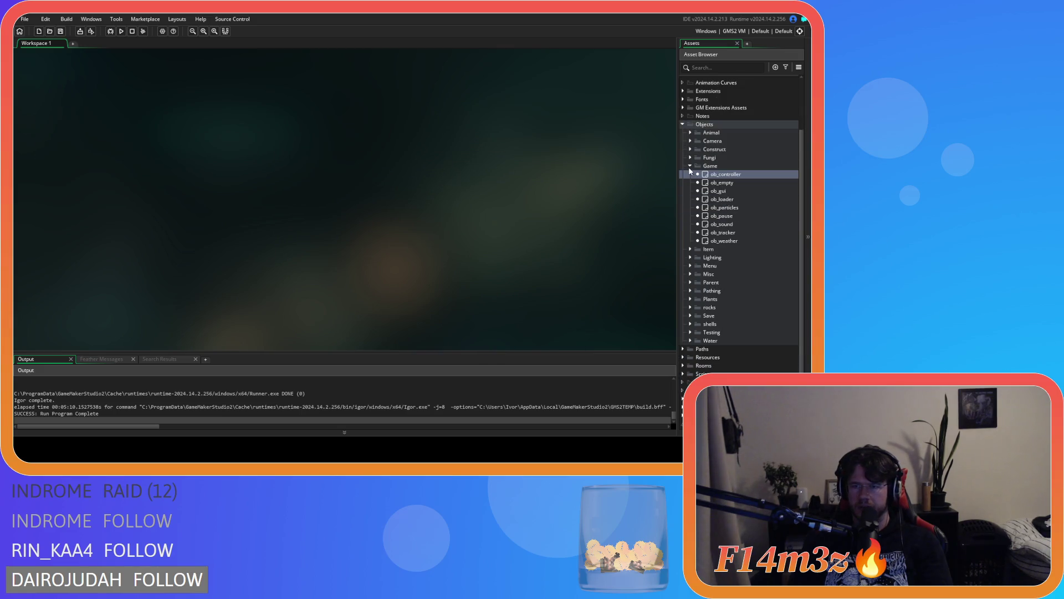
Step: Collapse the Objects folders and expand Scripts > Game in the Asset Browser
left_click(690, 166)
left_click(683, 189)
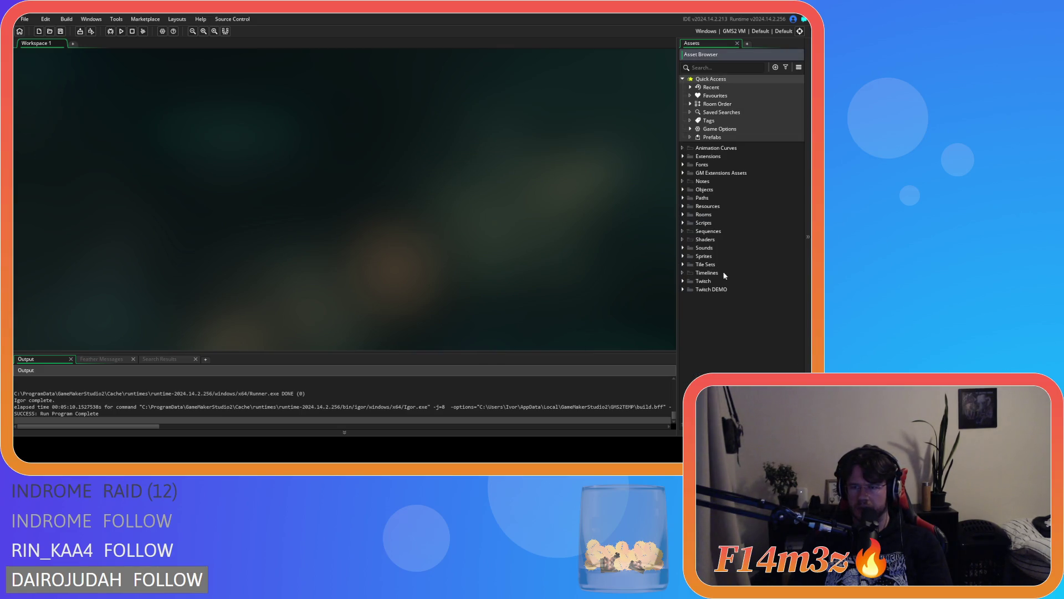
left_click(683, 222)
scroll(743, 266, "down", 3)
left_click(689, 246)
left_click(690, 312)
scroll(689, 294, "down", 2)
scroll(687, 263, "down", 1)
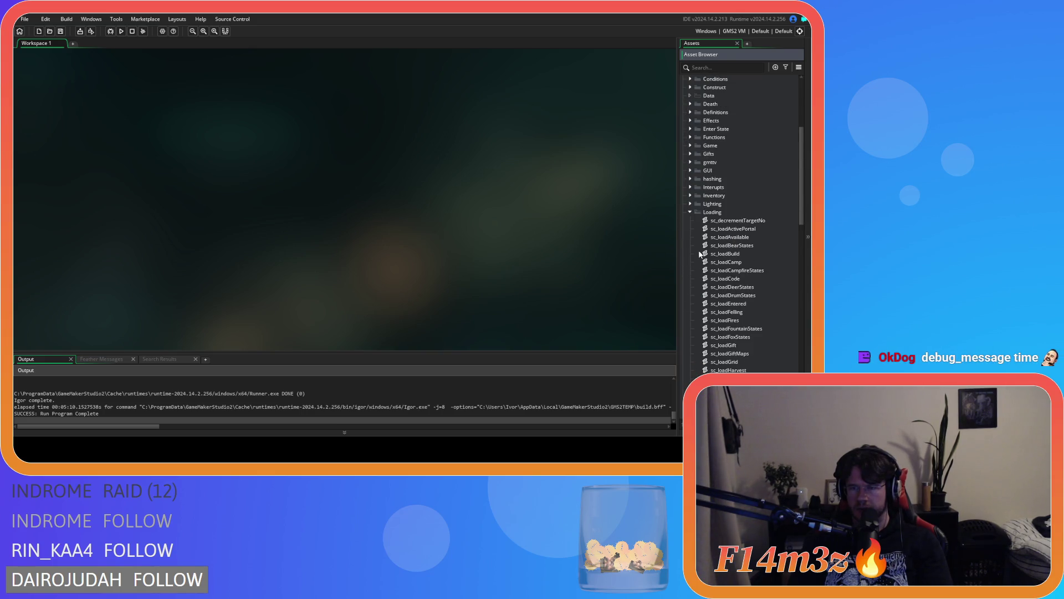
left_click(690, 178)
scroll(746, 267, "down", 2)
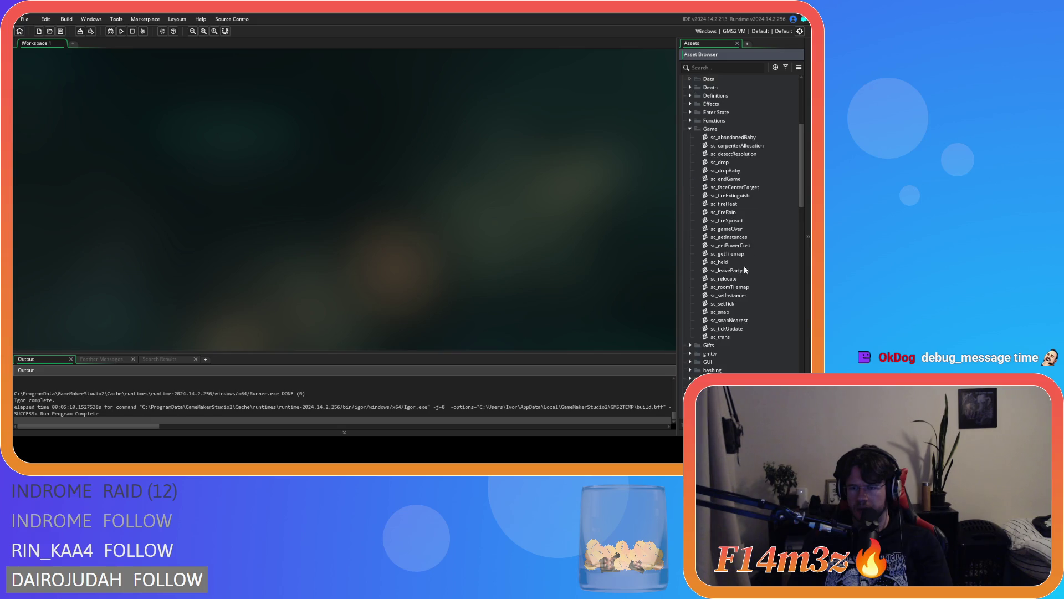
Step: Open sc_getInstances, scroll through it, and close it
double_click(756, 238)
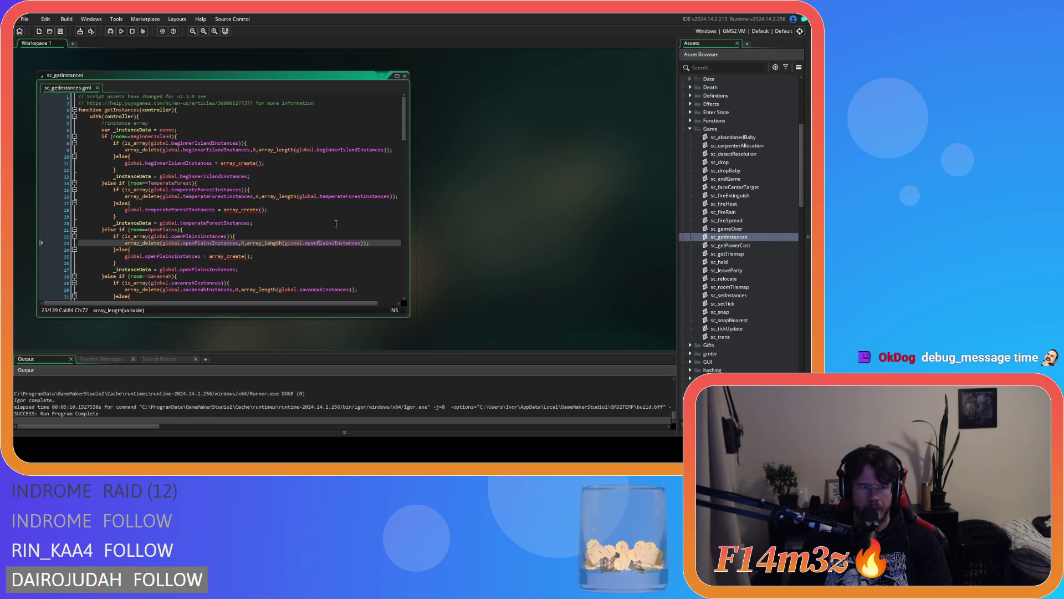
left_click_drag(401, 127, 398, 263)
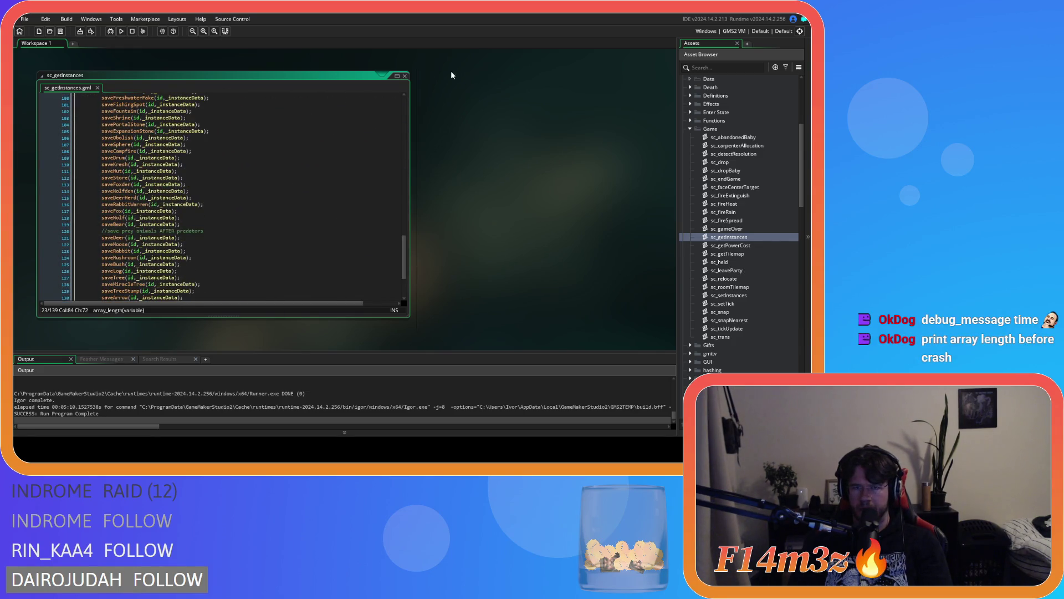
left_click(406, 77)
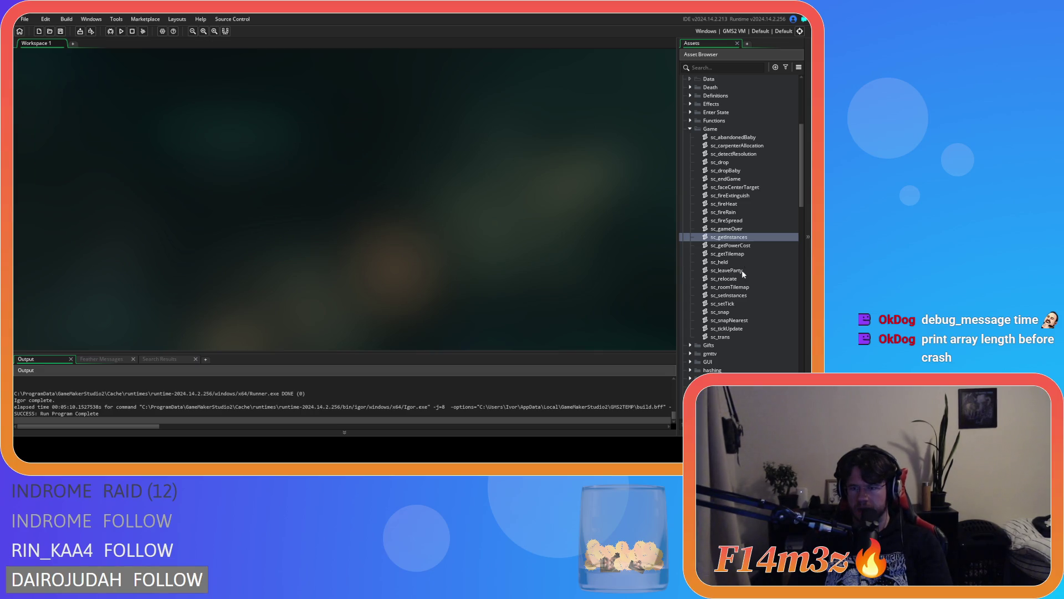
Step: Open sc_setInstances and inspect its final loadShrine, loadStates, loadSprites and loadToggle calls
double_click(740, 298)
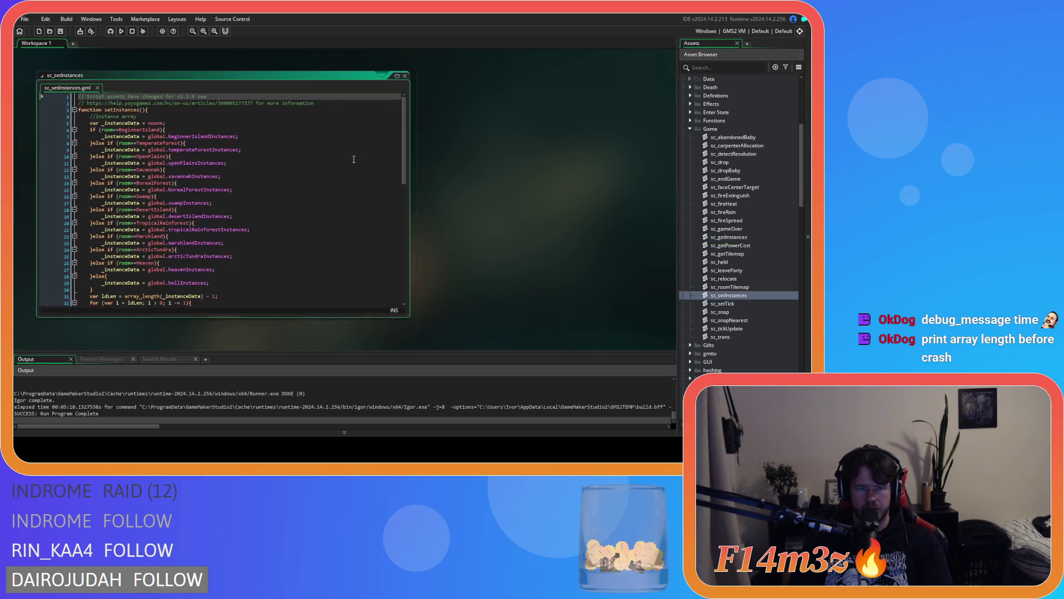
left_click_drag(401, 133, 402, 249)
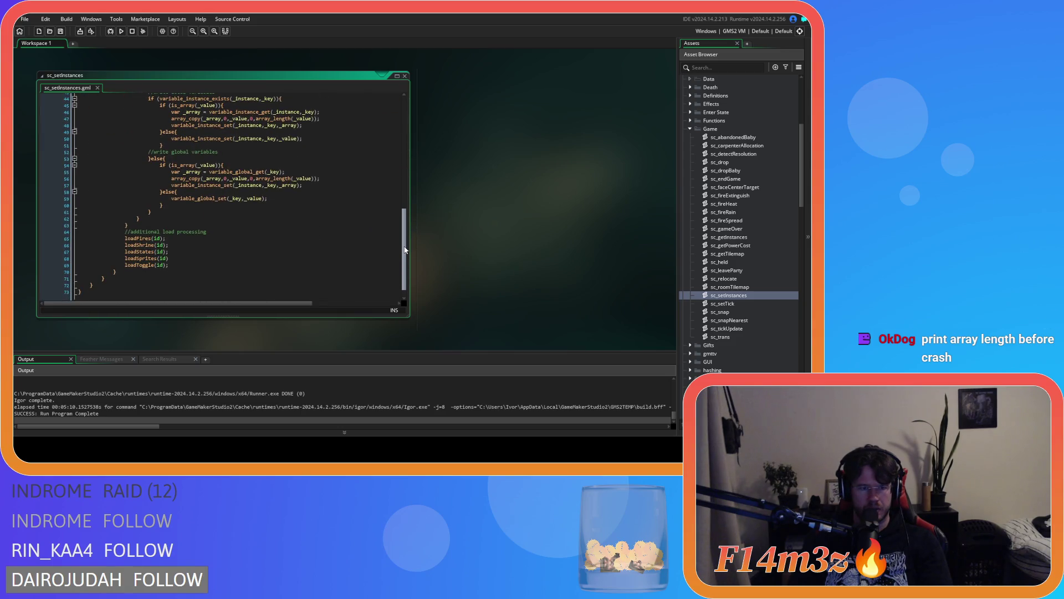
left_click(209, 255)
left_click(169, 251)
left_click(158, 265)
left_click(155, 245)
left_click(156, 250)
left_click(191, 265)
Step: Scroll through sc_setInstances once more, then collapse its code window
scroll(746, 333, "down", 8)
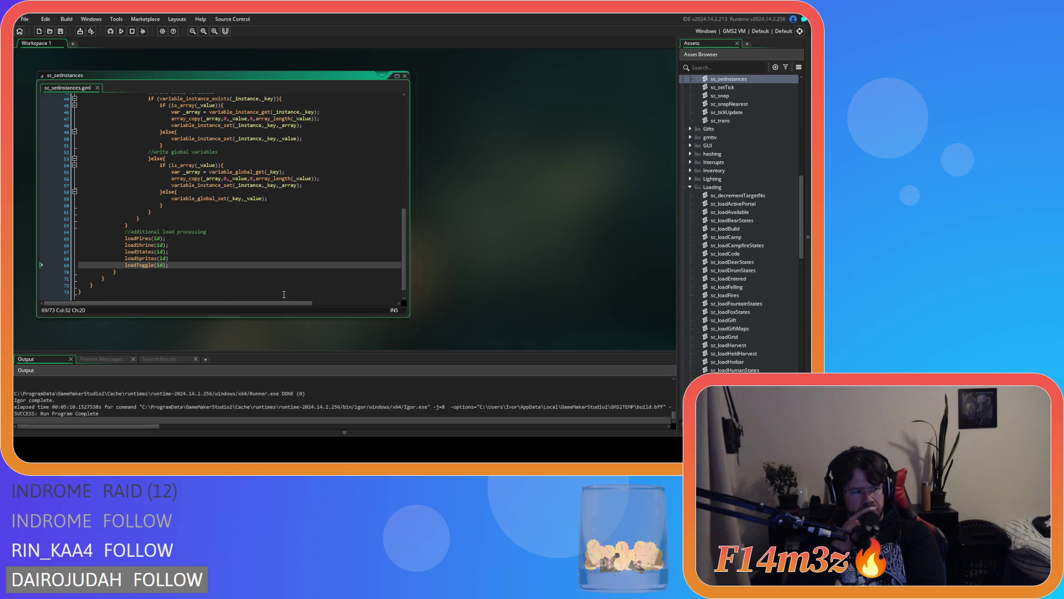
scroll(186, 399, "up", 5)
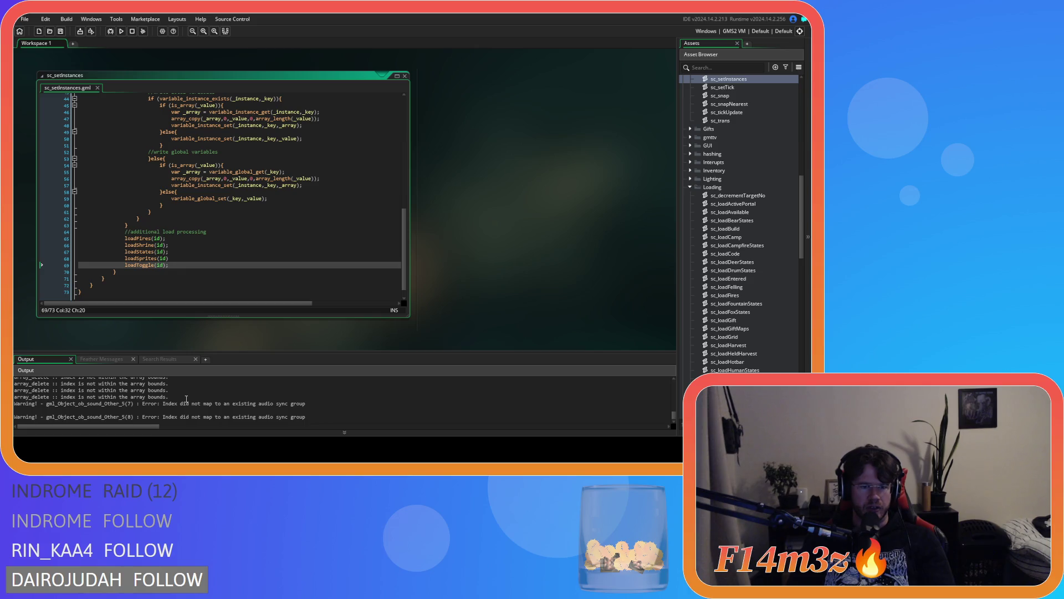
scroll(186, 399, "down", 1)
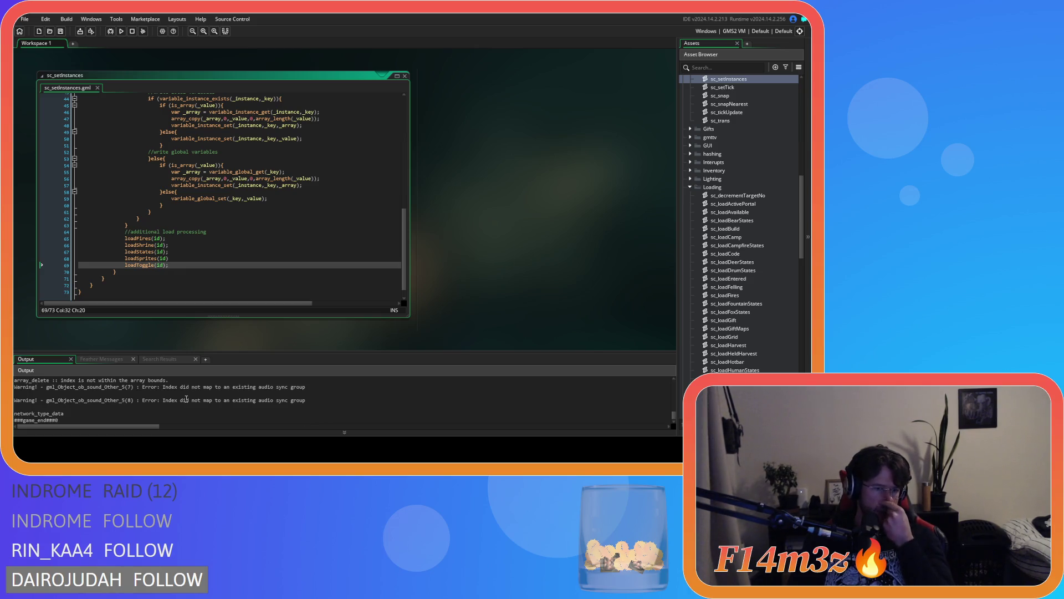
scroll(182, 397, "up", 1)
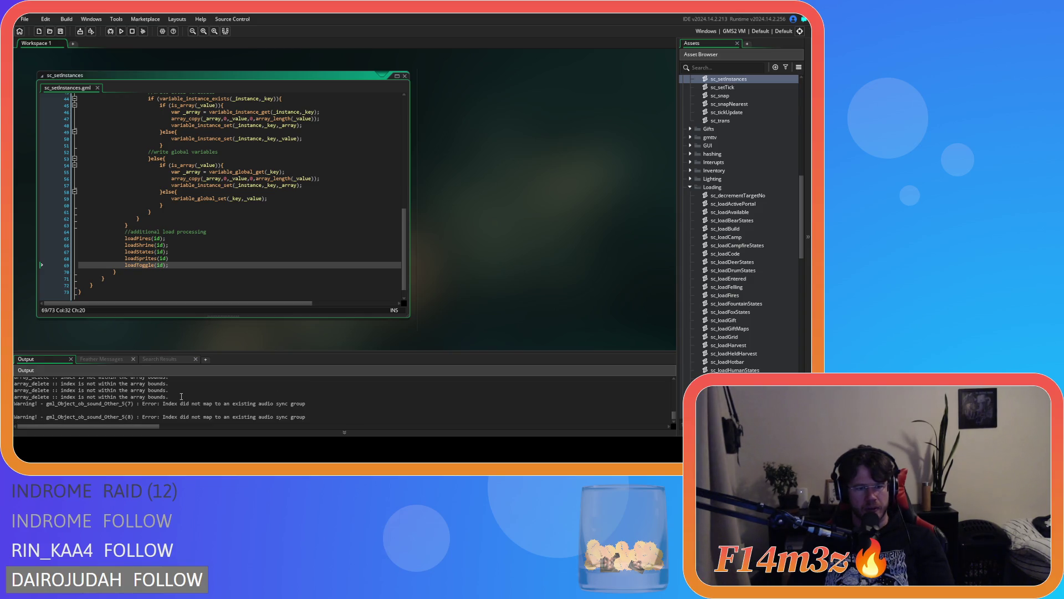
scroll(182, 396, "down", 1)
scroll(181, 396, "up", 1)
scroll(181, 397, "down", 1)
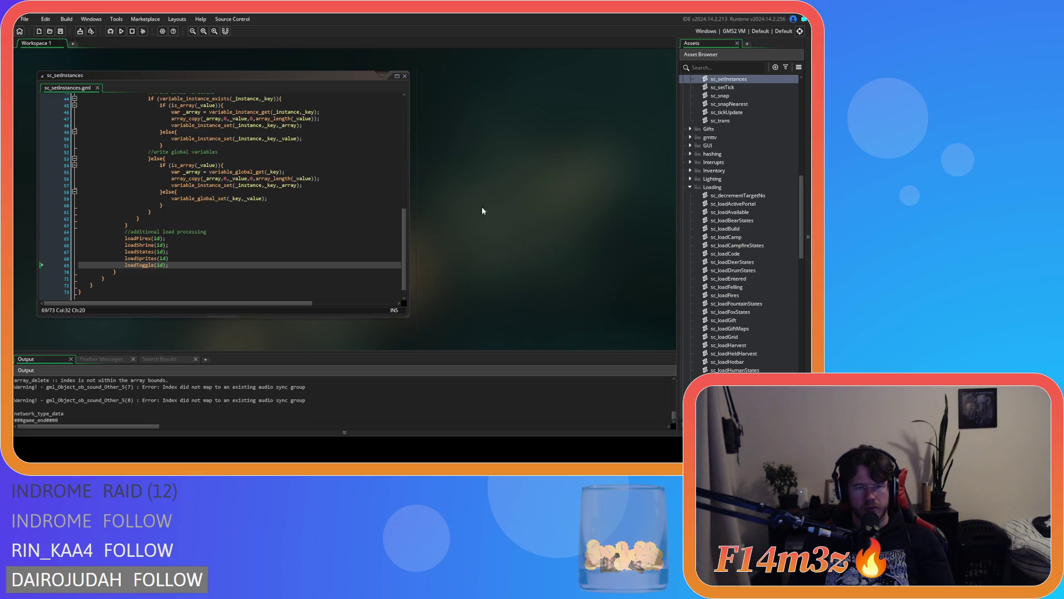
left_click(414, 227)
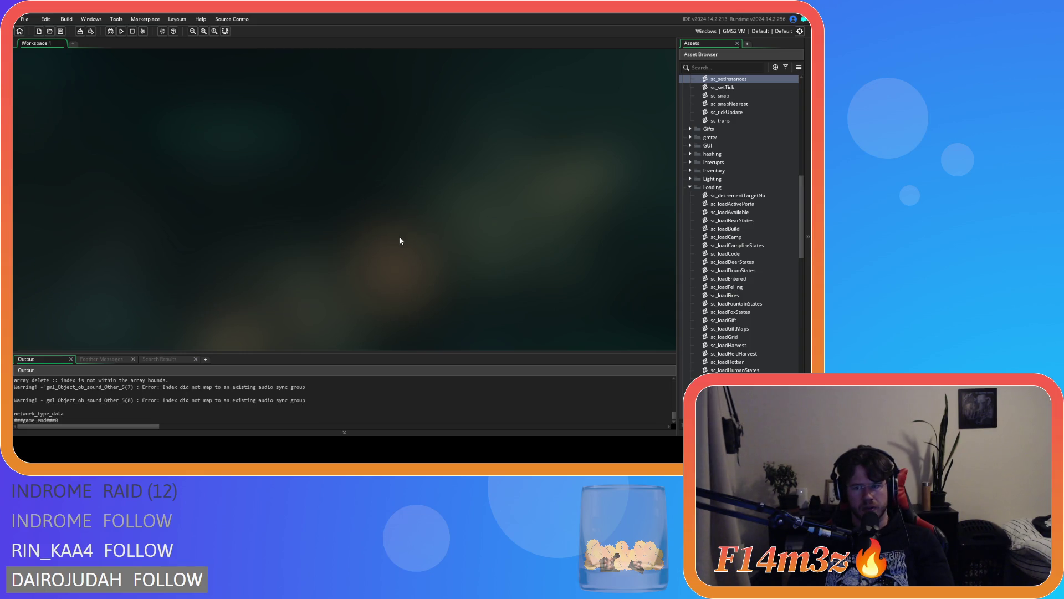
Step: Swap the Loading folder for the Save scripts and launch project-wide Search & Replace
left_click(690, 188)
left_click(690, 254)
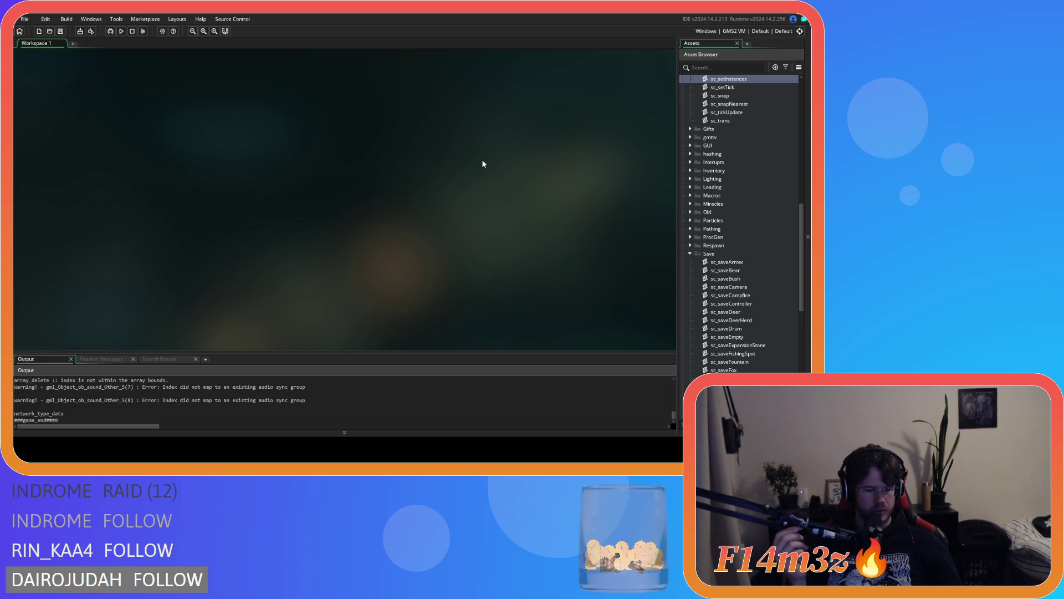
key("ctrl+shift+f")
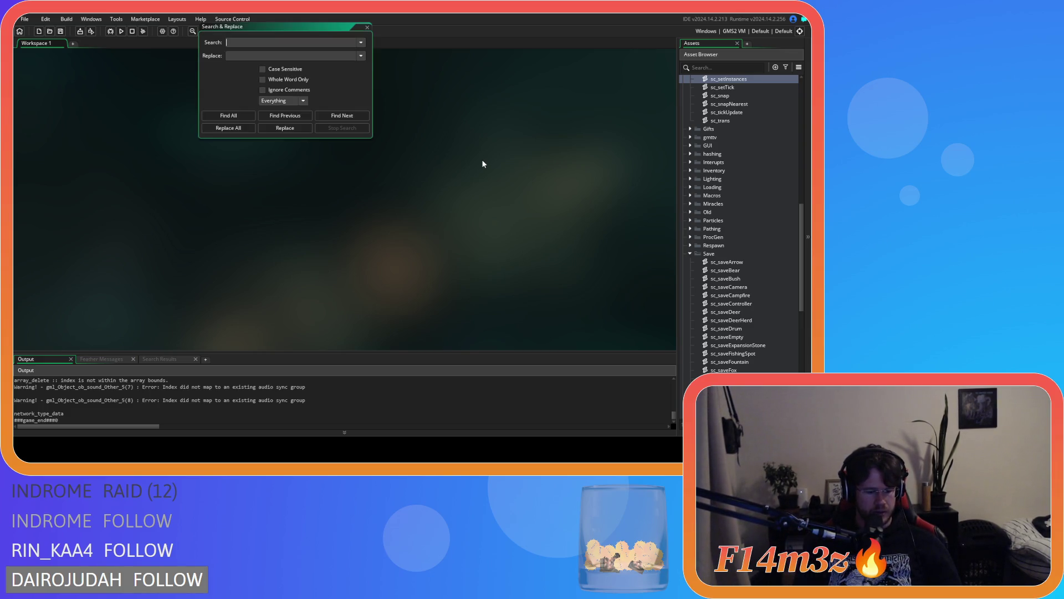
type("global.")
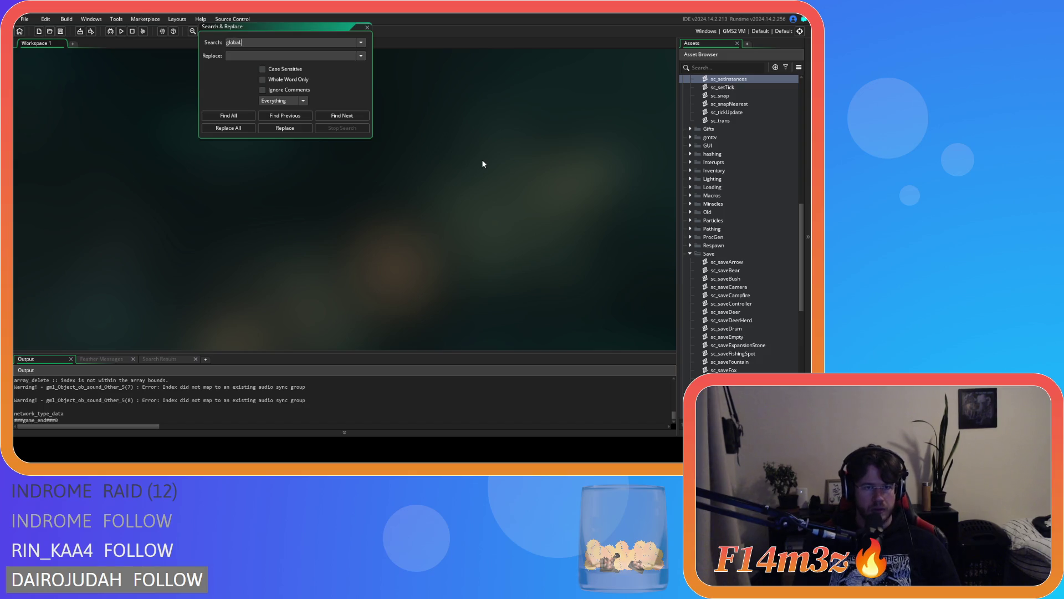
type("camp")
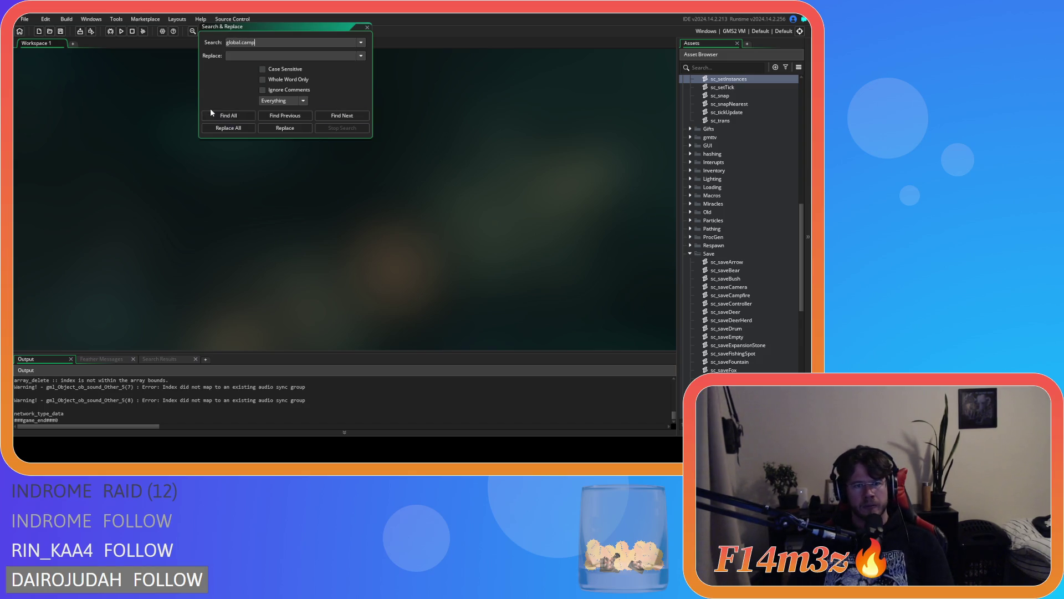
left_click(213, 114)
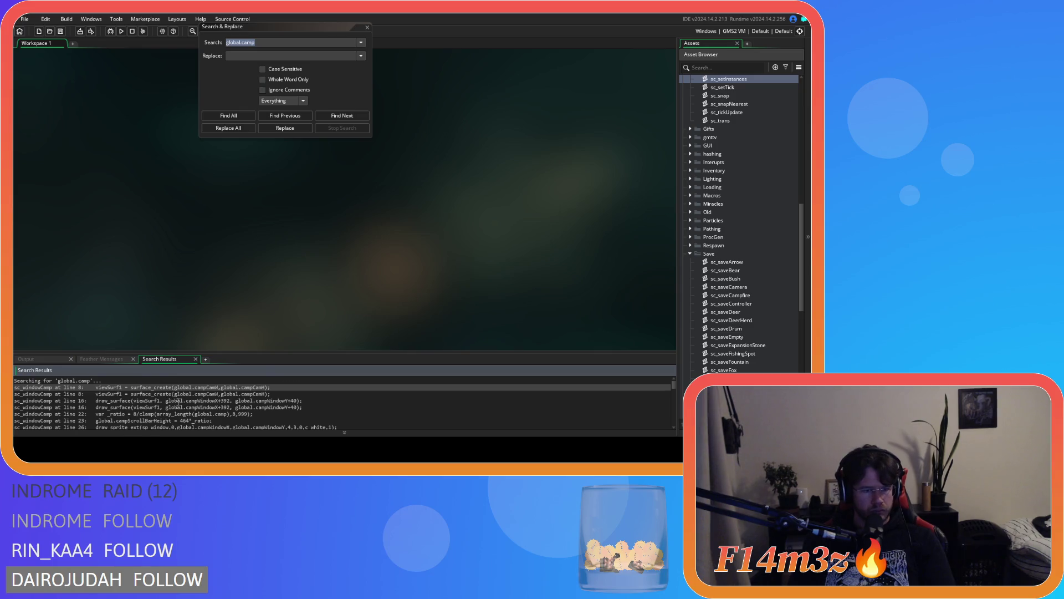
scroll(178, 401, "down", 15)
scroll(180, 400, "down", 15)
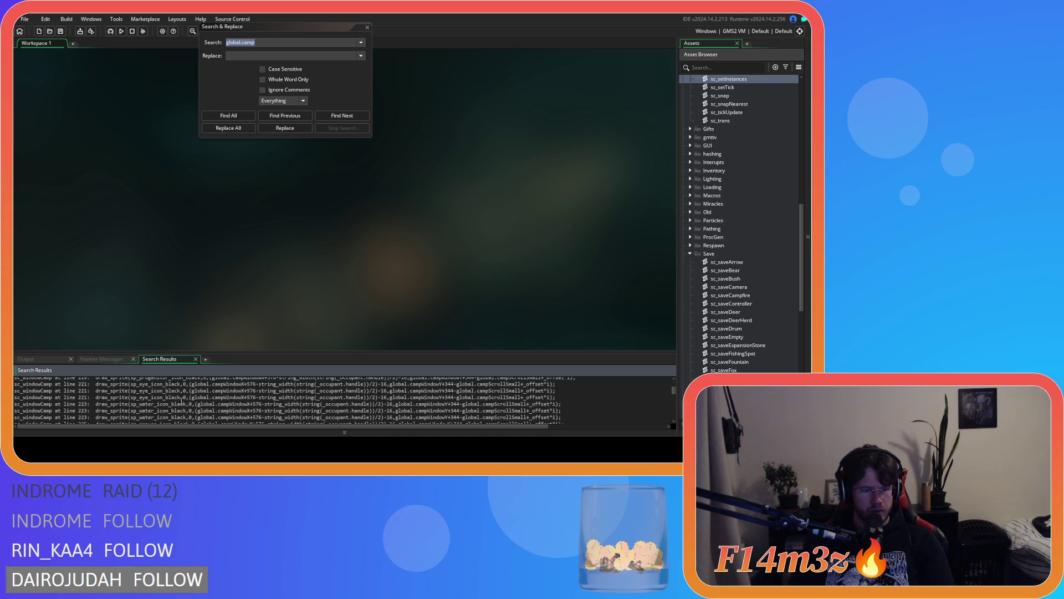
left_click(262, 79)
left_click(229, 115)
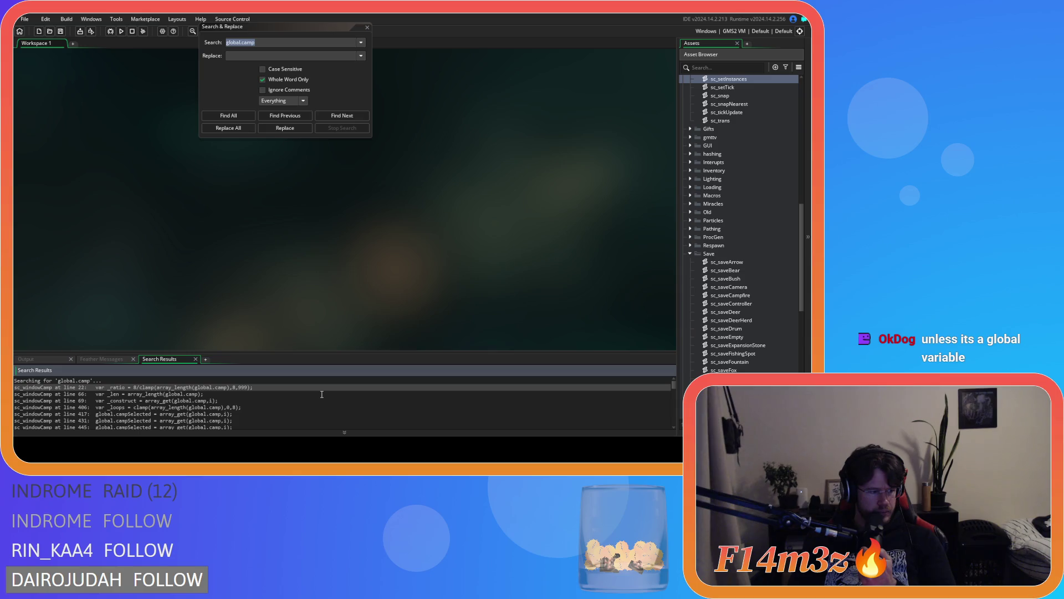
scroll(261, 405, "down", 2)
scroll(260, 405, "up", 2)
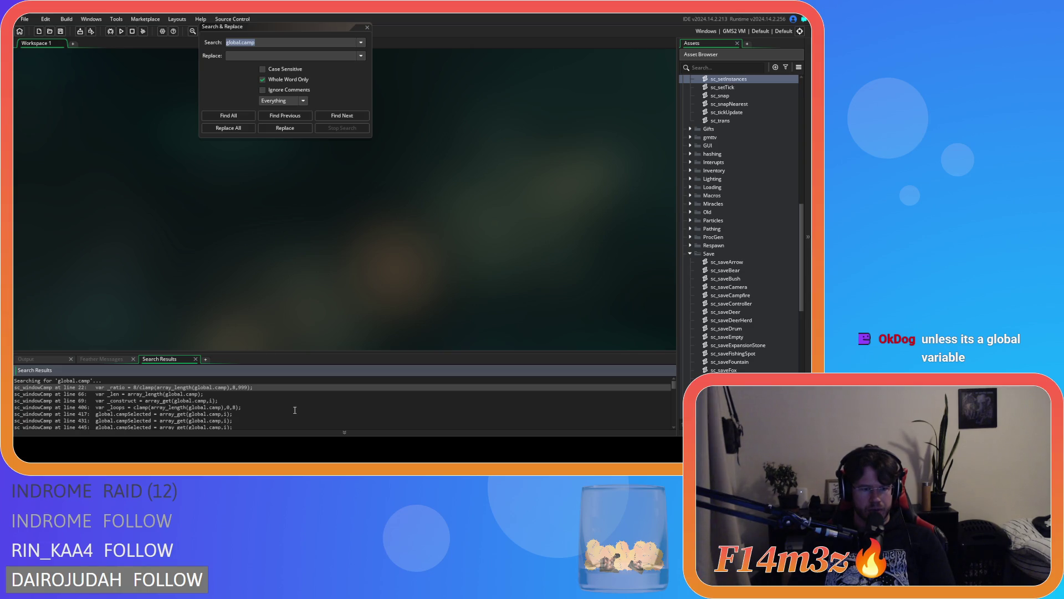
scroll(286, 411, "down", 5)
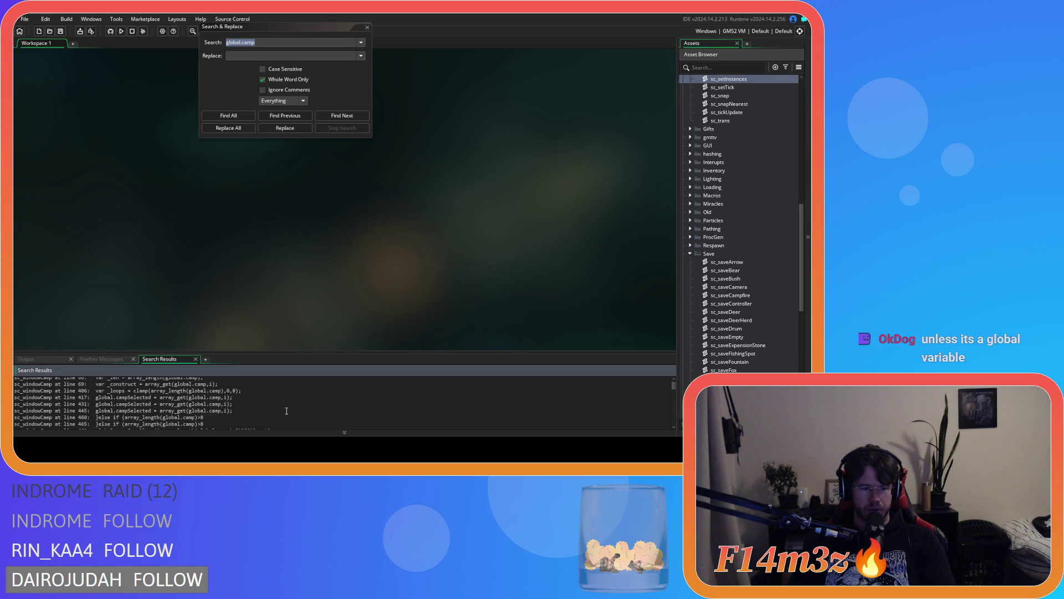
scroll(287, 411, "down", 5)
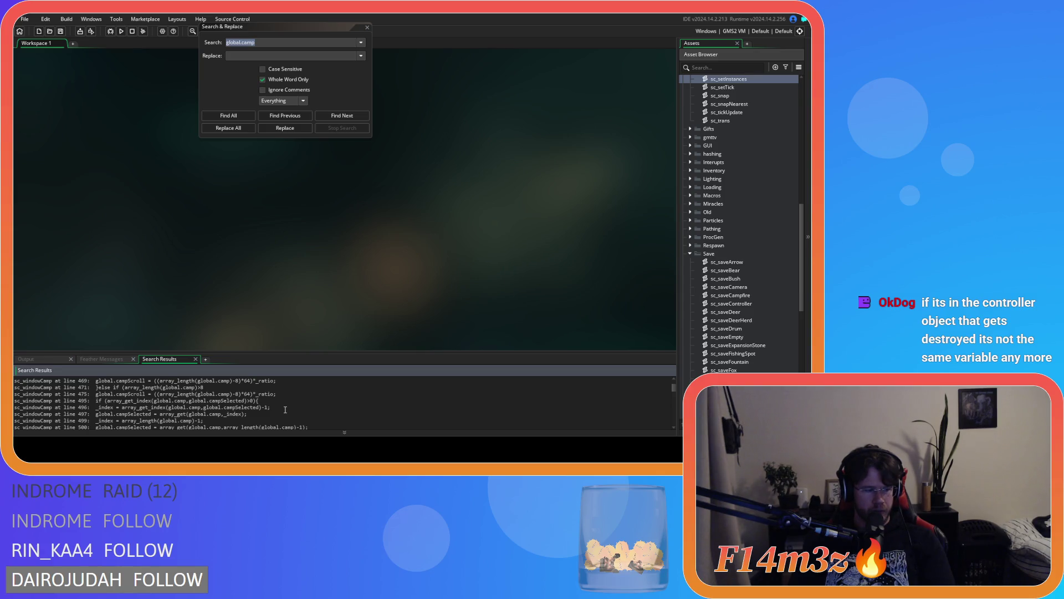
scroll(291, 409, "up", 10)
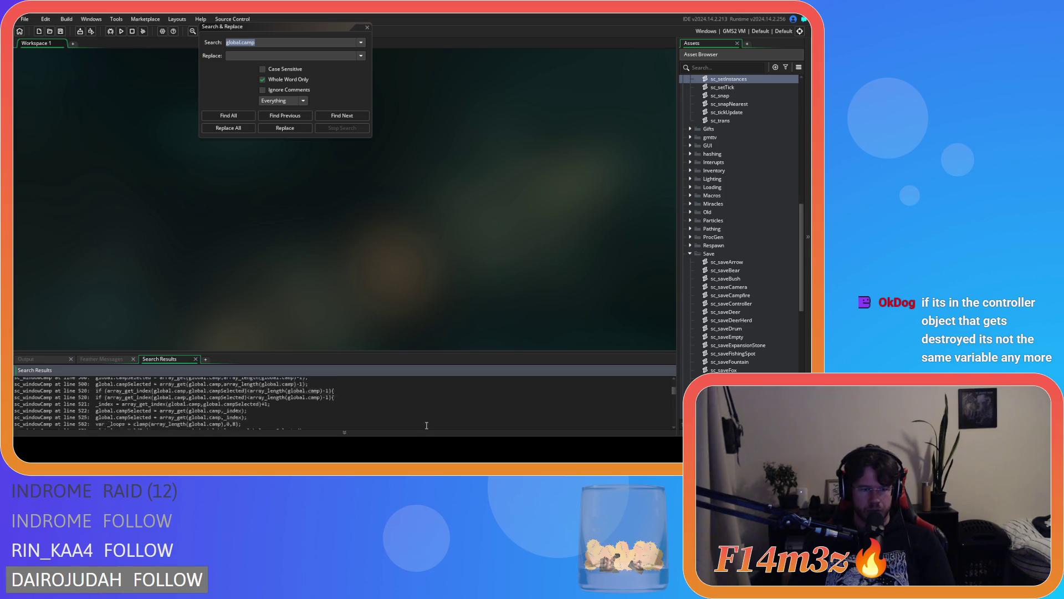
scroll(502, 426, "down", 15)
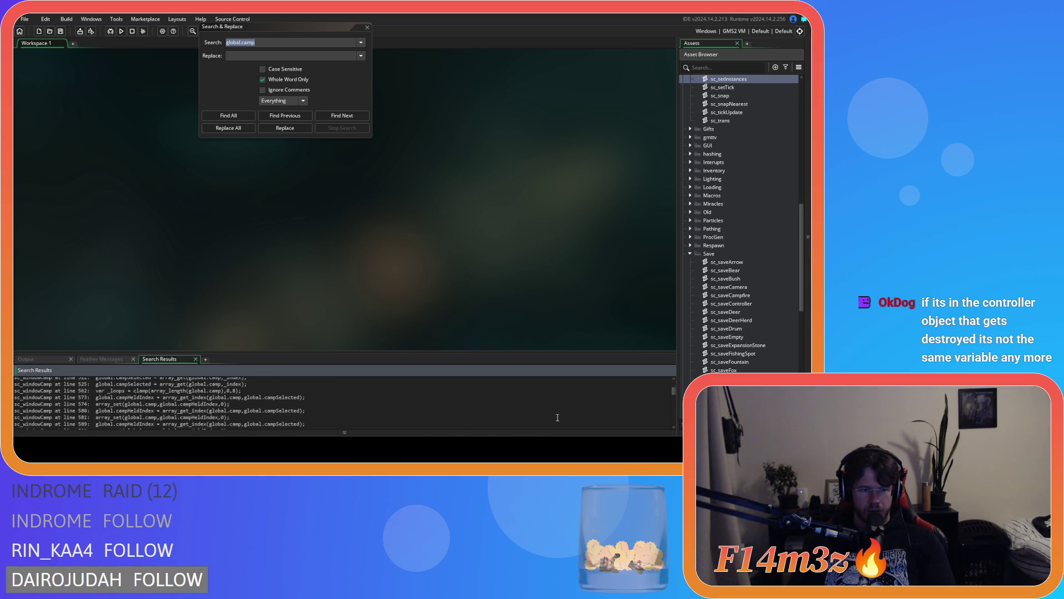
scroll(371, 419, "down", 10)
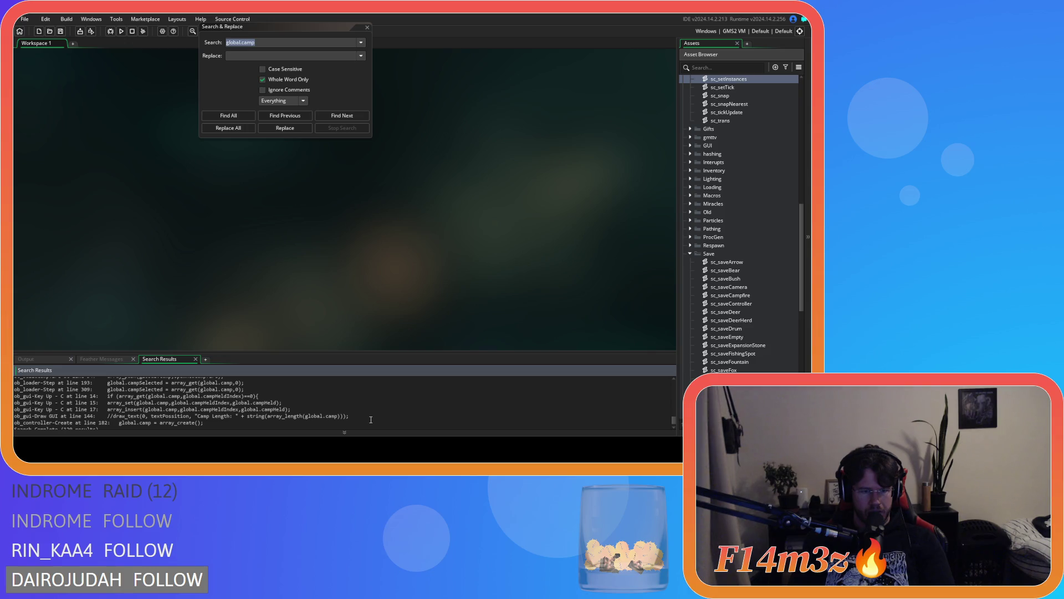
scroll(371, 419, "up", 1)
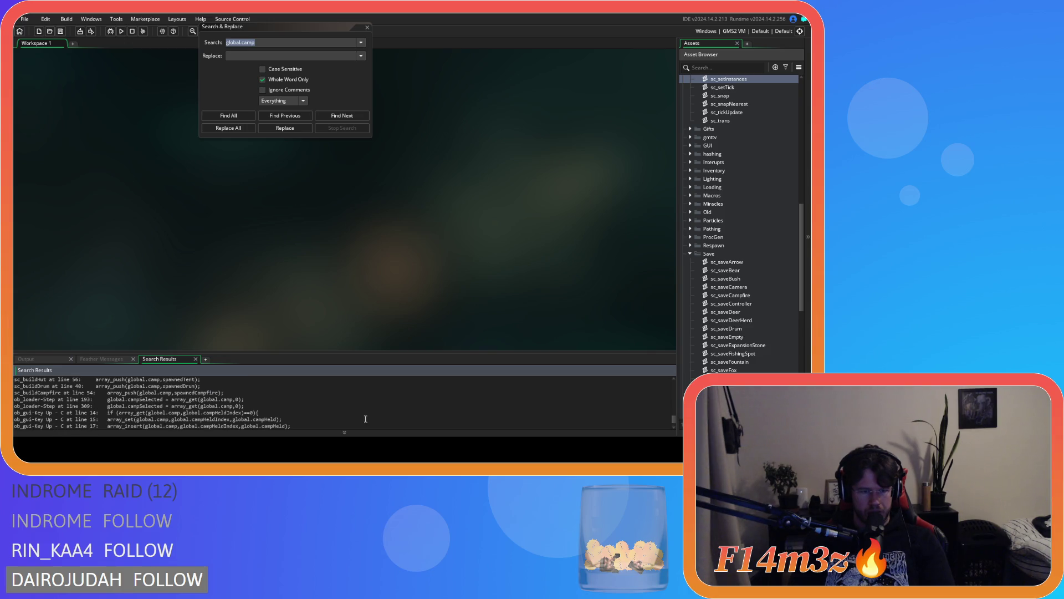
left_click(276, 405)
left_click(254, 400)
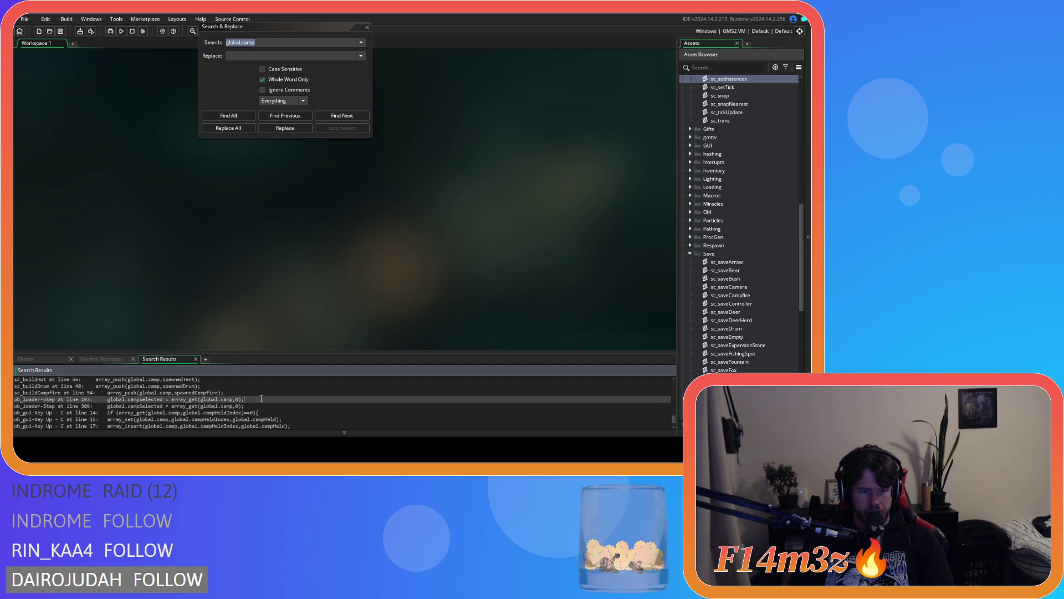
key("Up")
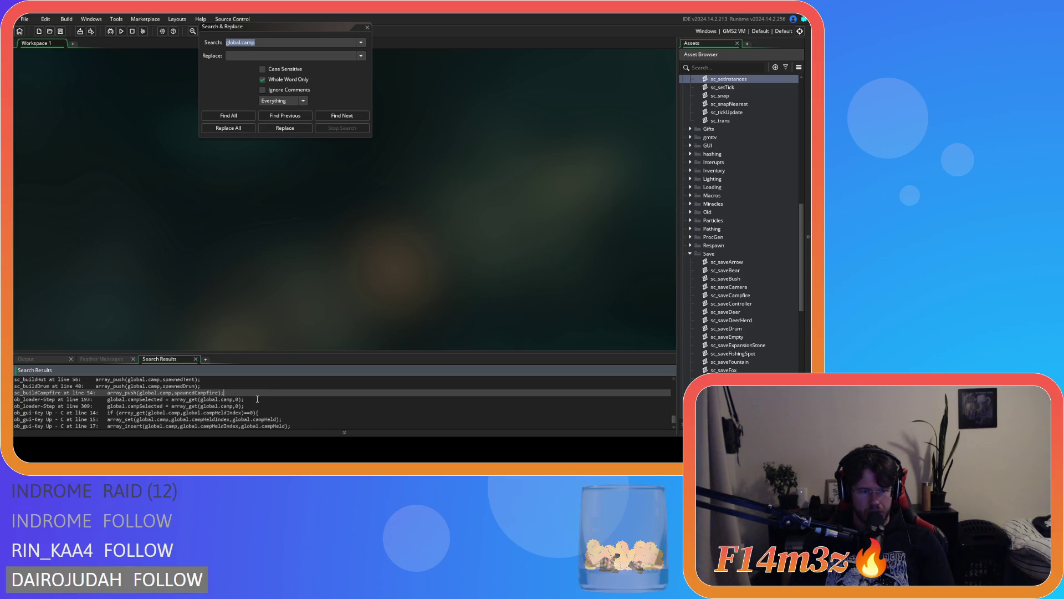
left_click(257, 399)
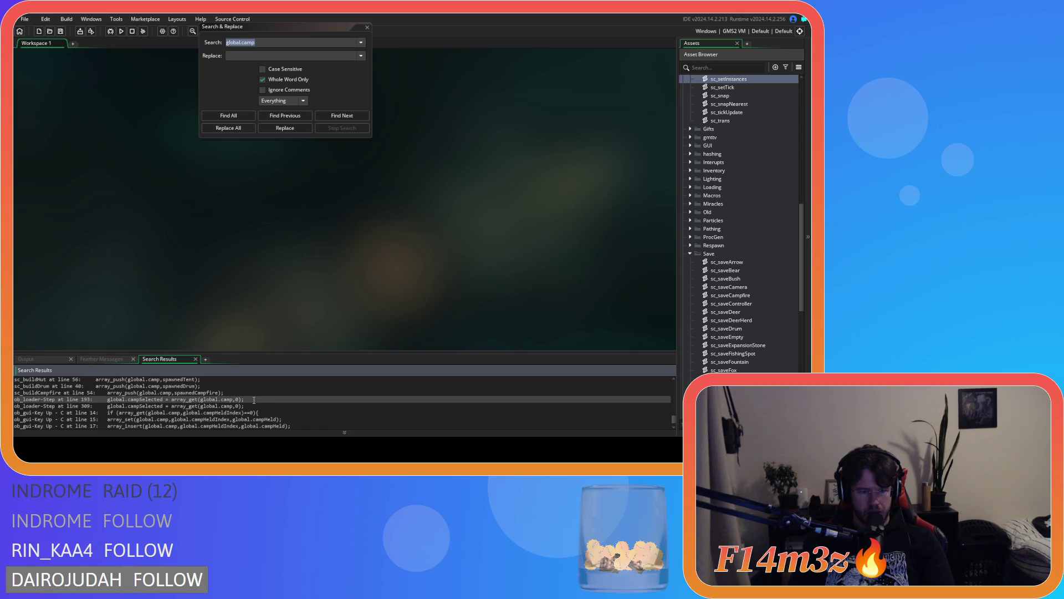
key("Up")
key("Up")
key("Up")
key("Up")
key("Up")
key("Up")
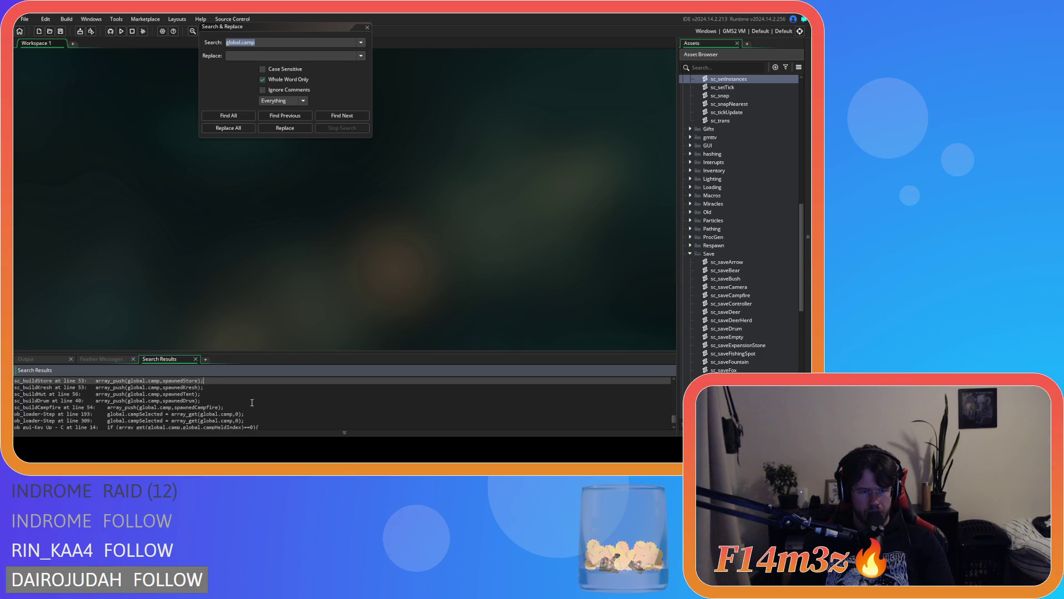
key("Up")
key("Up")
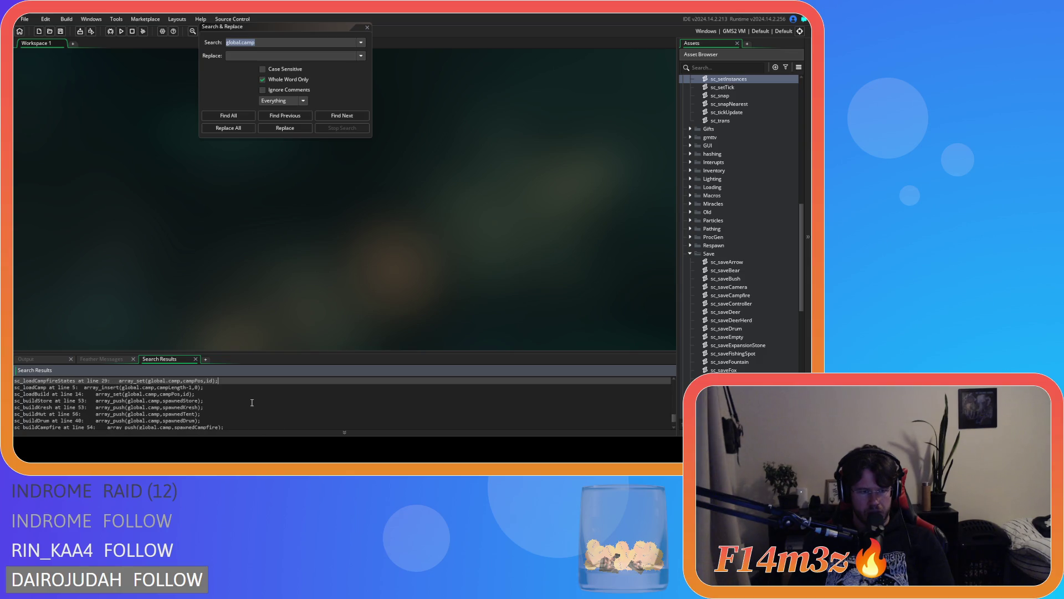
key("Up")
key("Up")
key("Up")
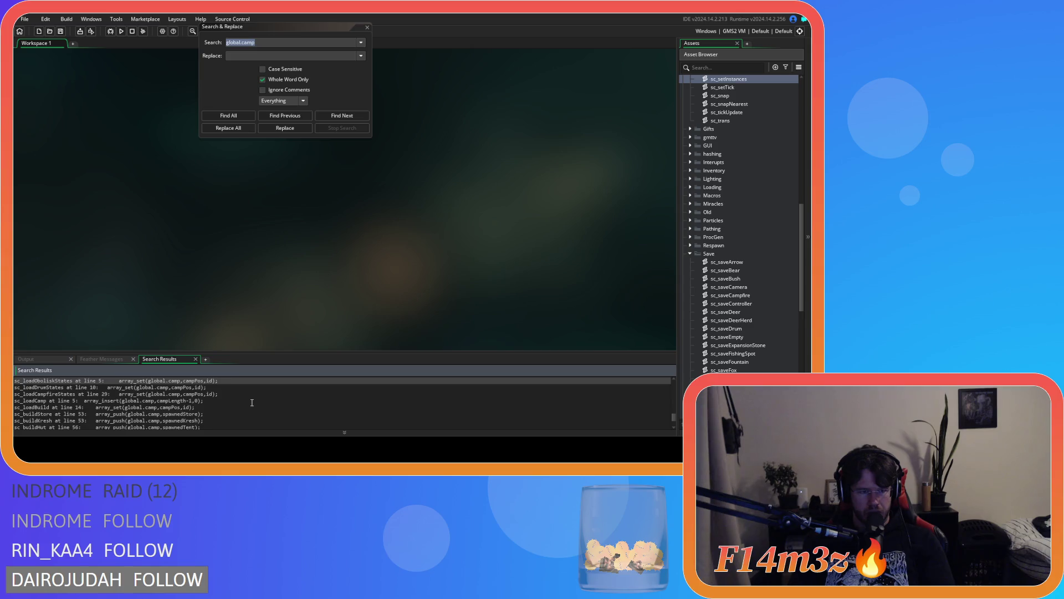
key("Up")
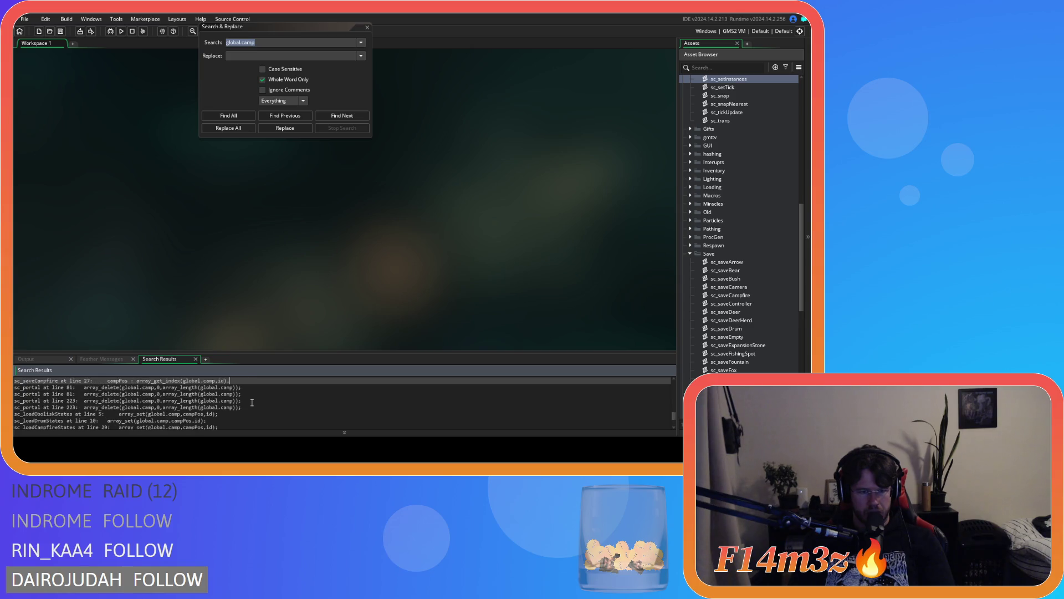
left_click(256, 402)
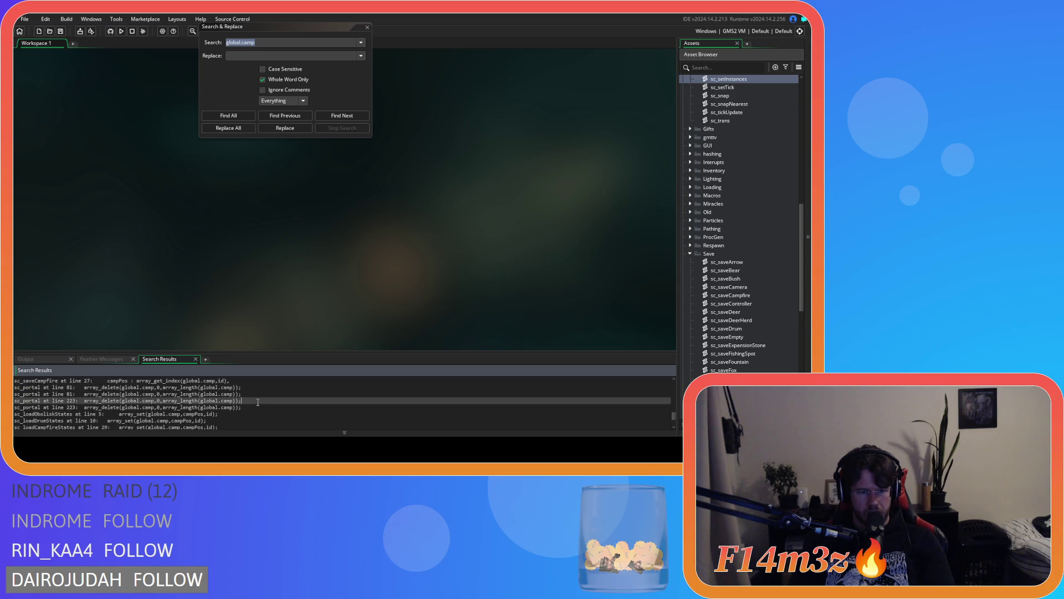
double_click(258, 402)
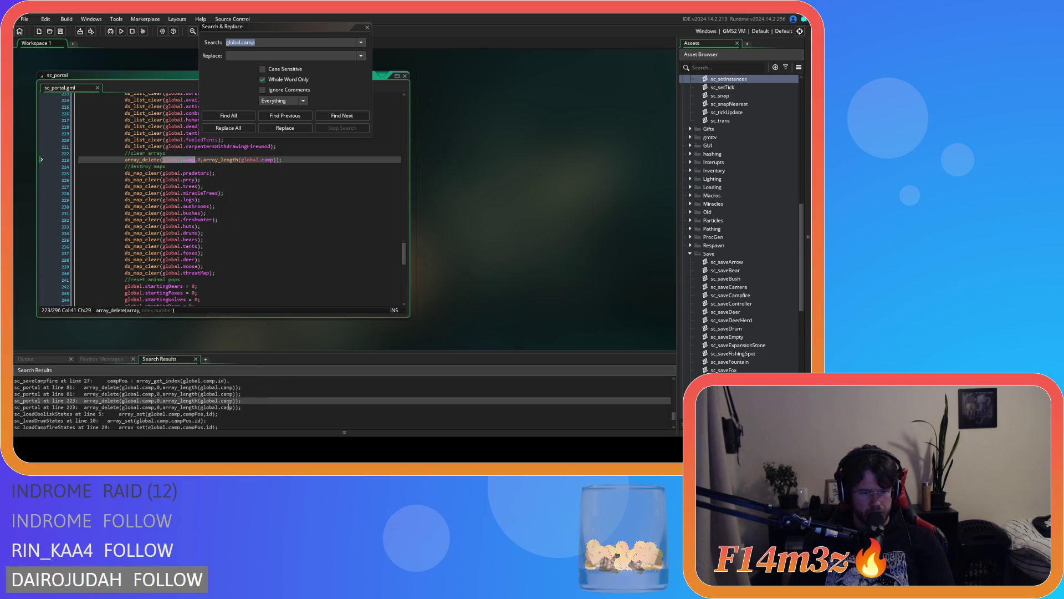
Step: Jump to the sc_saveController campLength matches at lines 92 and 90 and close Search & Replace
scroll(258, 384, "up", 2)
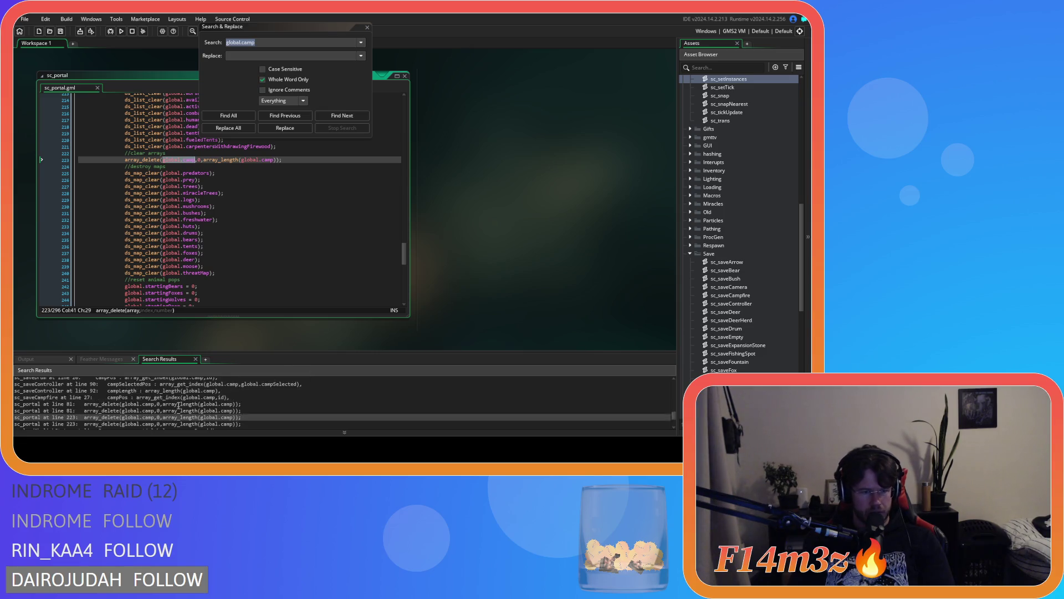
left_click(196, 408)
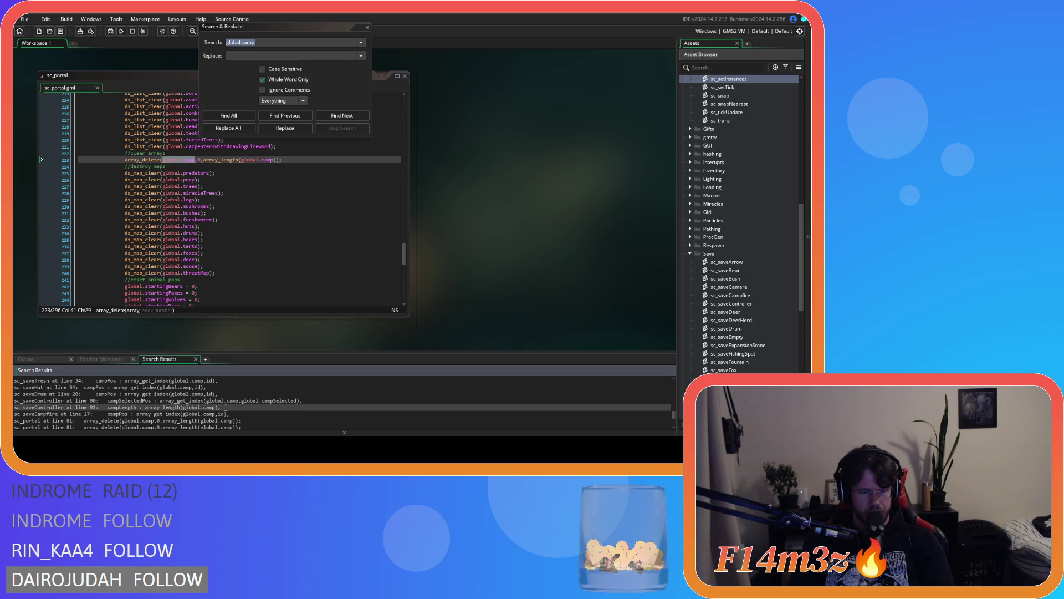
left_click(367, 27)
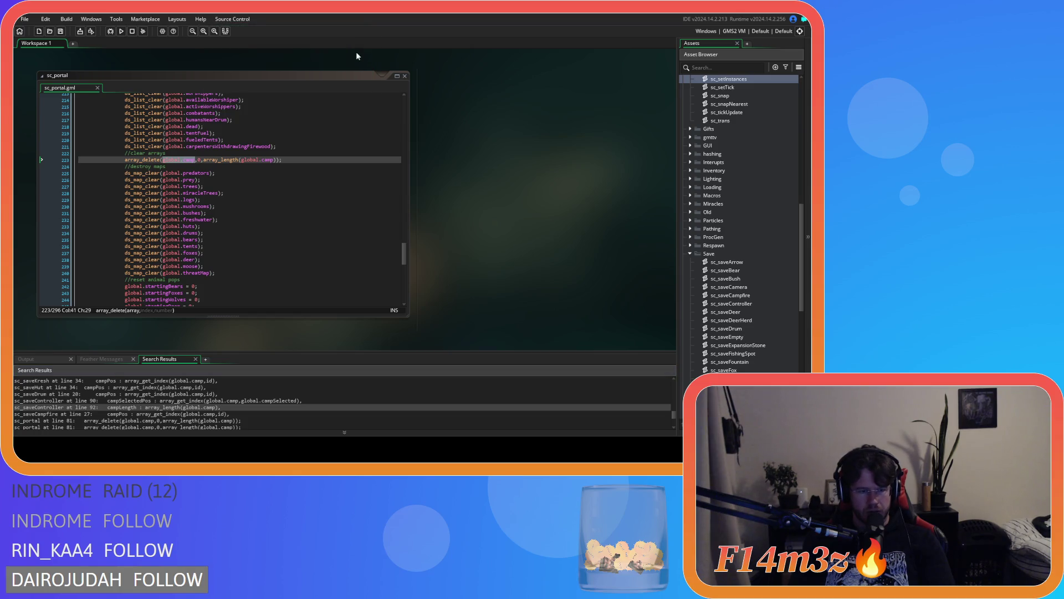
left_click(237, 401)
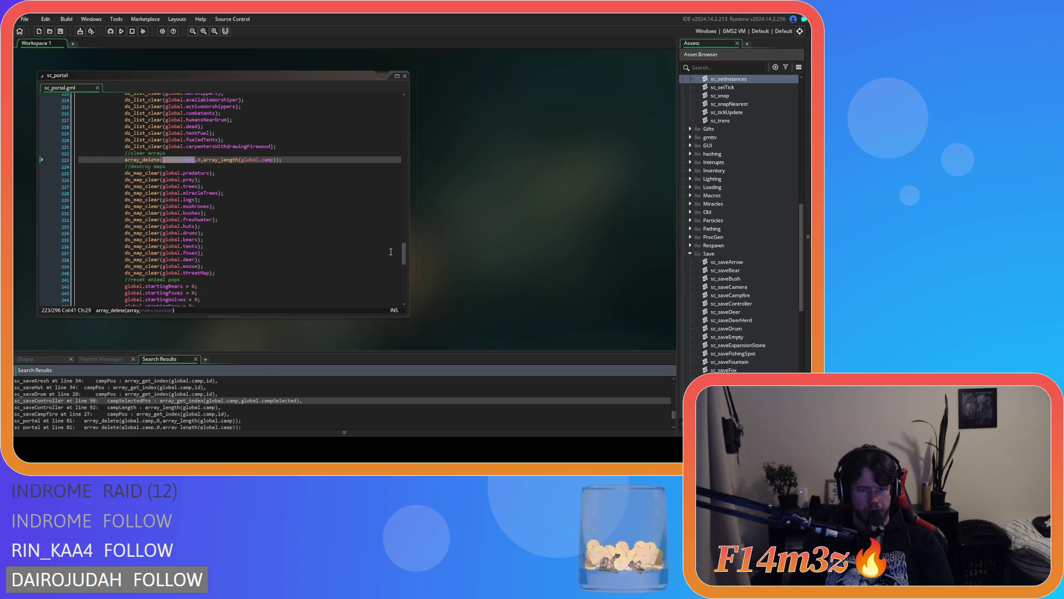
scroll(403, 260, "down", 3)
Step: Comment out sc_saveController's campLength line 92 with Ctrl+K and save the script
double_click(219, 407)
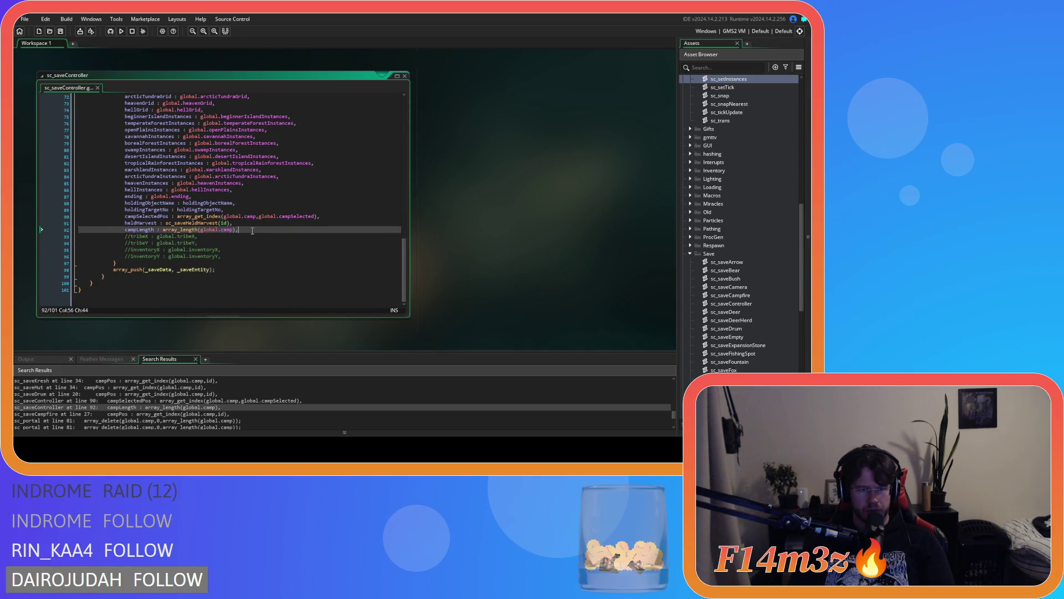
key("ctrl+k")
left_click(241, 400)
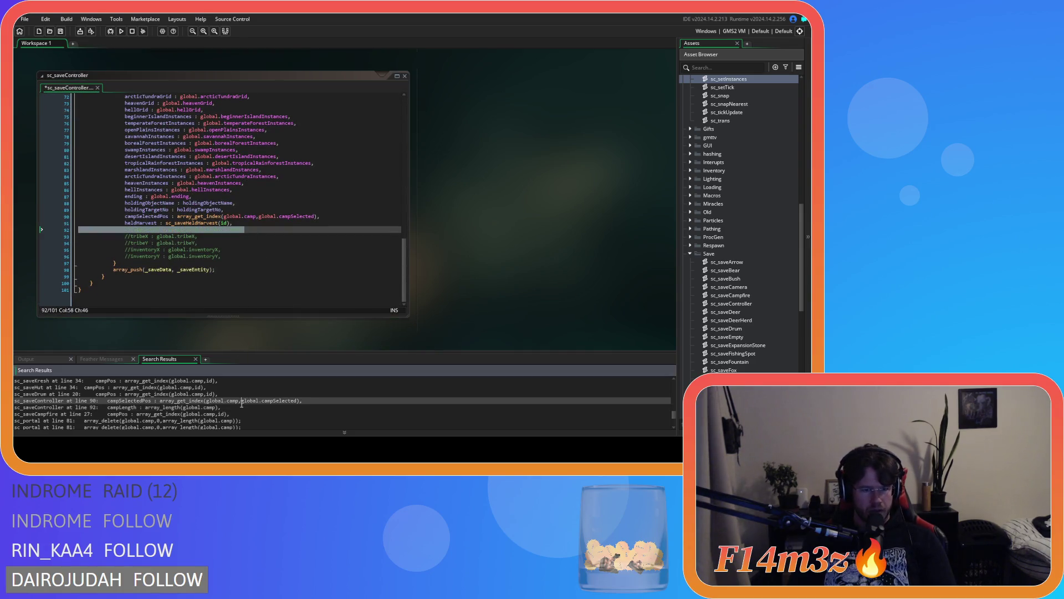
left_click(277, 223)
key("ctrl+s")
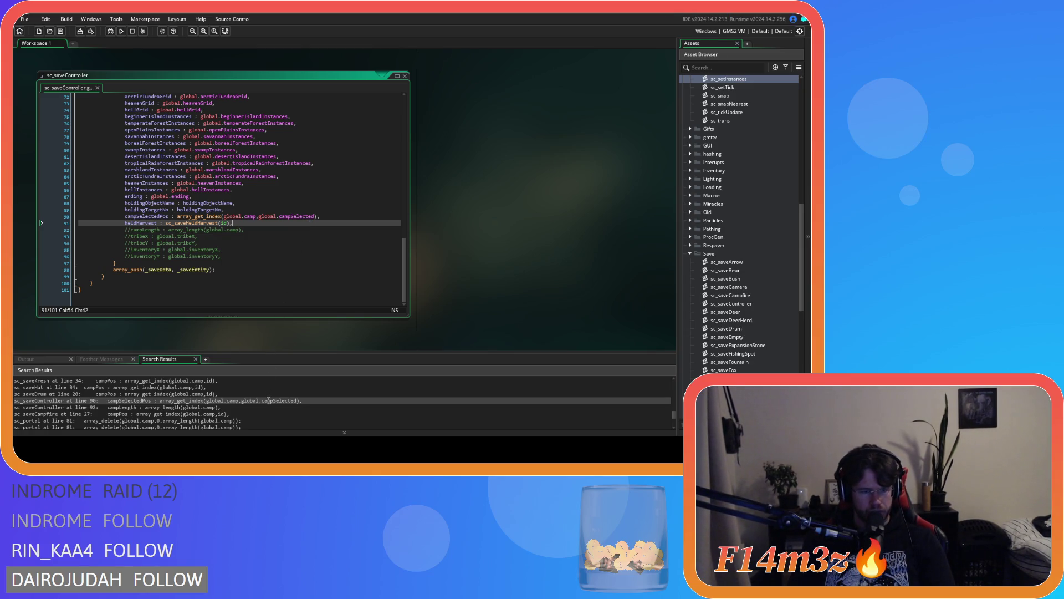
Step: Close all open code windows via Windows > Close All
scroll(268, 401, "up", 1)
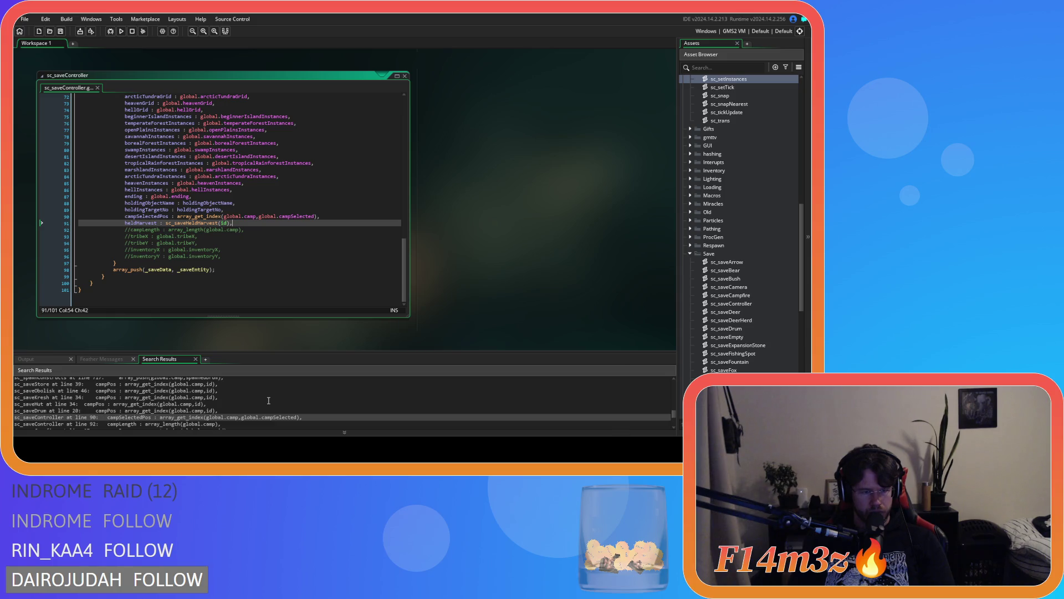
left_click(269, 401)
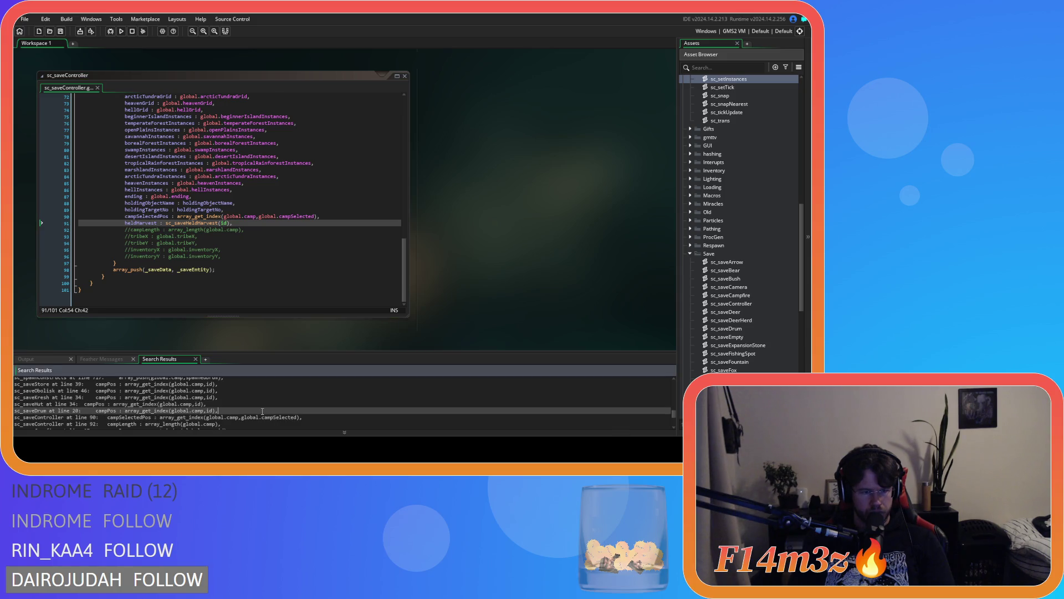
scroll(262, 411, "up", 1)
scroll(262, 411, "up", 1)
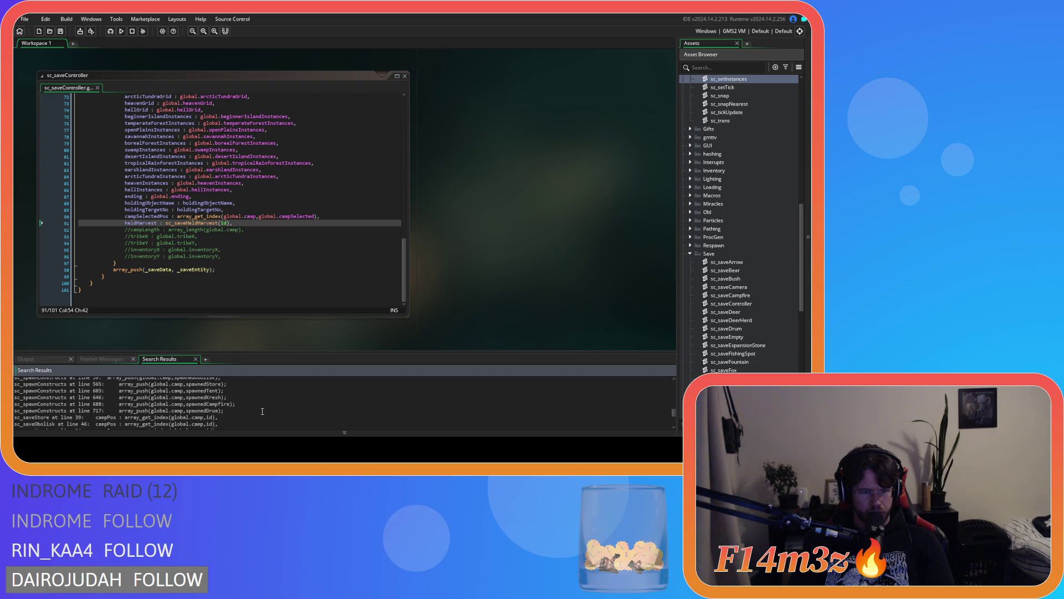
scroll(262, 411, "up", 2)
scroll(262, 410, "up", 3)
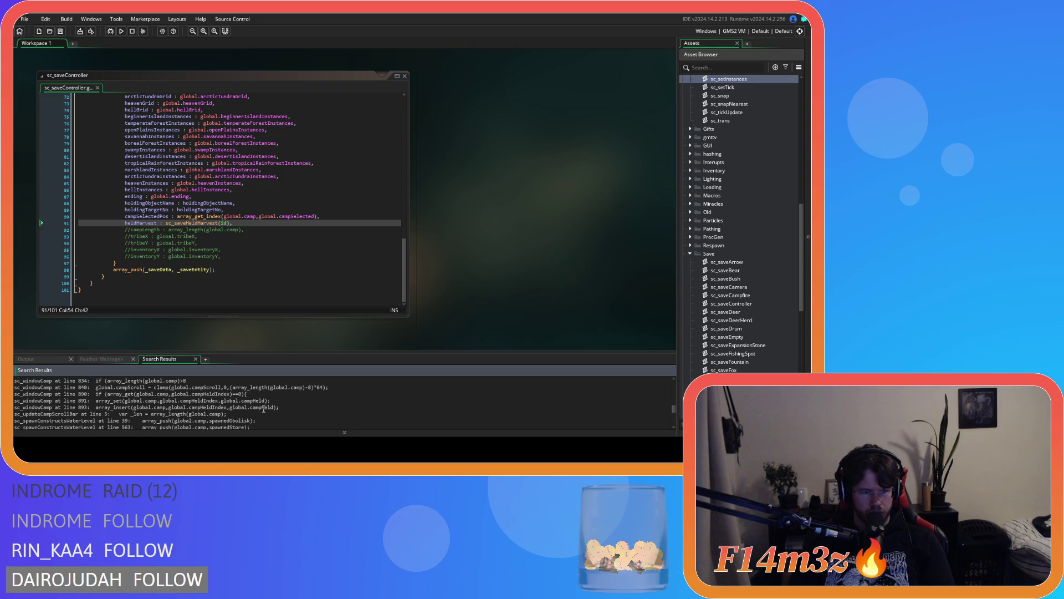
scroll(263, 409, "up", 3)
scroll(264, 409, "up", 5)
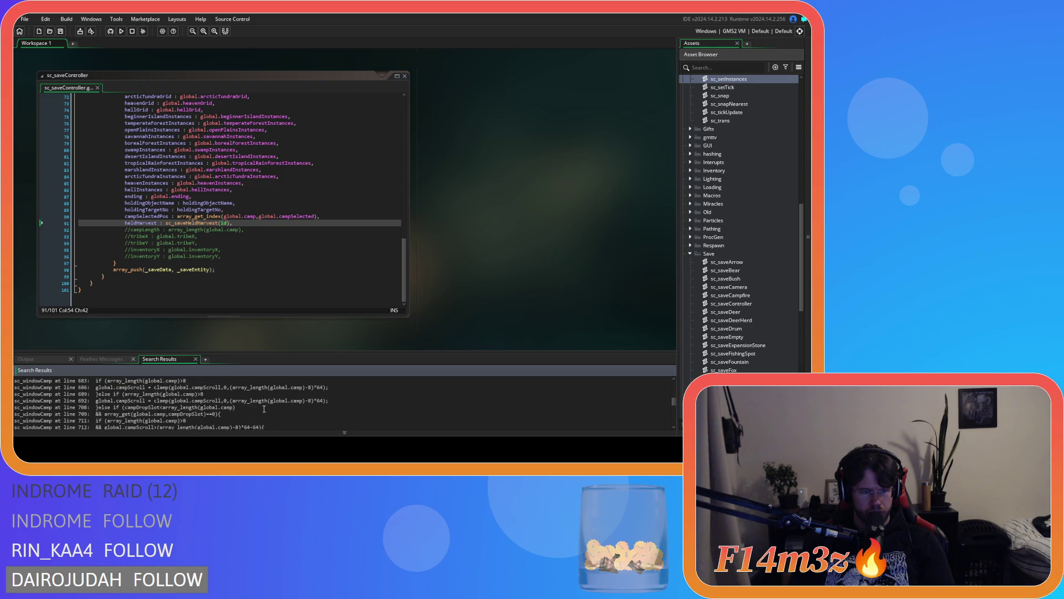
right_click(484, 261)
mouse_move(521, 274)
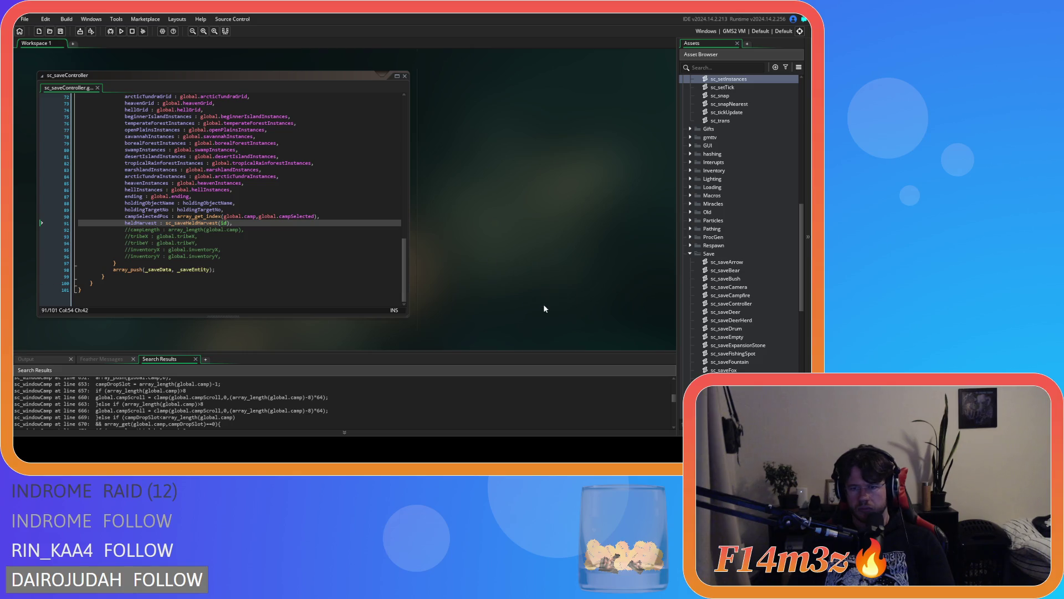
left_click(539, 301)
scroll(750, 258, "up", 7)
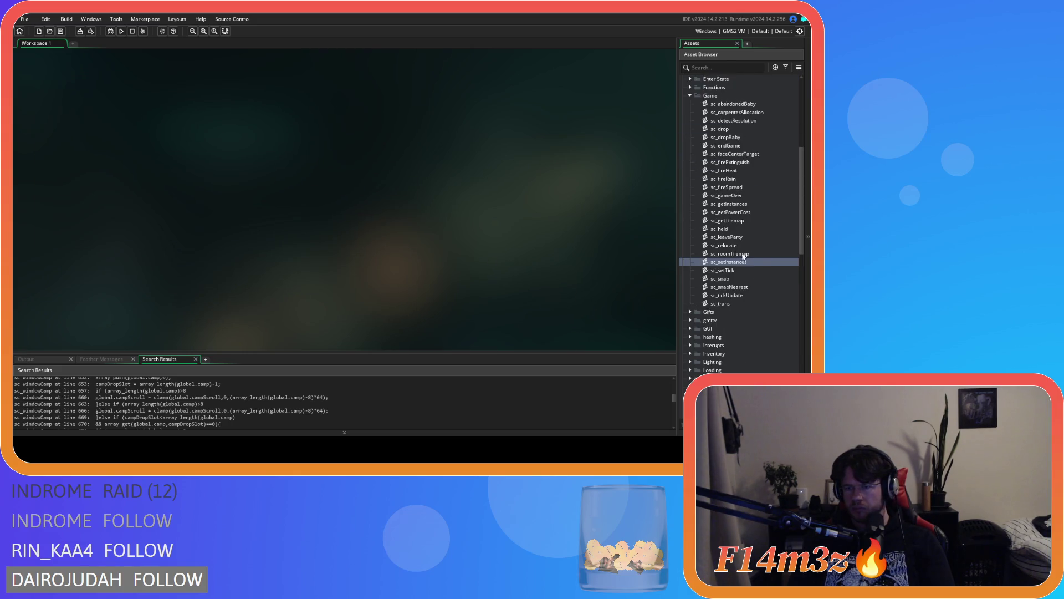
scroll(736, 241, "up", 5)
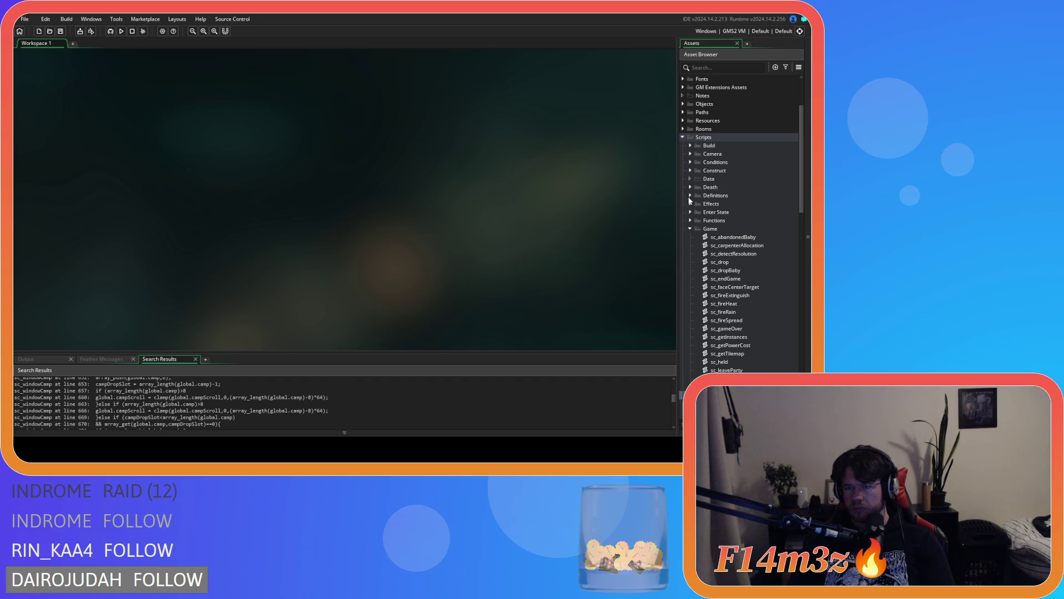
left_click(690, 171)
left_click(736, 213)
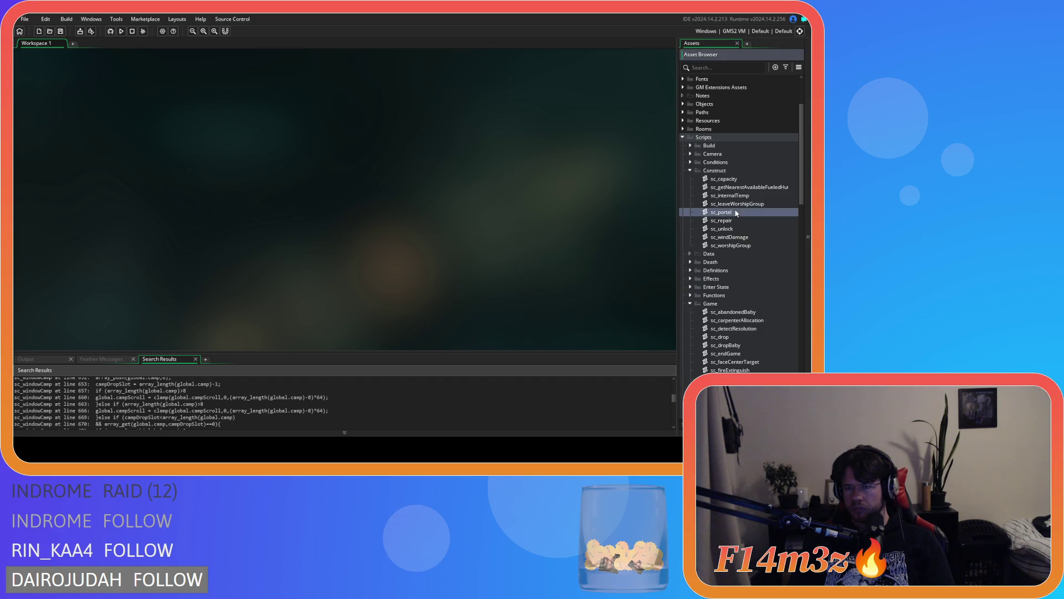
double_click(736, 213)
scroll(305, 175, "down", 8)
scroll(305, 175, "down", 8)
left_click(302, 197)
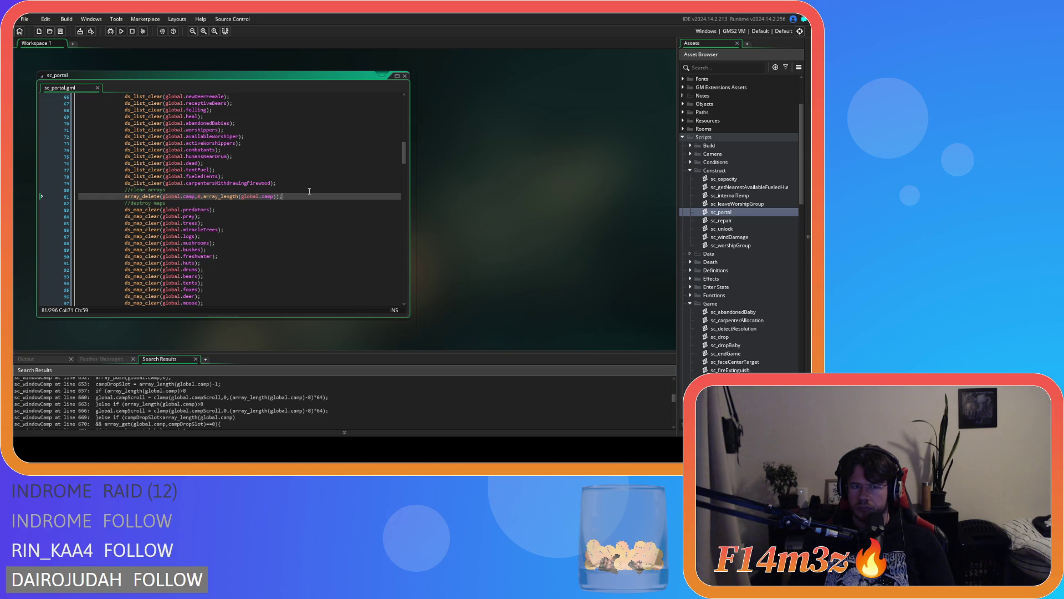
left_click_drag(404, 149, 391, 239)
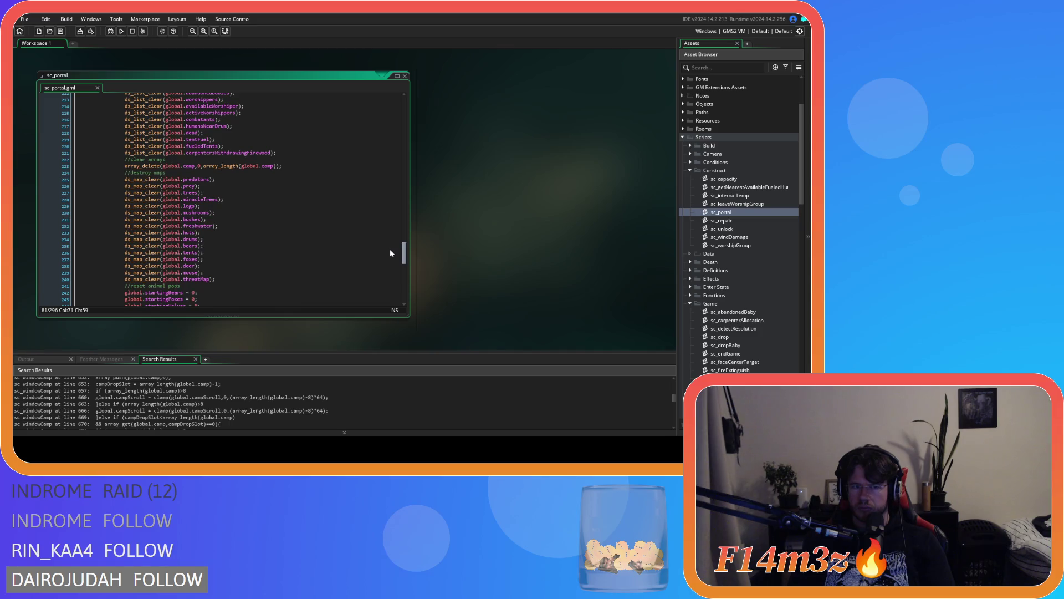
scroll(390, 253, "down", 3)
scroll(389, 255, "up", 4)
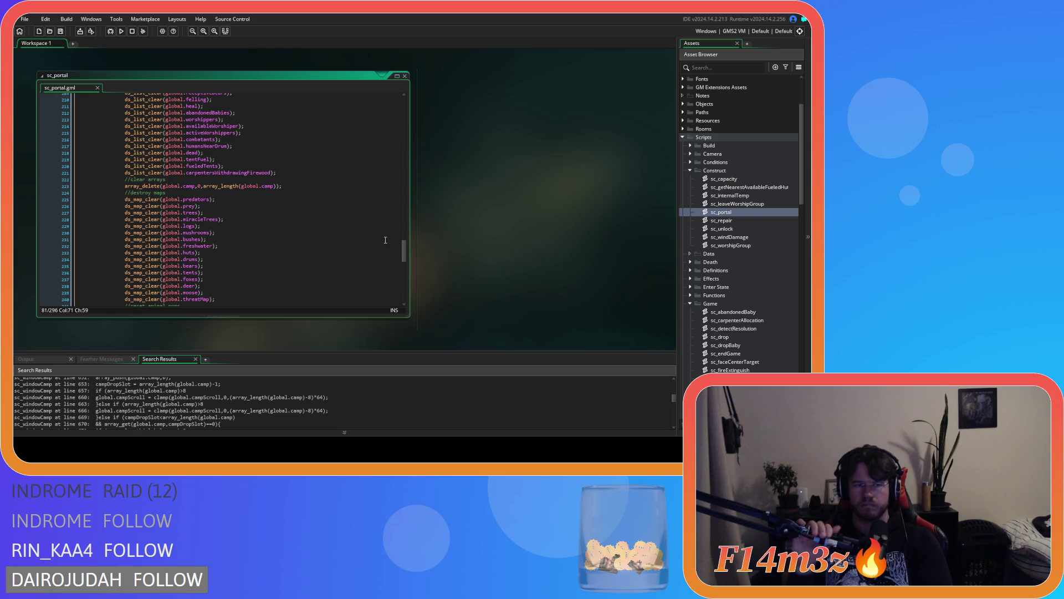
scroll(385, 240, "down", 8)
scroll(509, 255, "down", 5)
scroll(505, 251, "up", 5)
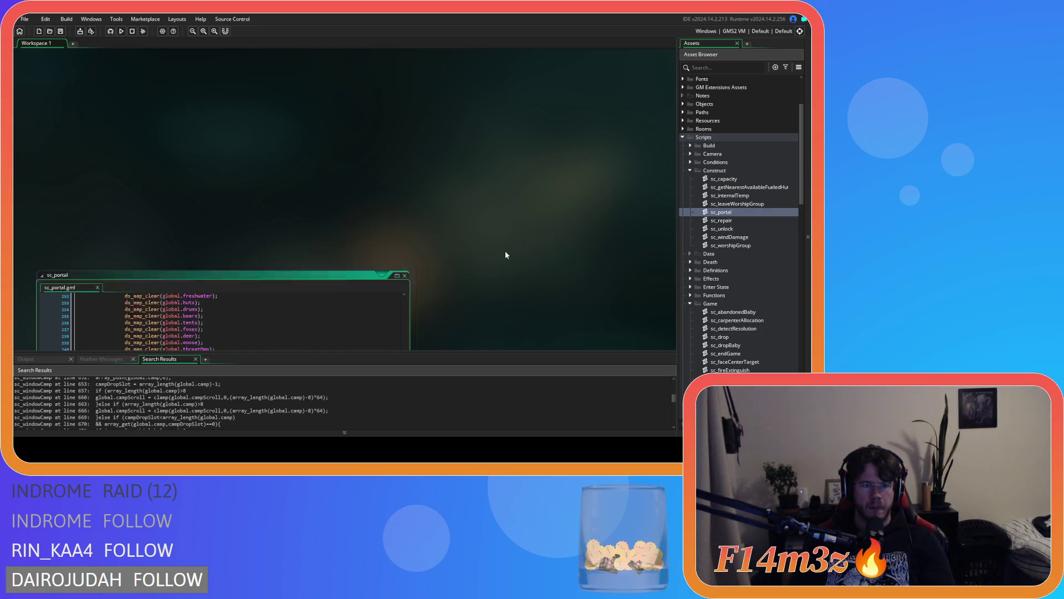
scroll(504, 251, "down", 2)
scroll(729, 275, "down", 10)
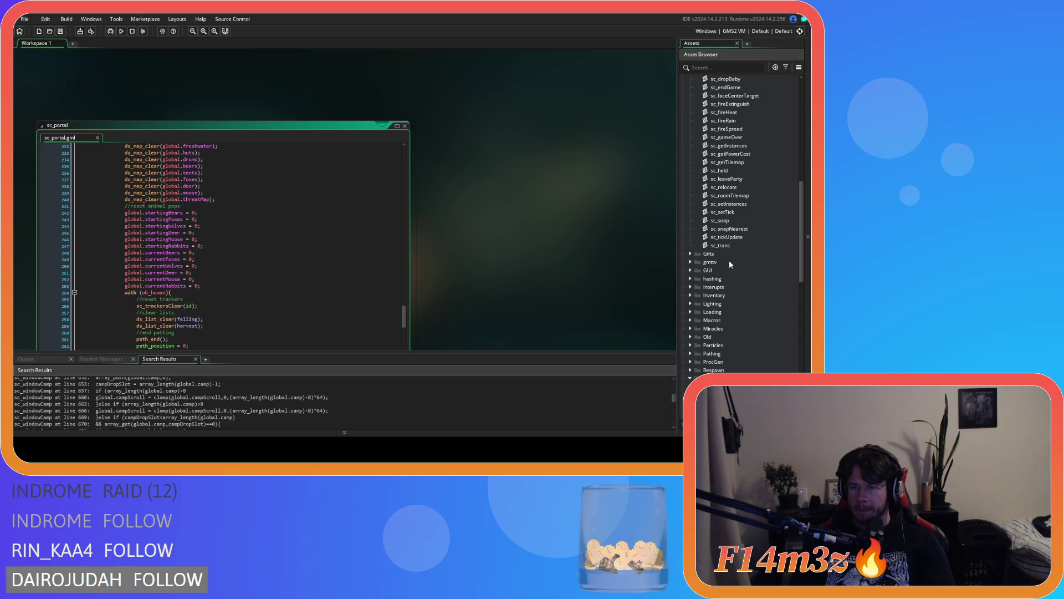
Step: Open sc_setInstances, then follow its calls into loadStates and the campfire state loading script
double_click(729, 204)
scroll(227, 189, "down", 10)
scroll(157, 237, "up", 1)
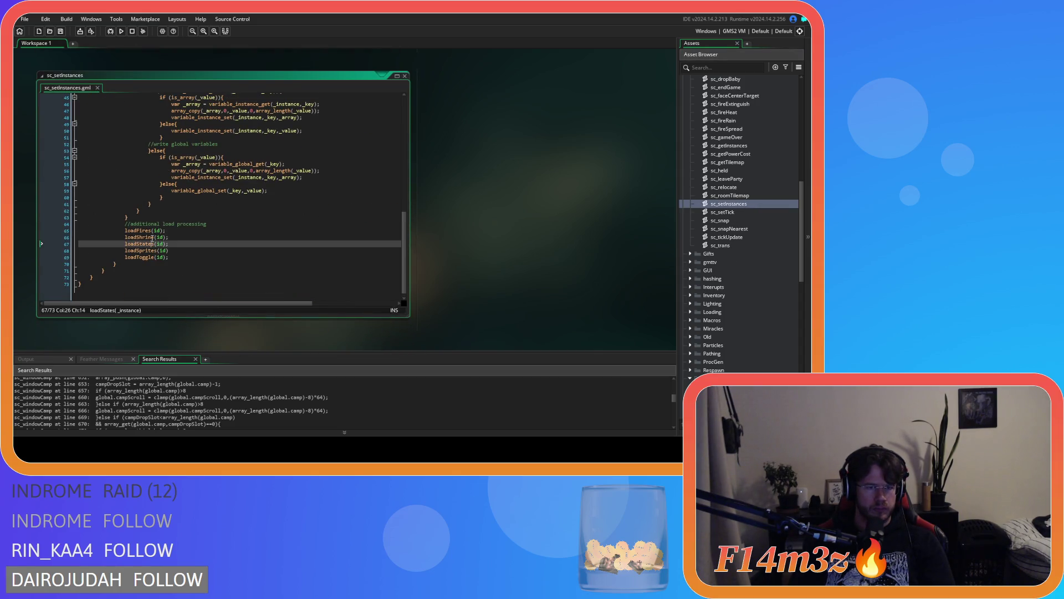
middle_click(151, 244)
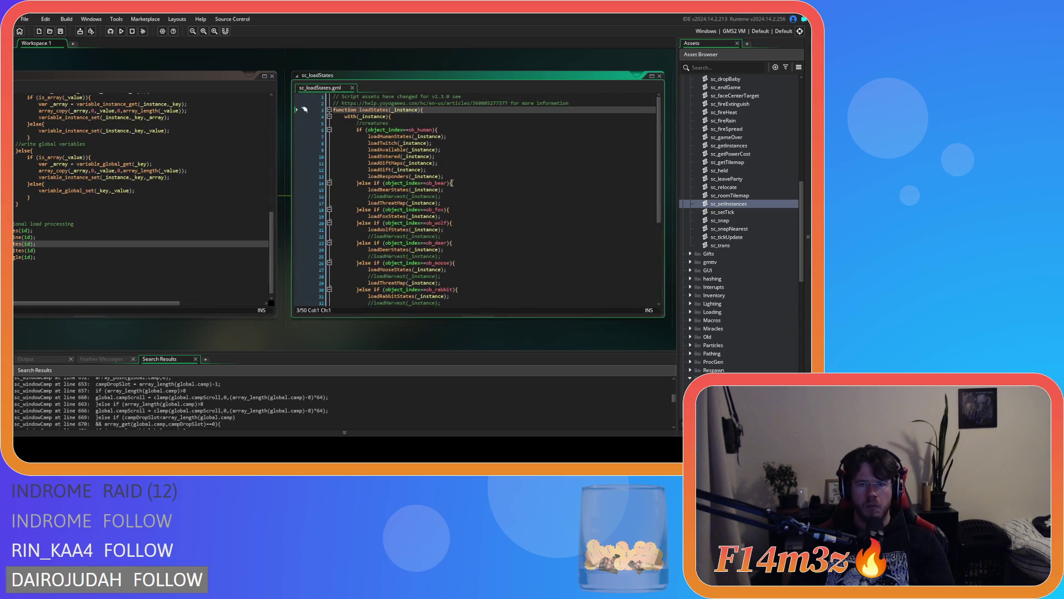
scroll(426, 213, "down", 7)
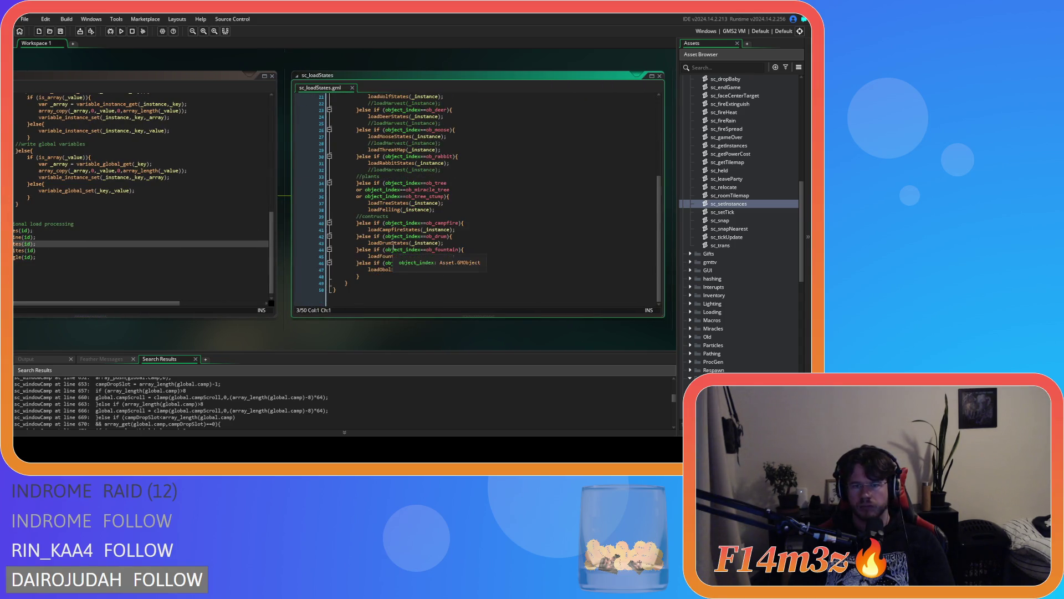
middle_click(394, 229)
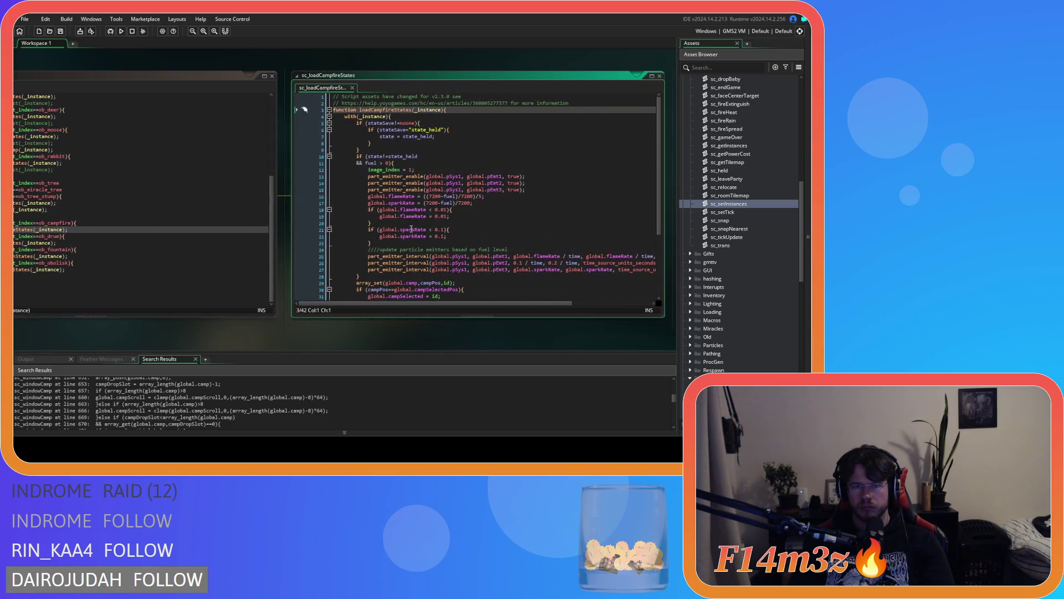
scroll(463, 224, "down", 4)
Step: Inspect the array_set call that fills the camp array on line 29, then return to the calling scripts
left_click(471, 200)
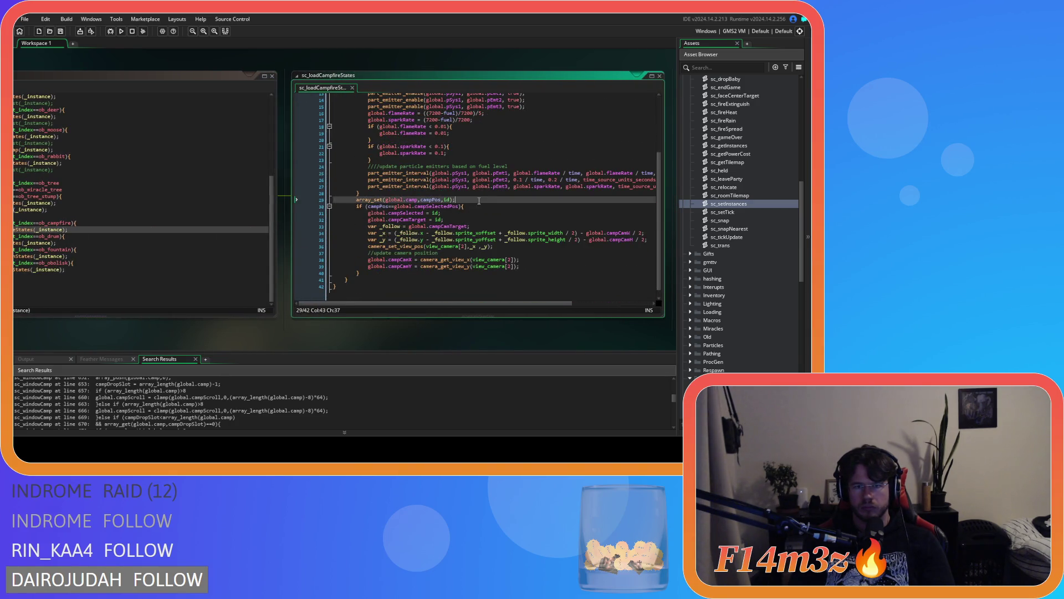
scroll(475, 209, "up", 4)
scroll(476, 209, "down", 3)
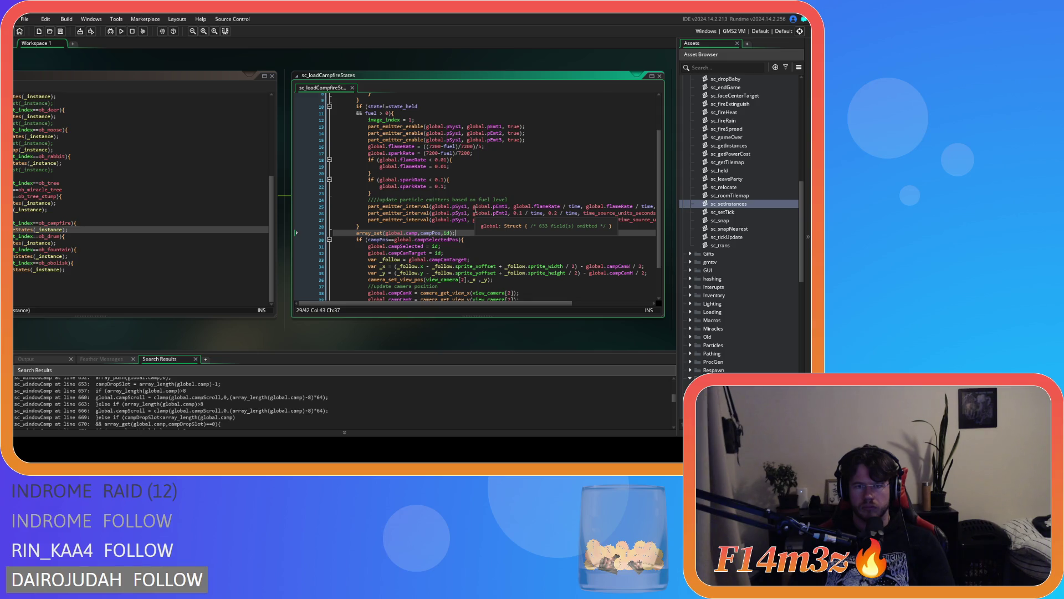
left_click_drag(386, 233, 438, 234)
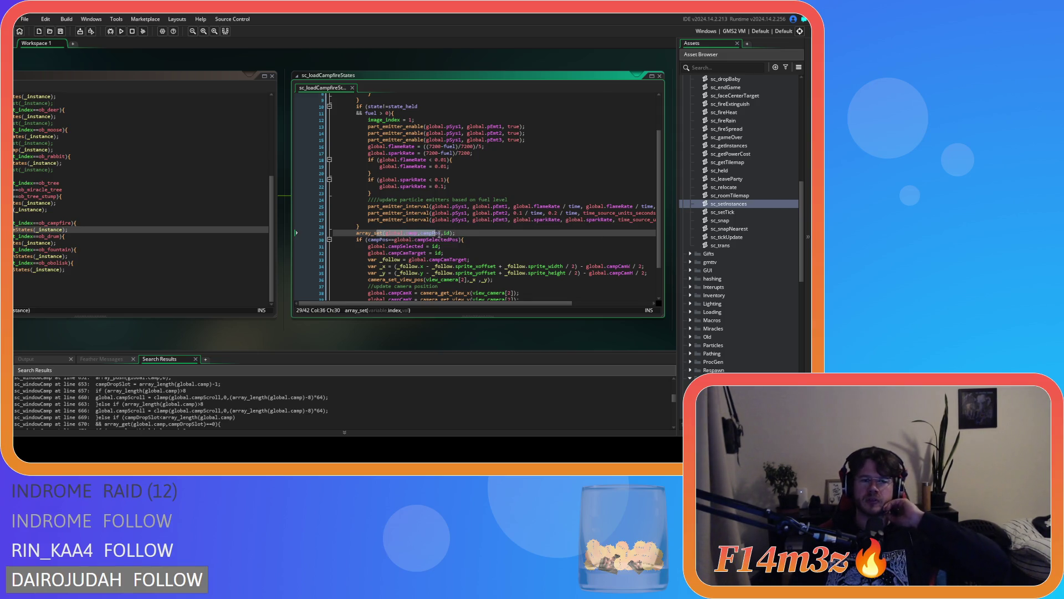
left_click_drag(357, 233, 420, 233)
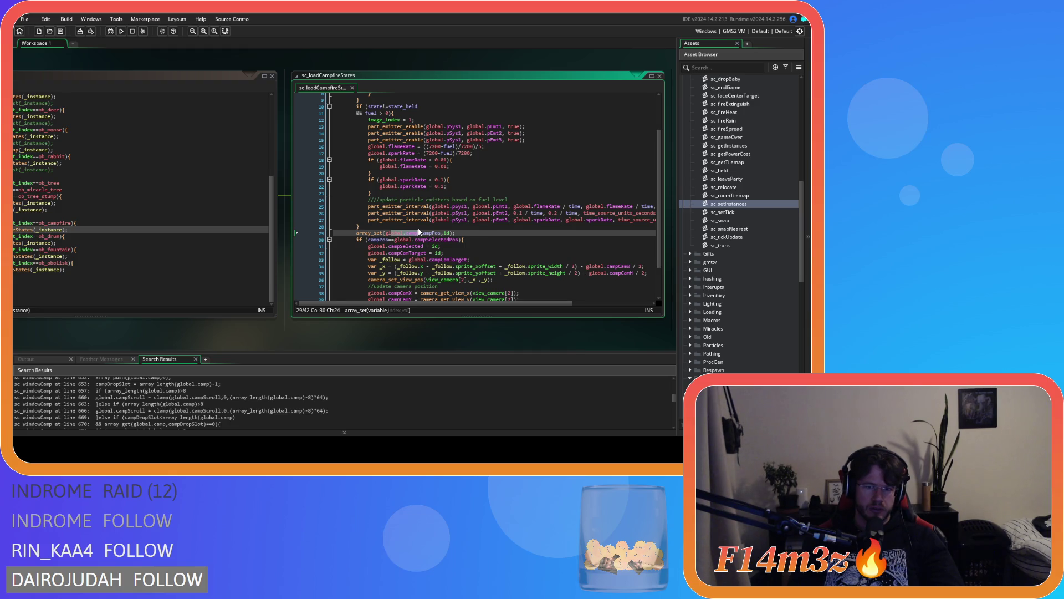
scroll(282, 190, "up", 3)
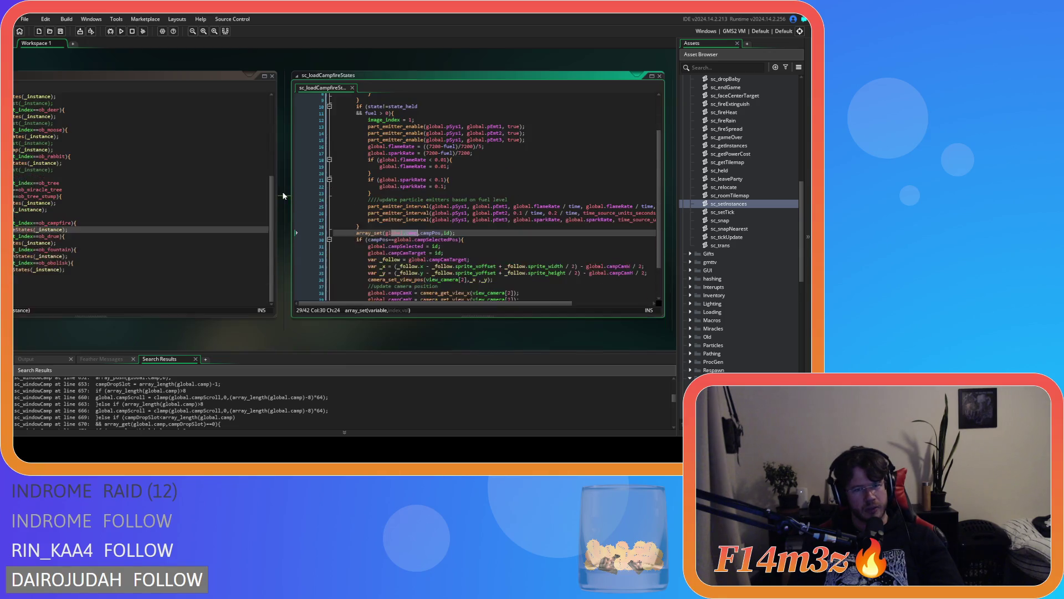
mouse_move(167, 328)
left_mouse_down()
mouse_move(302, 327)
mouse_move(377, 310)
mouse_move(334, 291)
mouse_move(422, 332)
left_mouse_up()
scroll(720, 222, "up", 5)
scroll(750, 199, "up", 5)
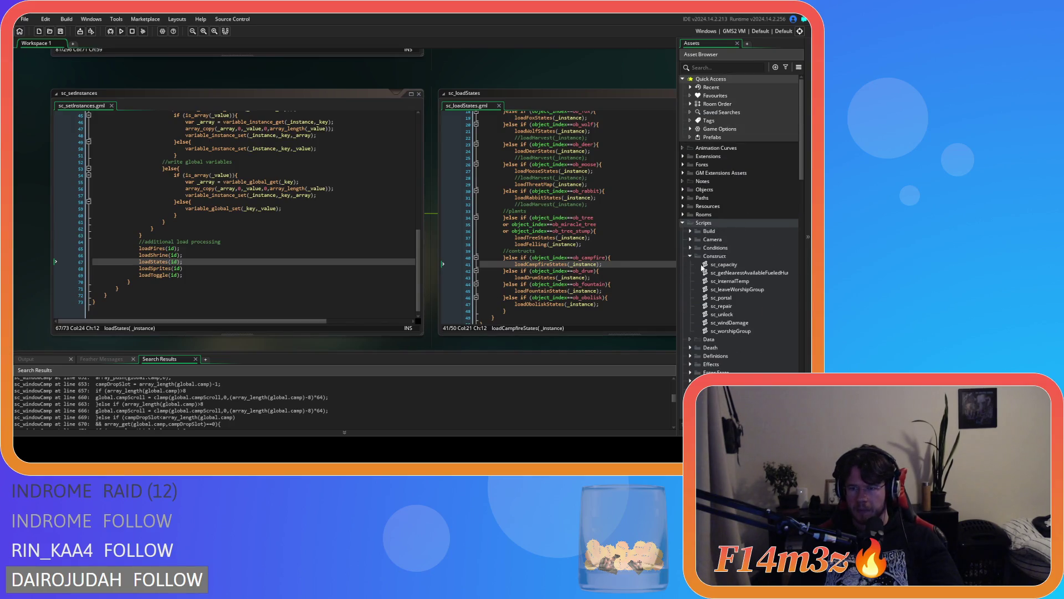
Step: Open the ob_loader object from the Objects > Game asset group
left_click(683, 189)
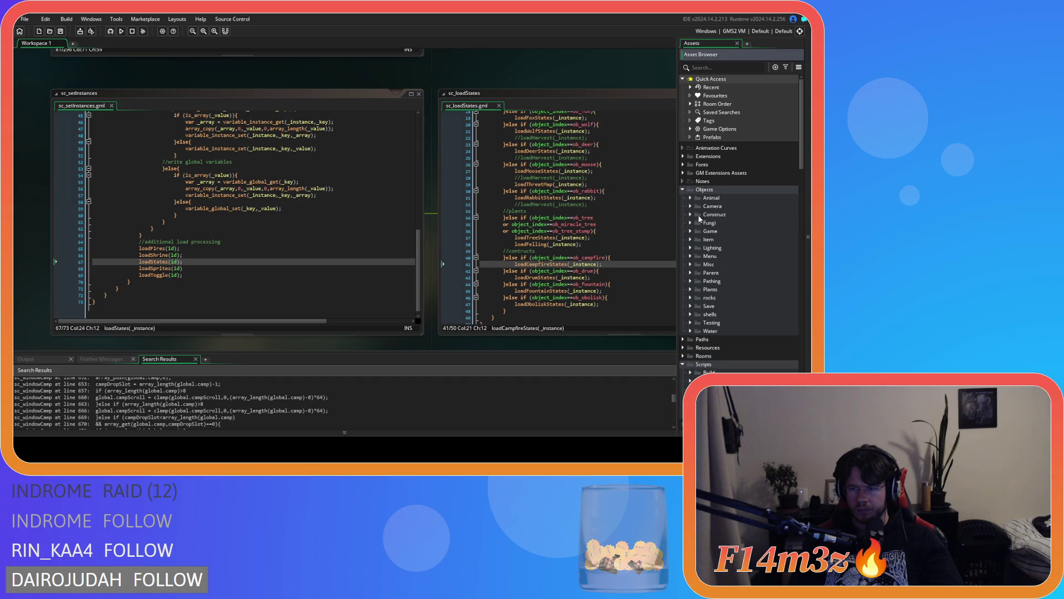
left_click(690, 248)
left_click(691, 248)
left_click(691, 232)
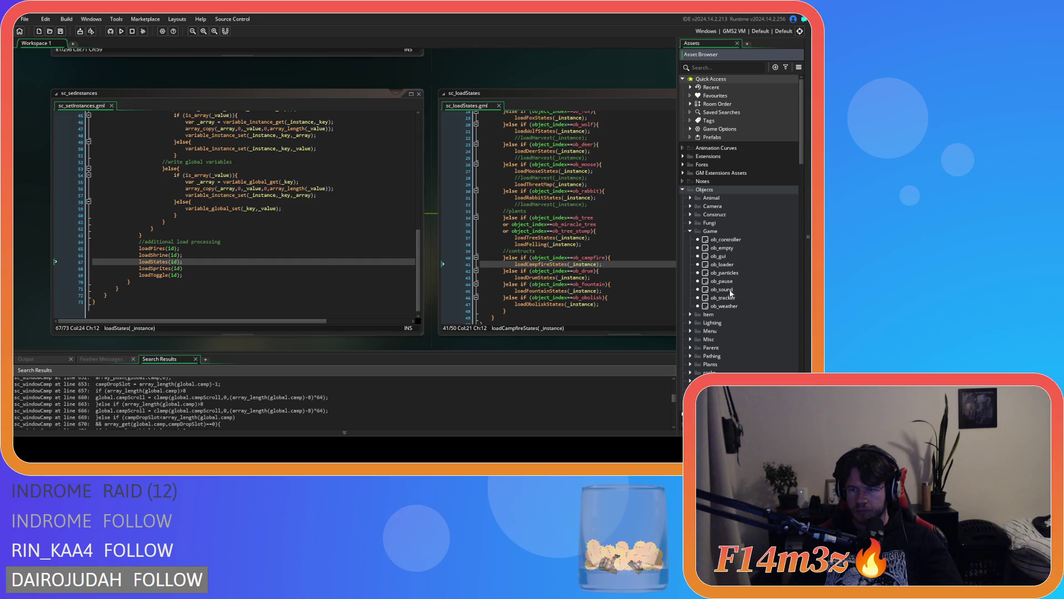
double_click(722, 264)
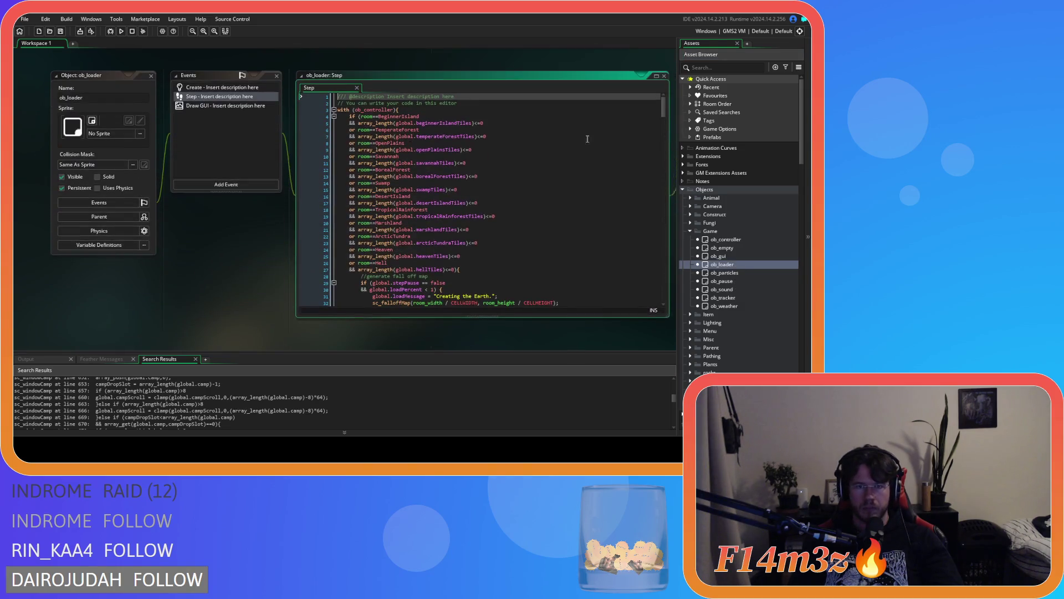
left_click_drag(666, 103, 677, 282)
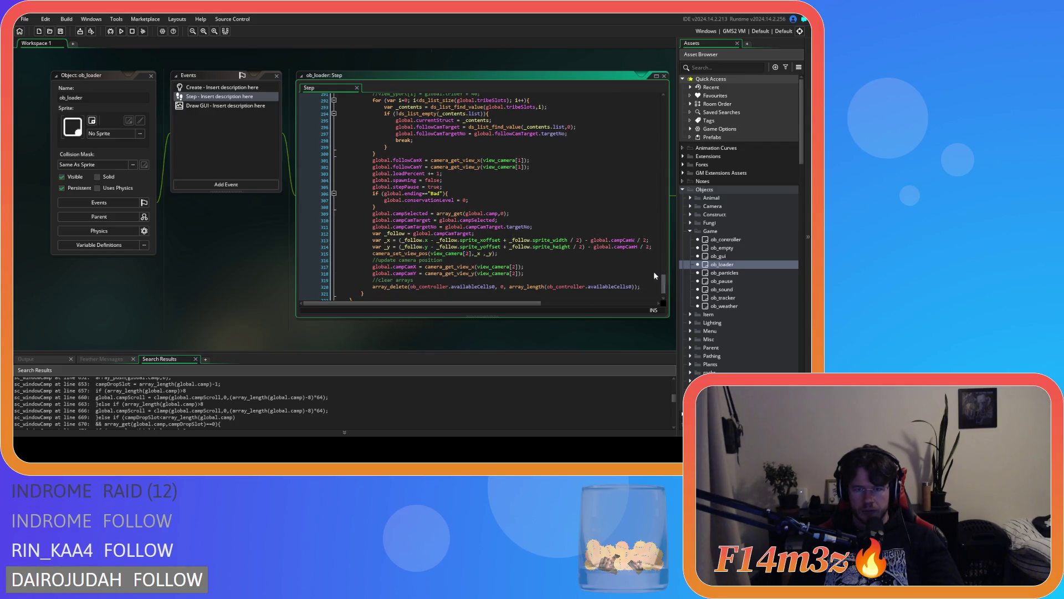
Step: Examine the global.camp lookup on line 309 and the camera target on line 310
left_click(498, 214)
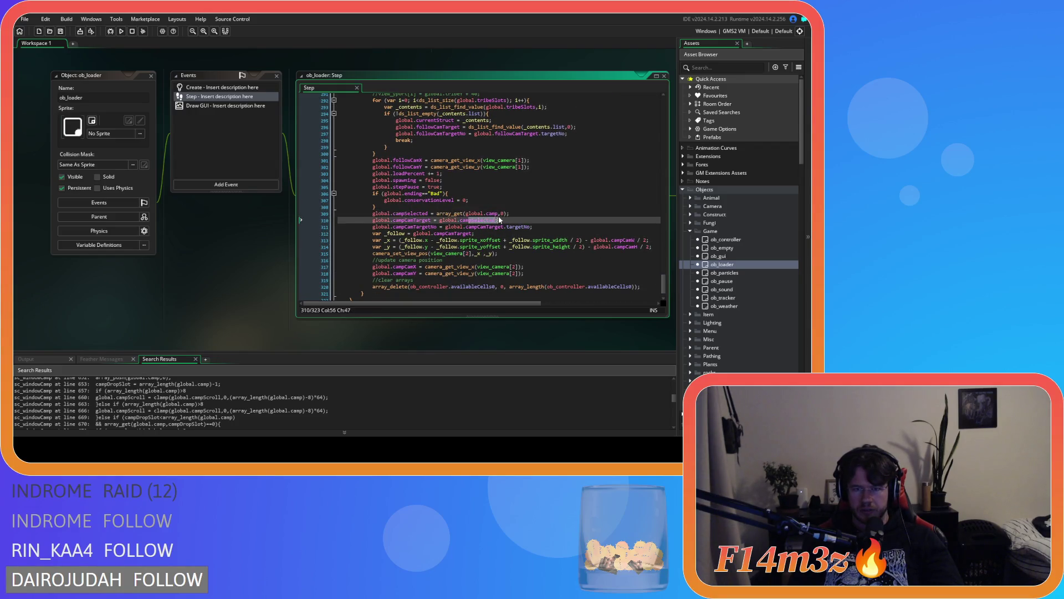
left_click(450, 220)
left_click(409, 214)
left_click(496, 214)
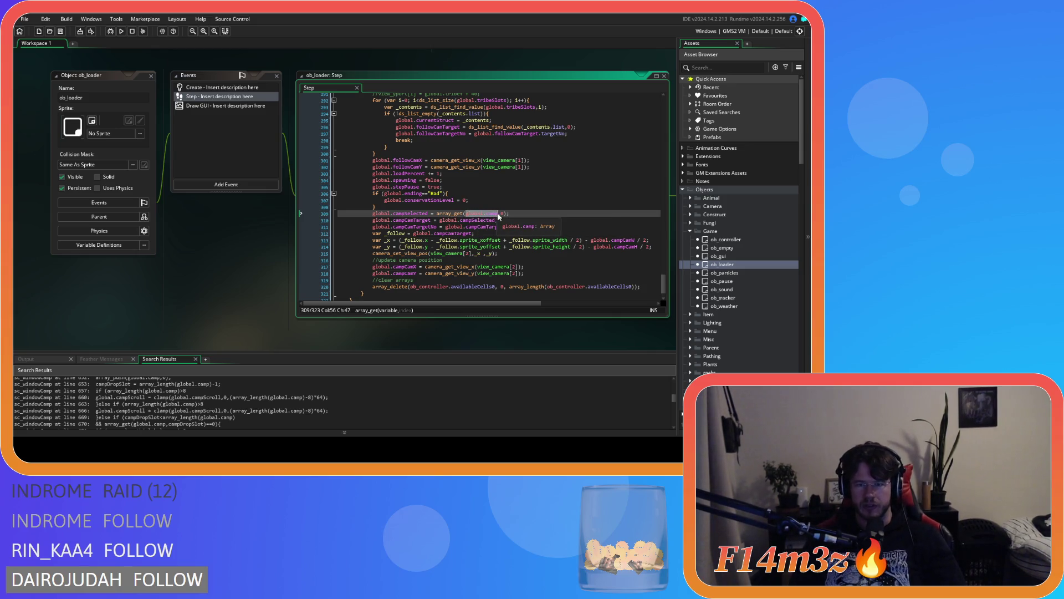
left_click_drag(496, 217, 499, 216)
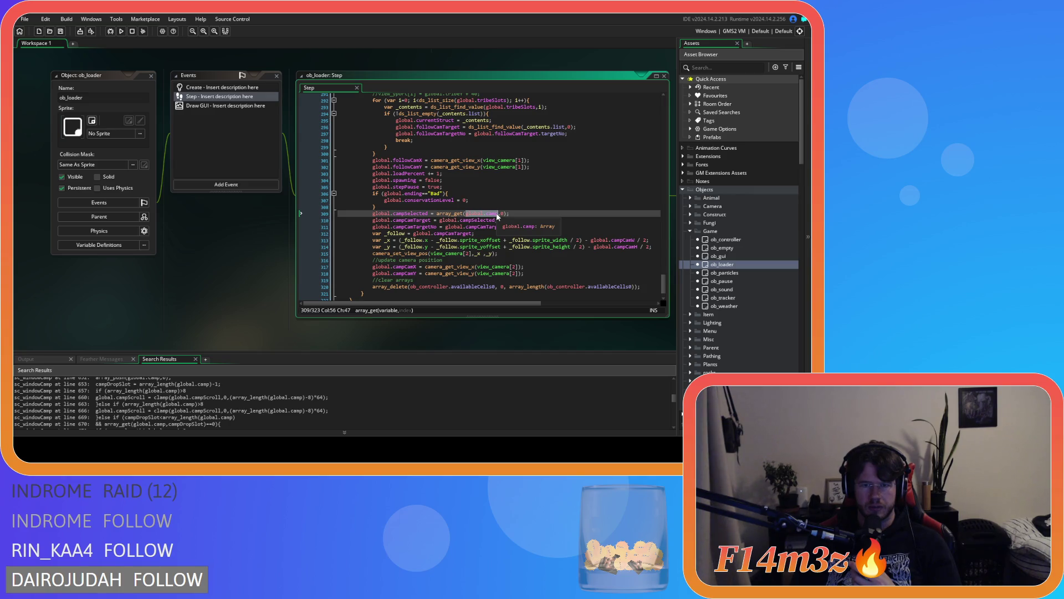
Step: Check the setInstances call on line 233, return to the campSelected line, and build the game with F5
scroll(497, 214, "up", 10)
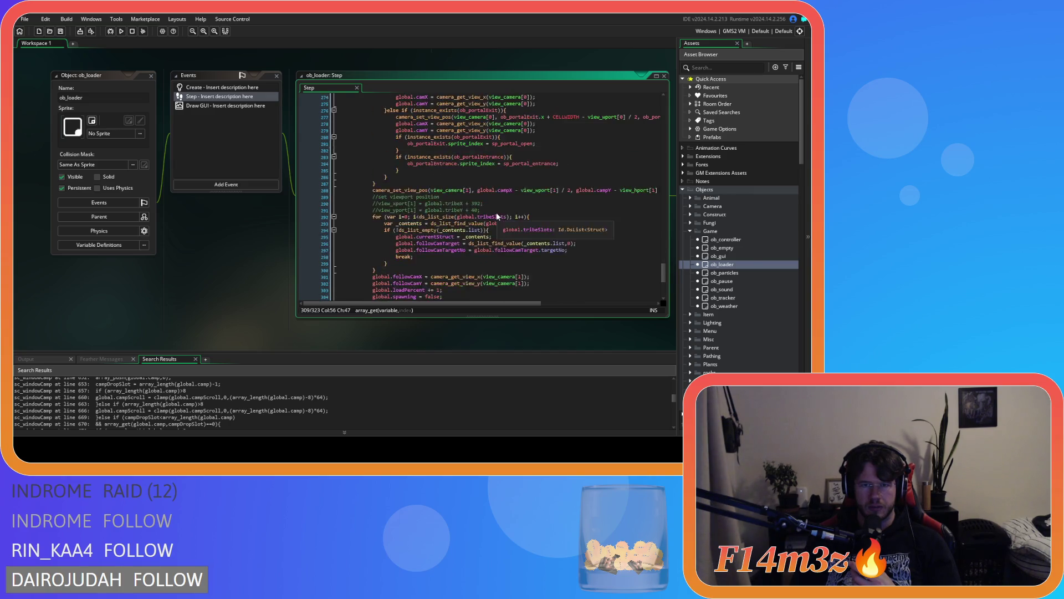
scroll(495, 210, "up", 3)
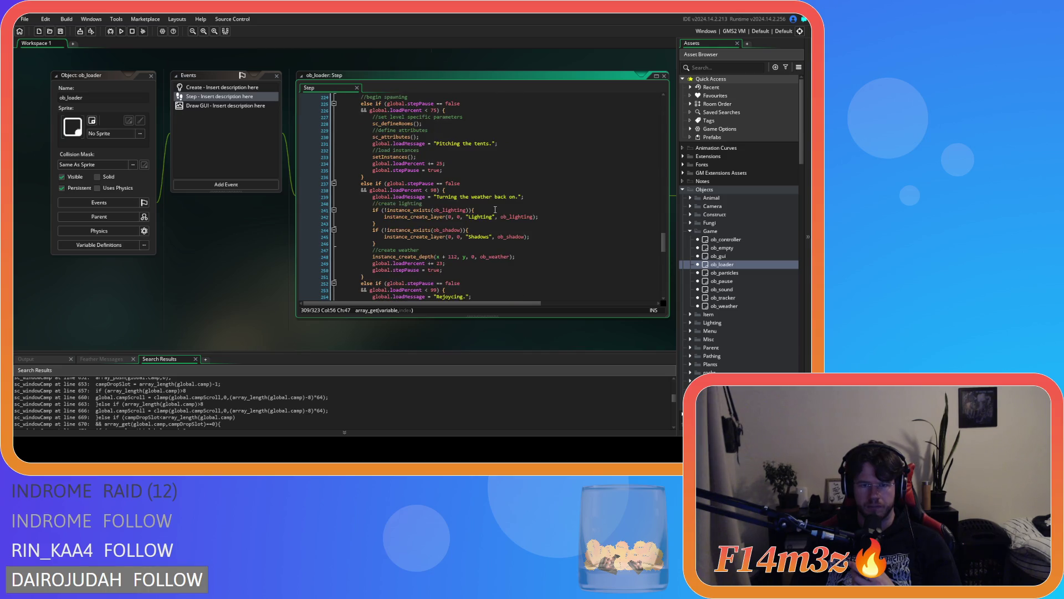
scroll(495, 210, "up", 3)
left_click(393, 208)
scroll(416, 211, "up", 6)
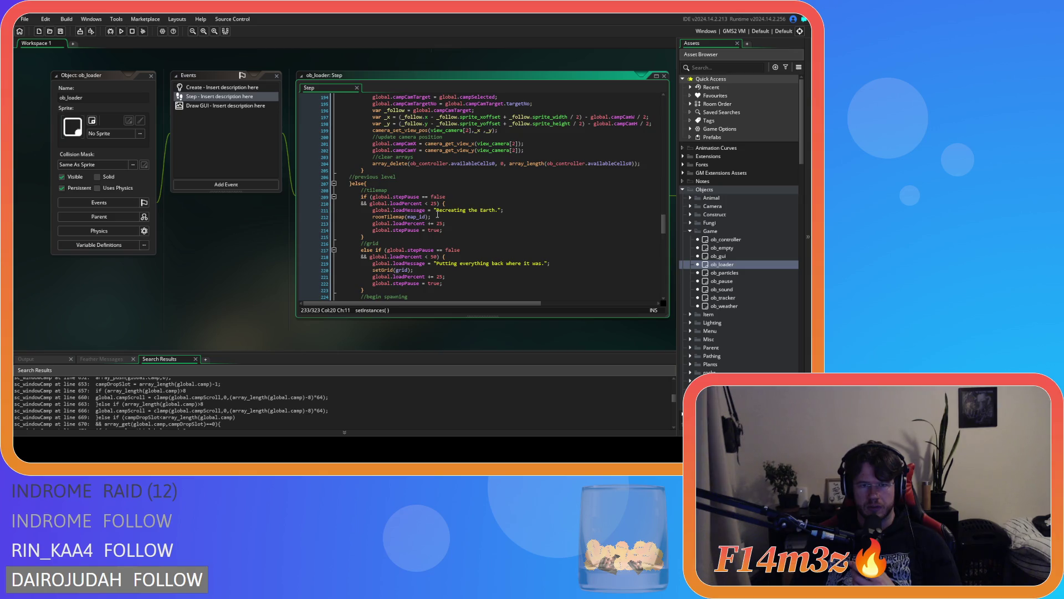
scroll(438, 213, "down", 5)
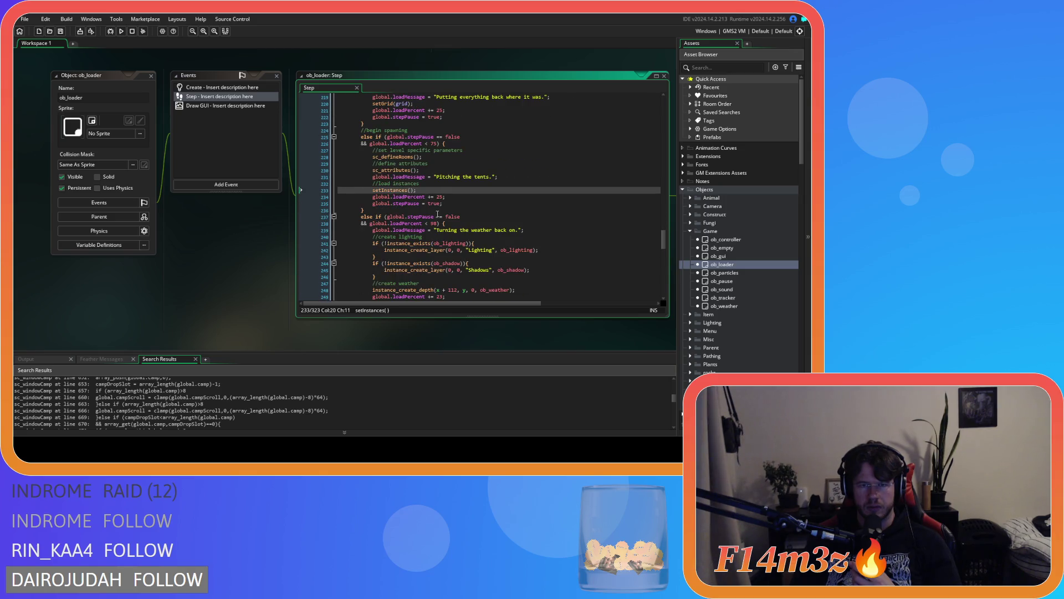
scroll(438, 214, "down", 12)
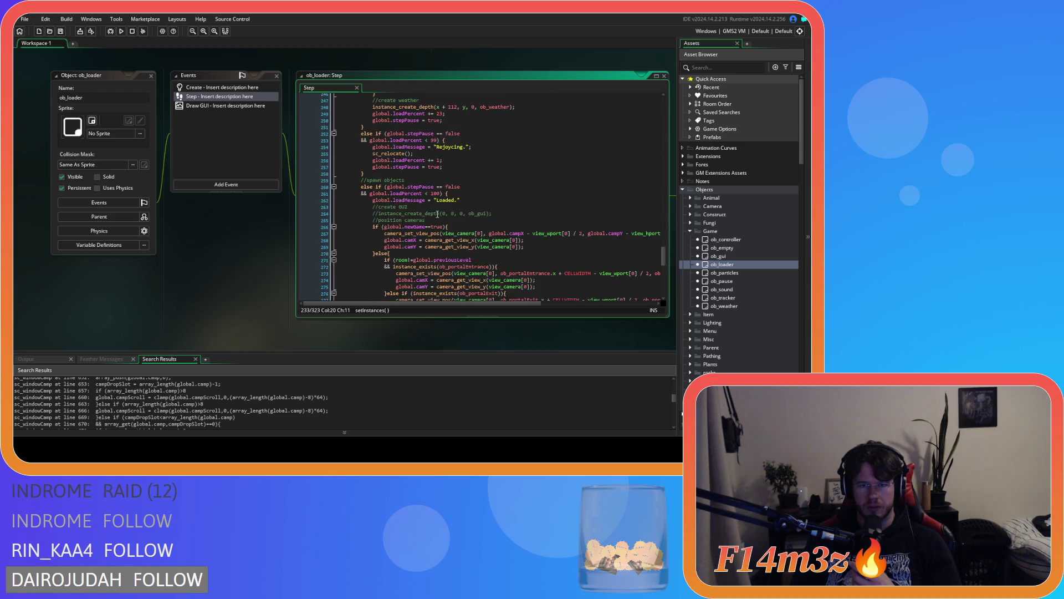
scroll(438, 214, "down", 3)
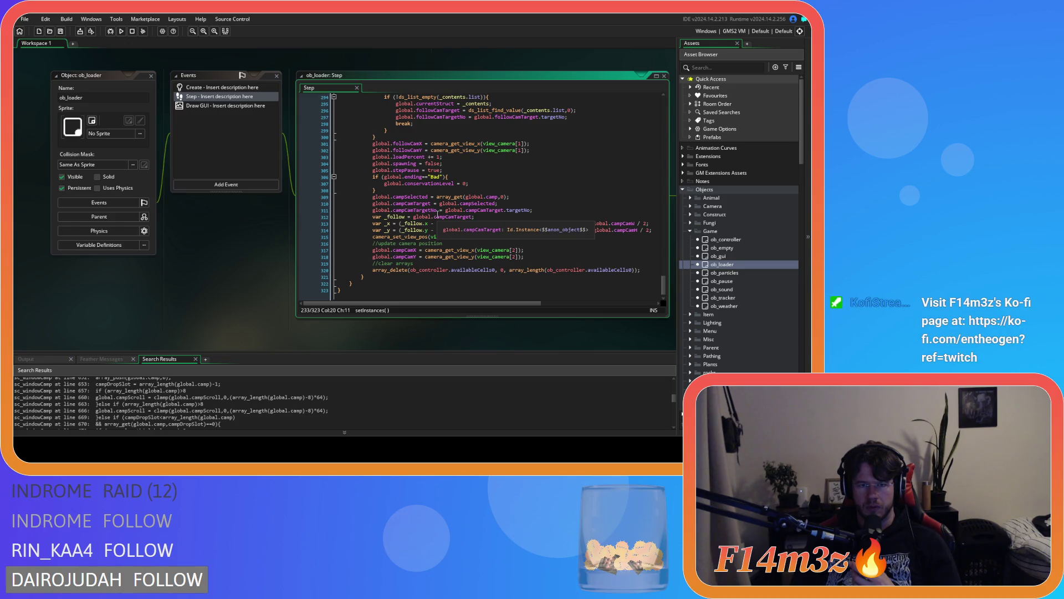
left_click(541, 190)
left_click(541, 197)
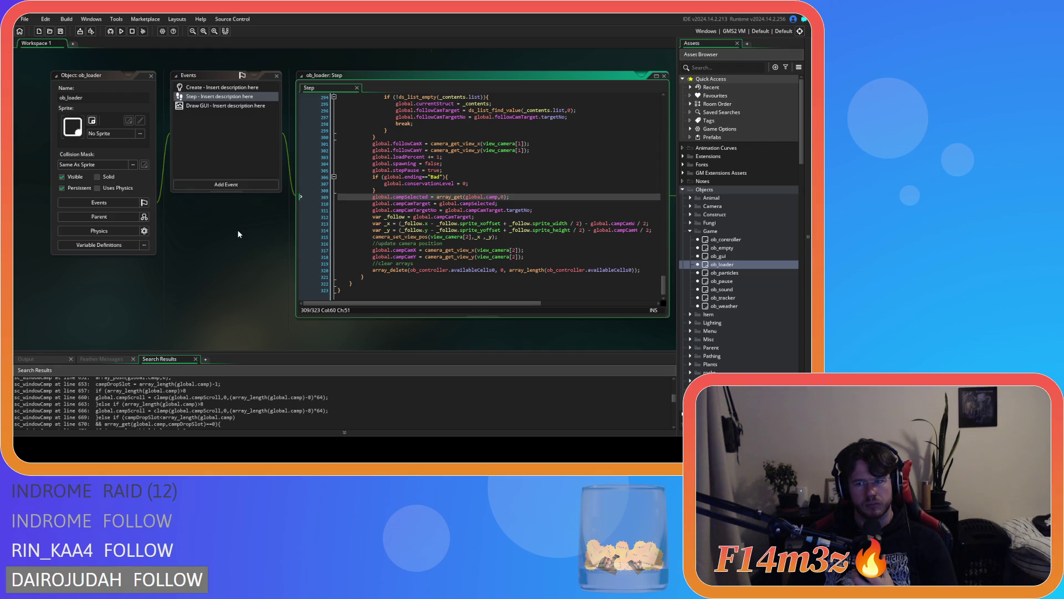
key("F5")
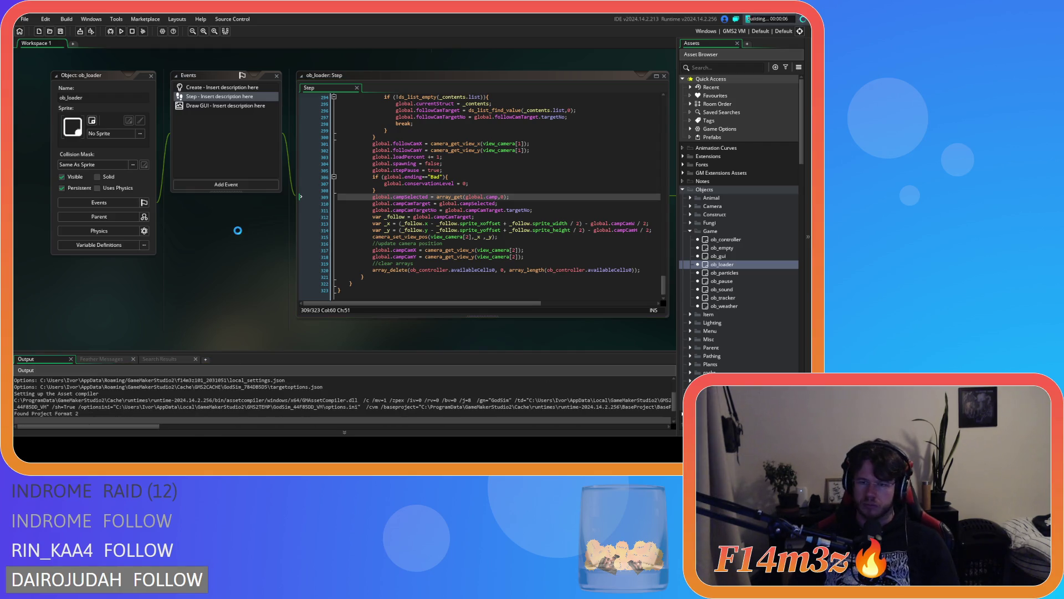
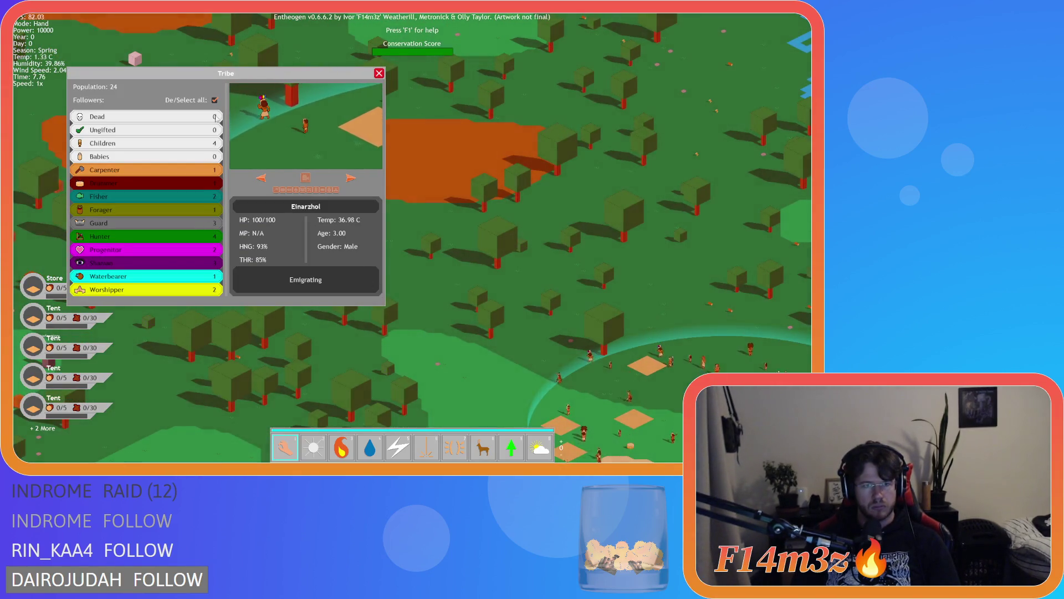
Step: Deselect all followers, close the Tribe panel, and reload the Entheogen world with R
left_click(214, 100)
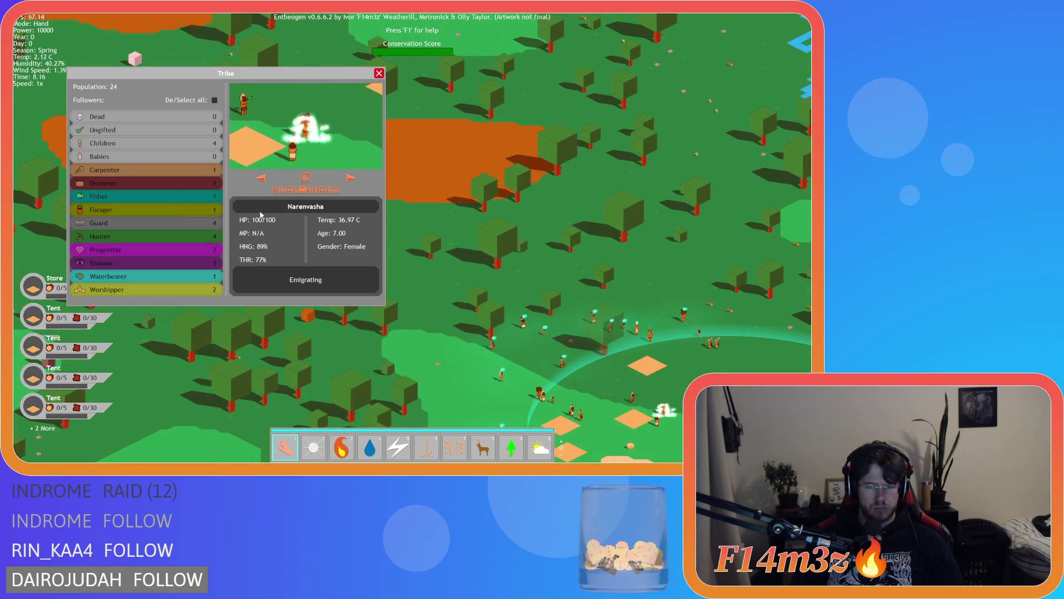
left_click(379, 74)
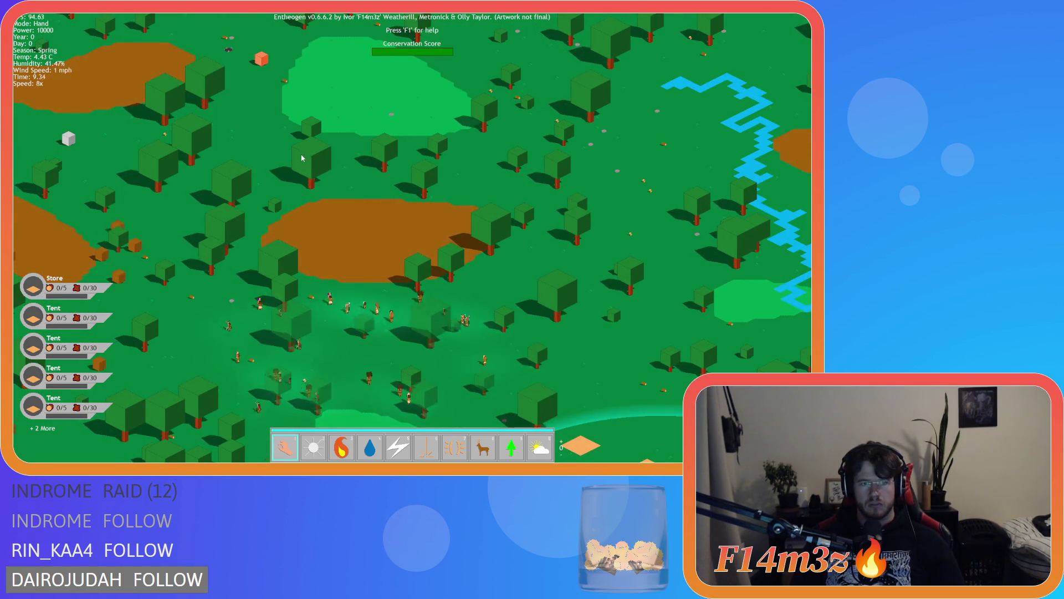
scroll(302, 158, "down", 8)
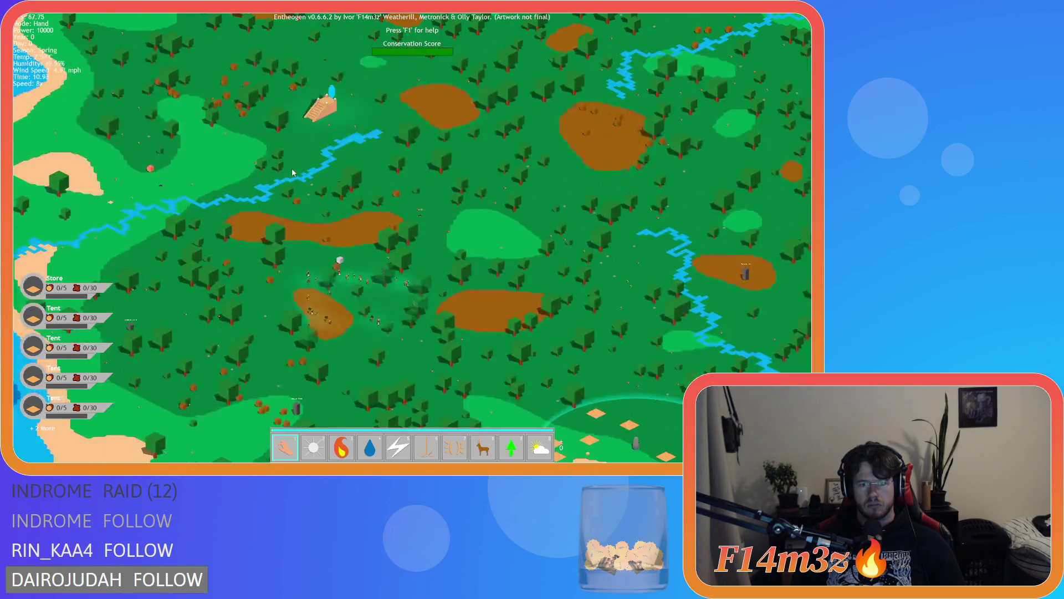
scroll(291, 169, "up", 8)
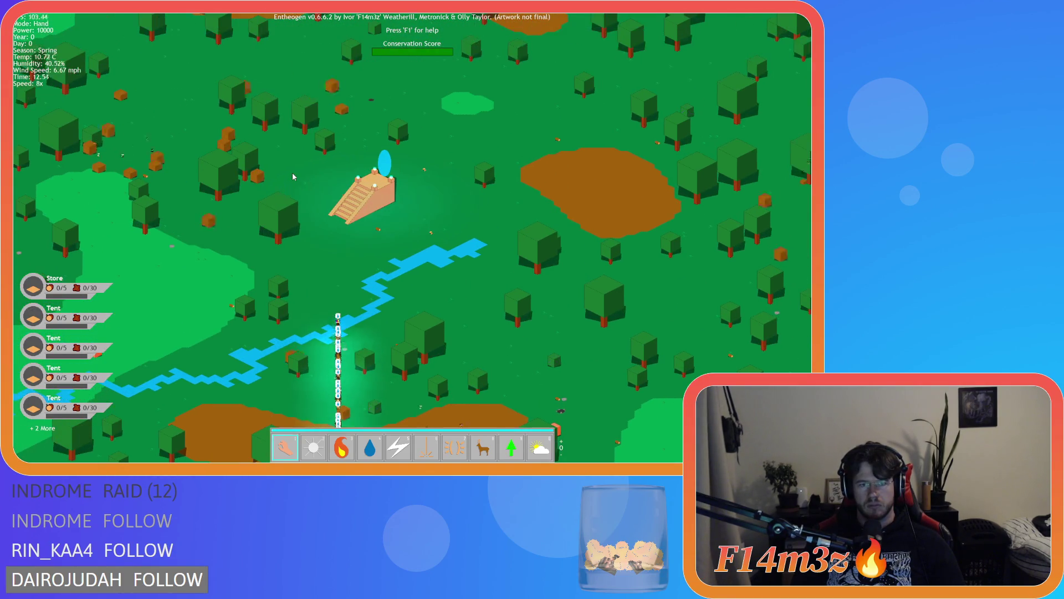
scroll(293, 177, "up", 5)
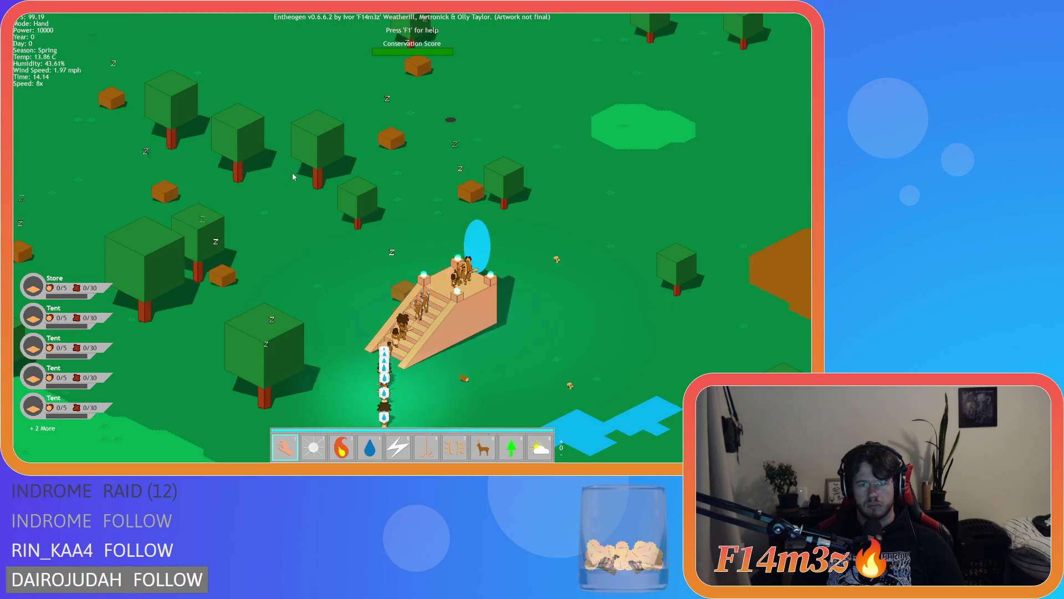
scroll(294, 176, "down", 4)
scroll(293, 177, "up", 3)
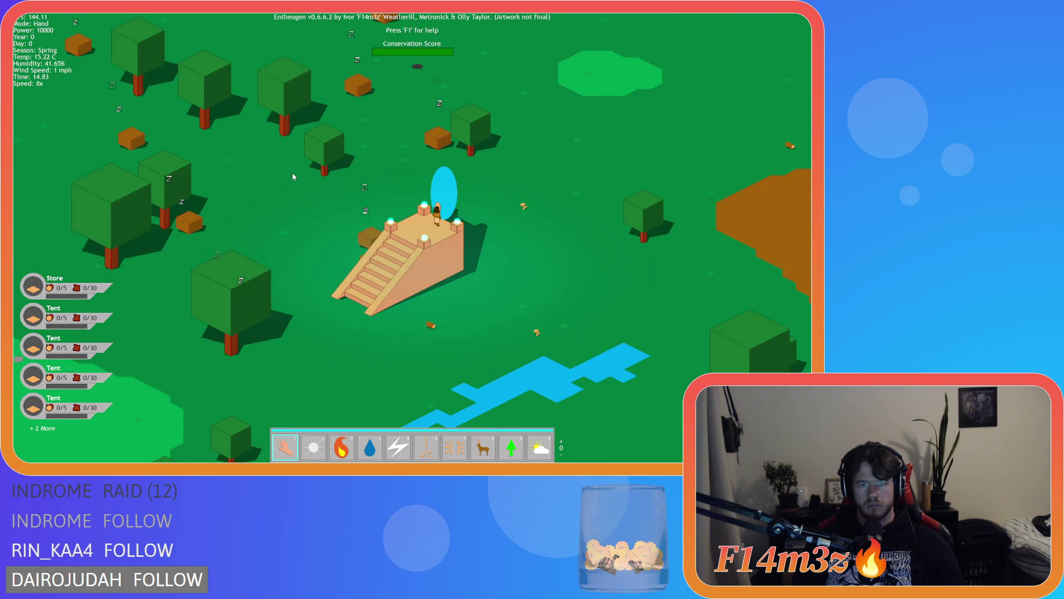
key("r")
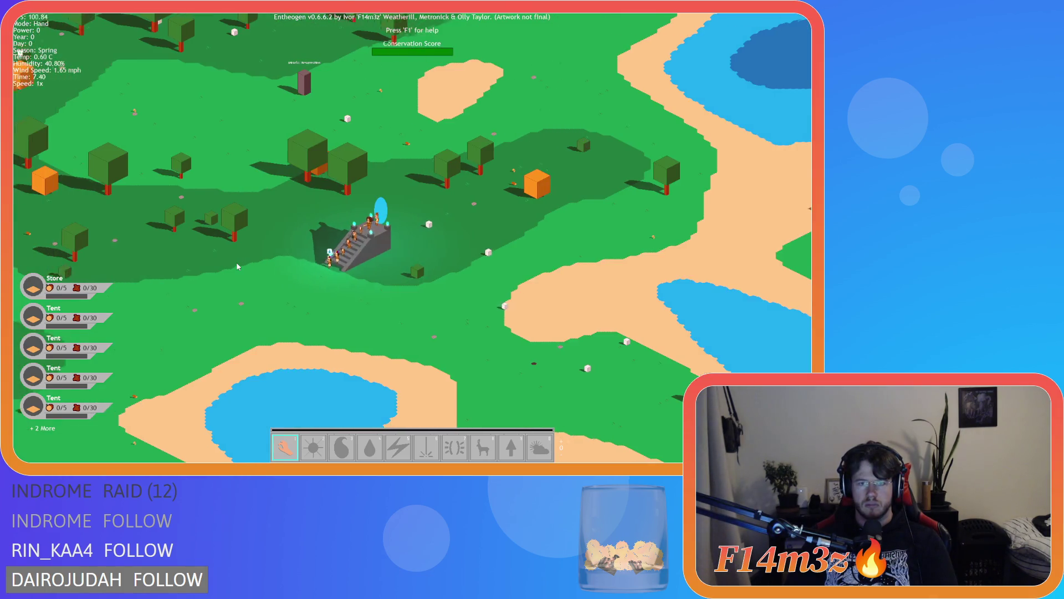
Step: Zoom around the temple and quicksave the game with F5
scroll(237, 267, "up", 5)
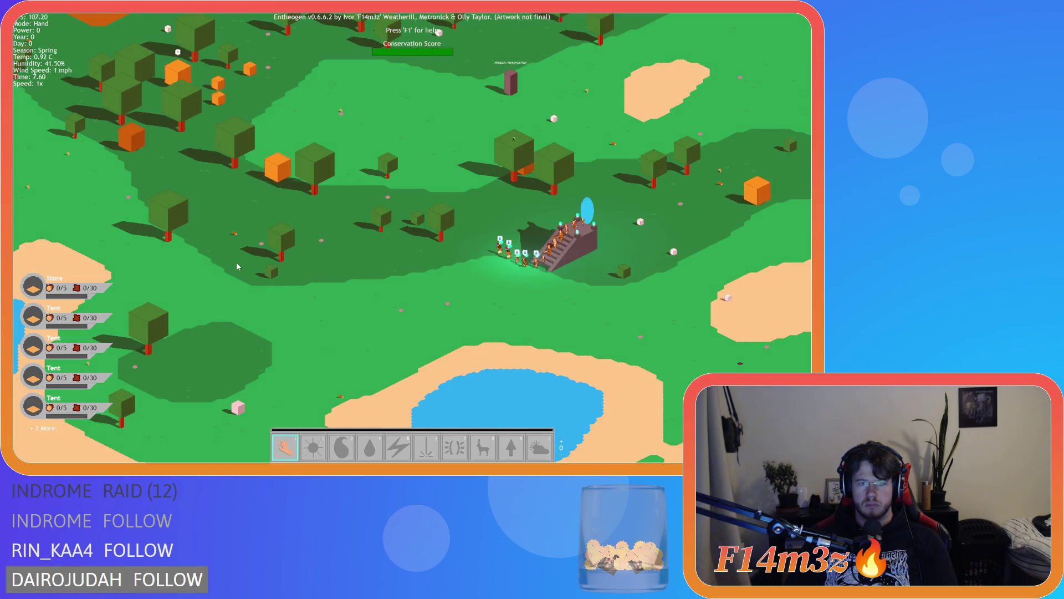
scroll(237, 267, "down", 5)
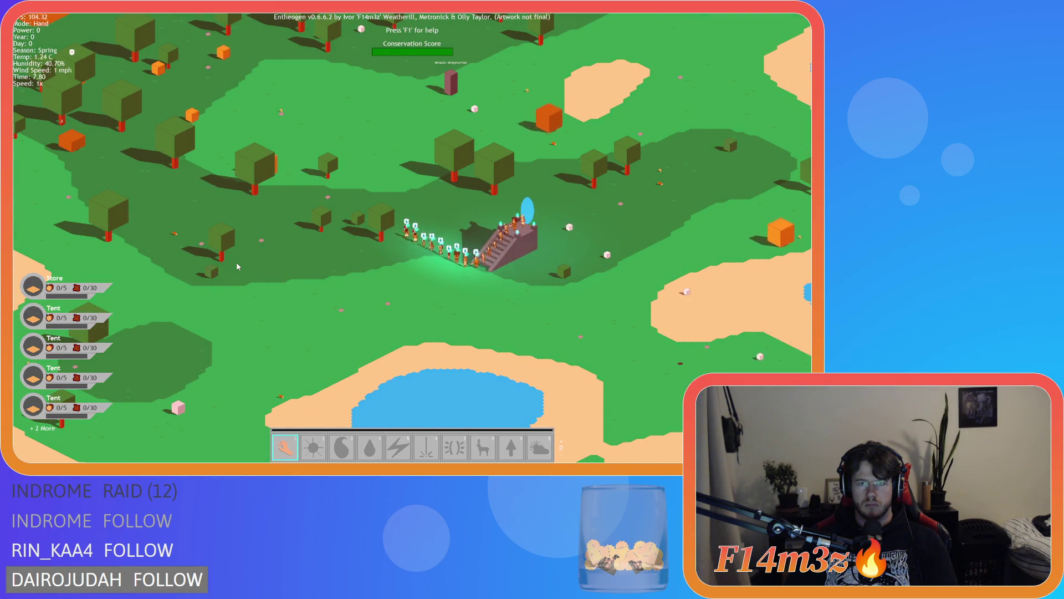
scroll(237, 267, "up", 5)
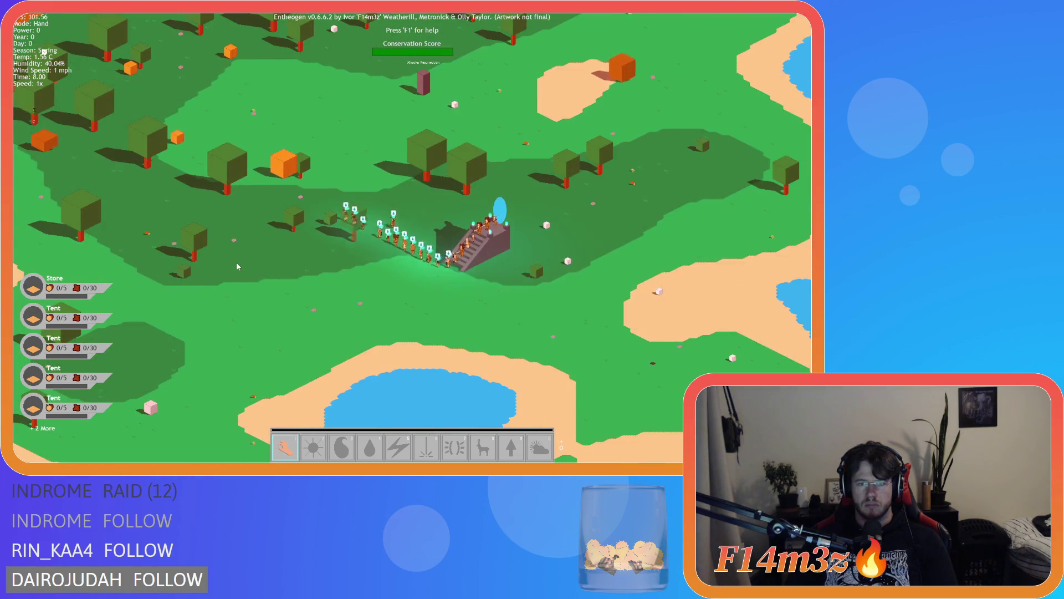
scroll(237, 267, "up", 5)
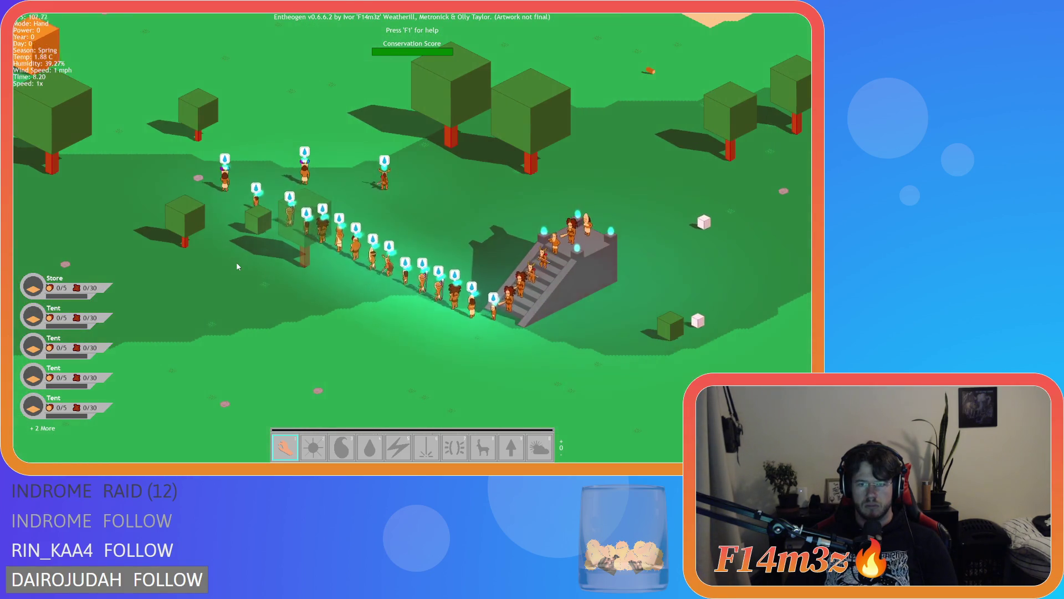
scroll(237, 266, "down", 5)
scroll(237, 267, "up", 5)
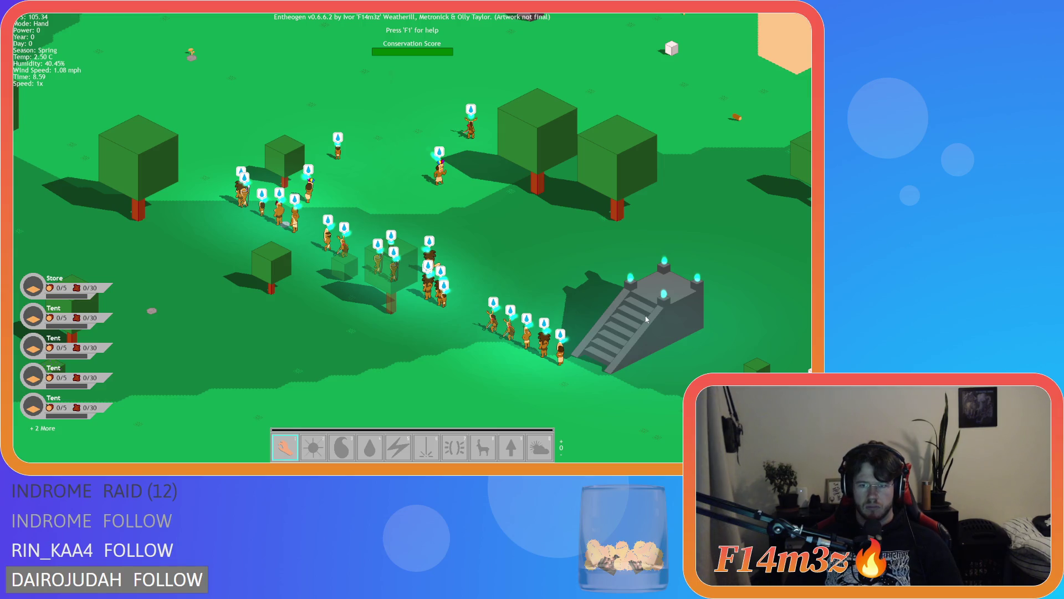
key("F5")
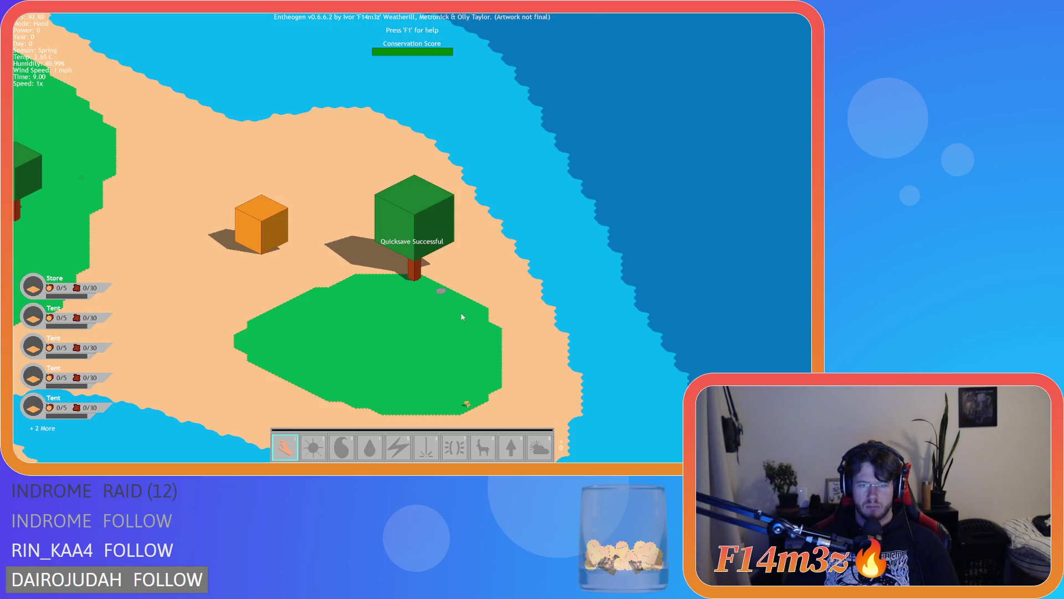
Step: Pan the map around the temple and raise the game speed to 8x
scroll(463, 312, "down", 5)
scroll(190, 298, "up", 5)
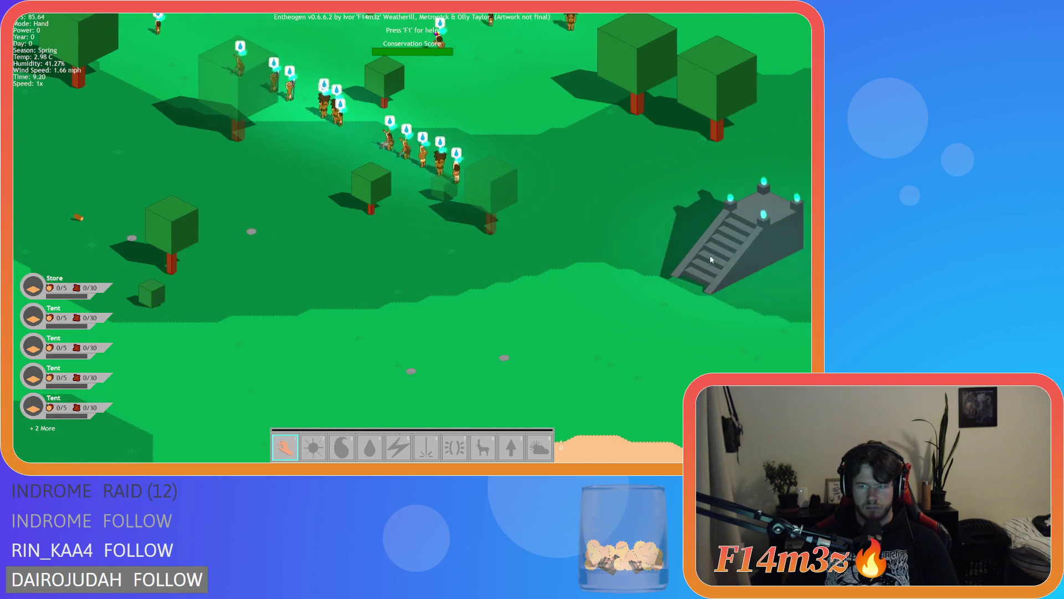
scroll(598, 268, "down", 3)
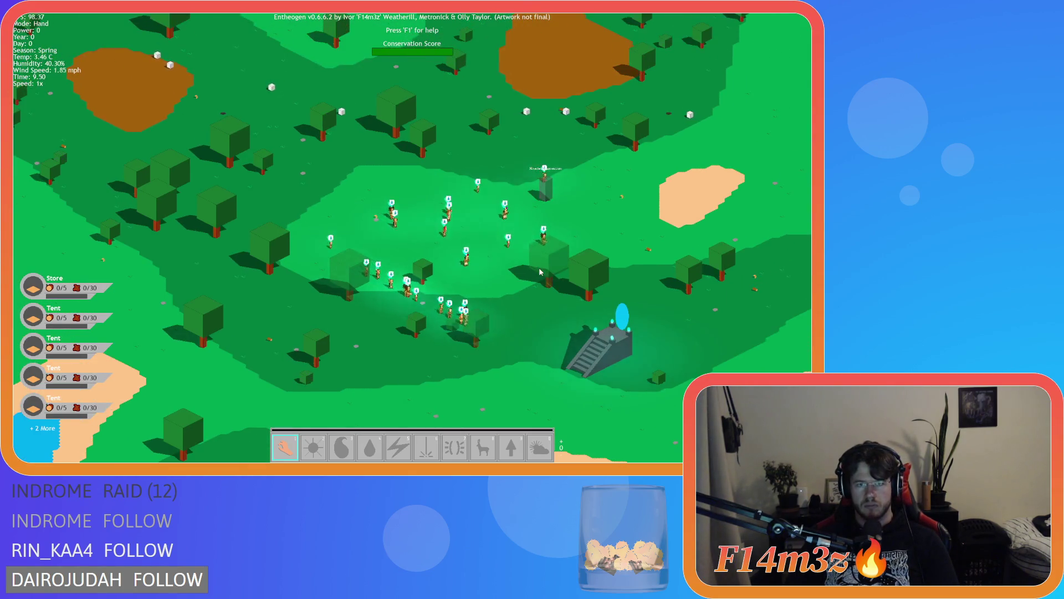
scroll(541, 271, "down", 2)
scroll(540, 272, "up", 2)
key("s")
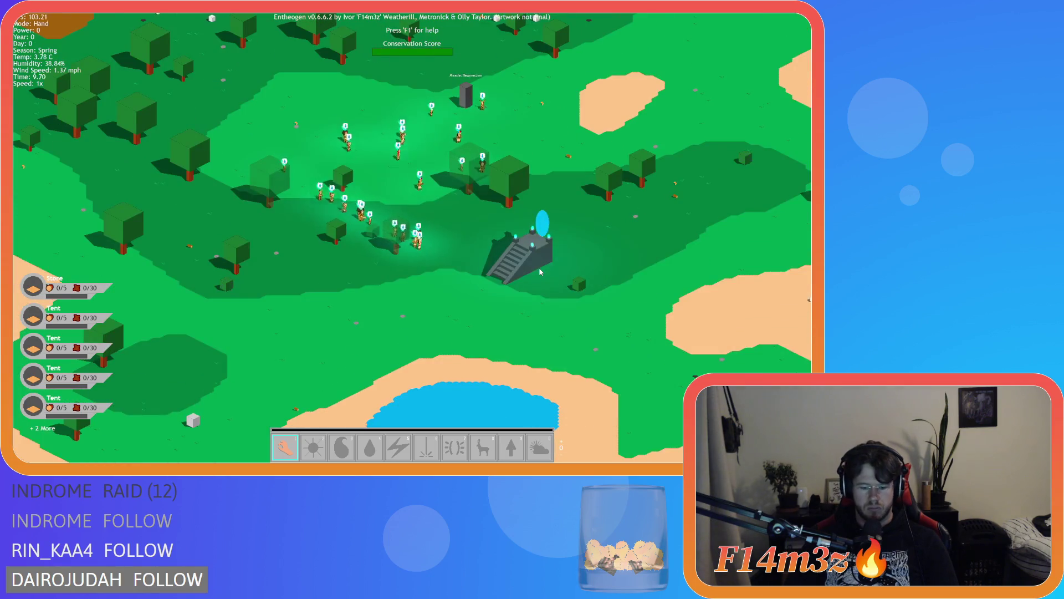
key("plus")
key("plus")
key("plus")
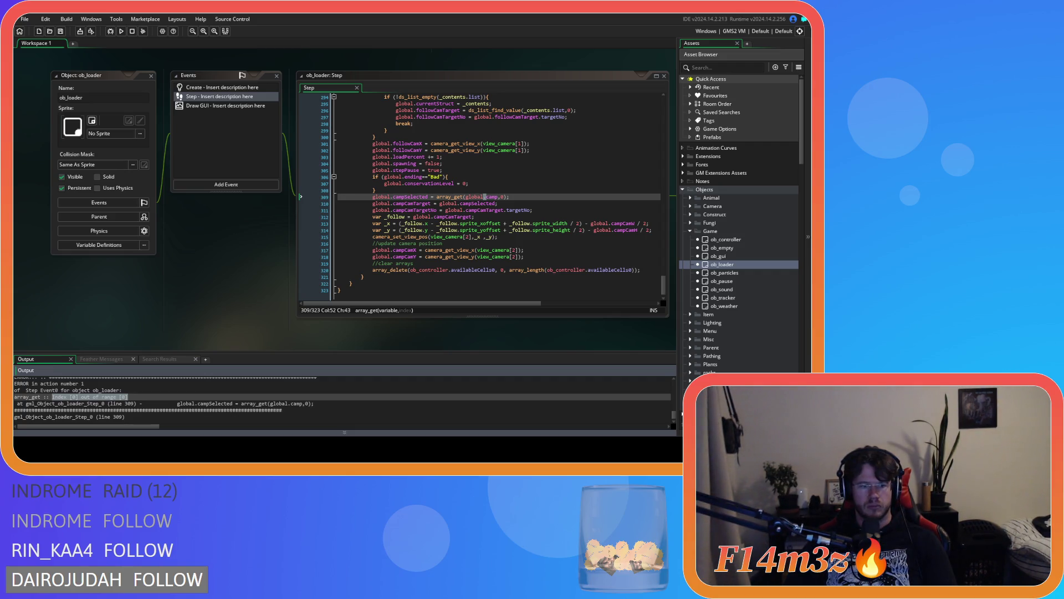
Step: Bring sc_setInstances into view and select the failing array_get call on ob_loader's line 309
left_click_drag(222, 301, 124, 302)
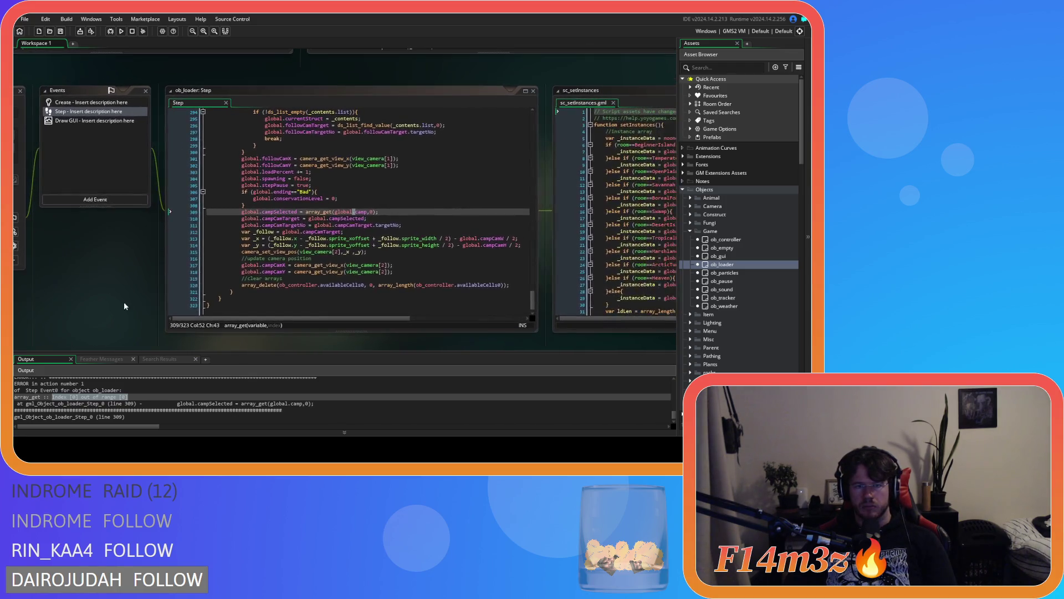
scroll(341, 282, "up", 3)
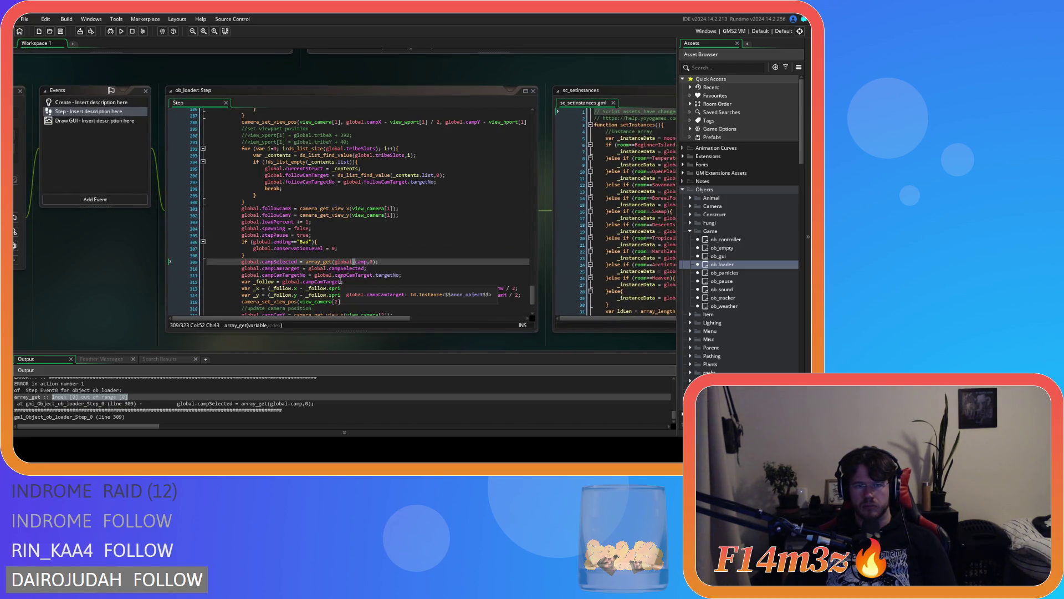
scroll(341, 282, "up", 12)
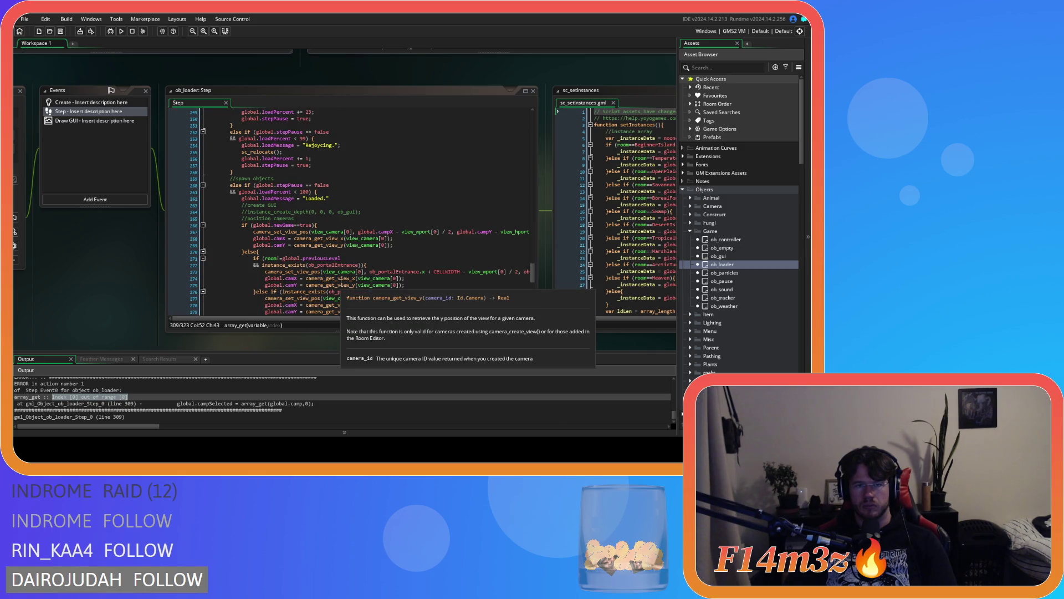
scroll(341, 284, "up", 11)
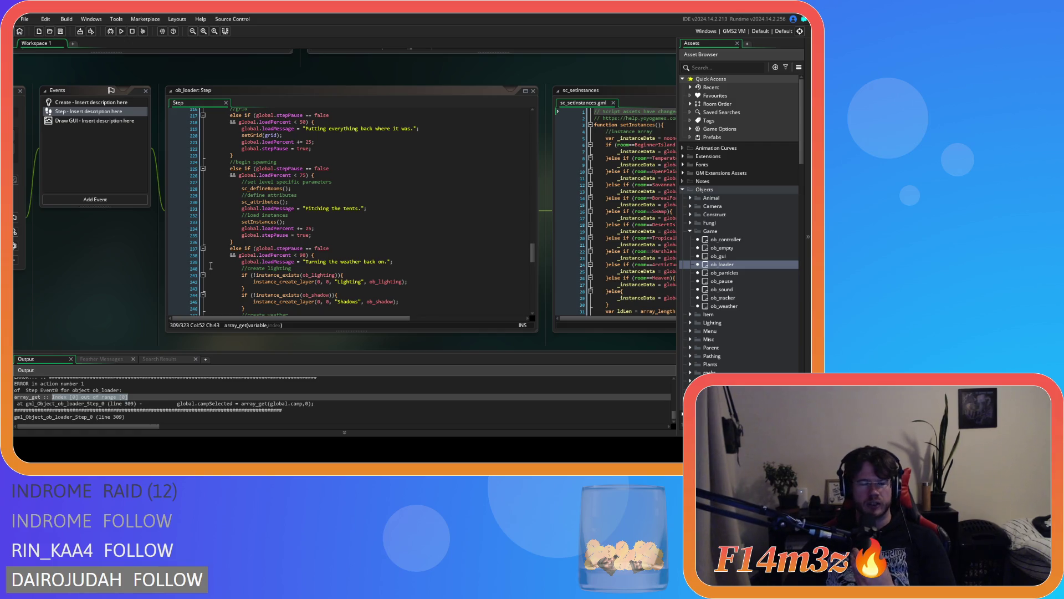
scroll(214, 275, "down", 15)
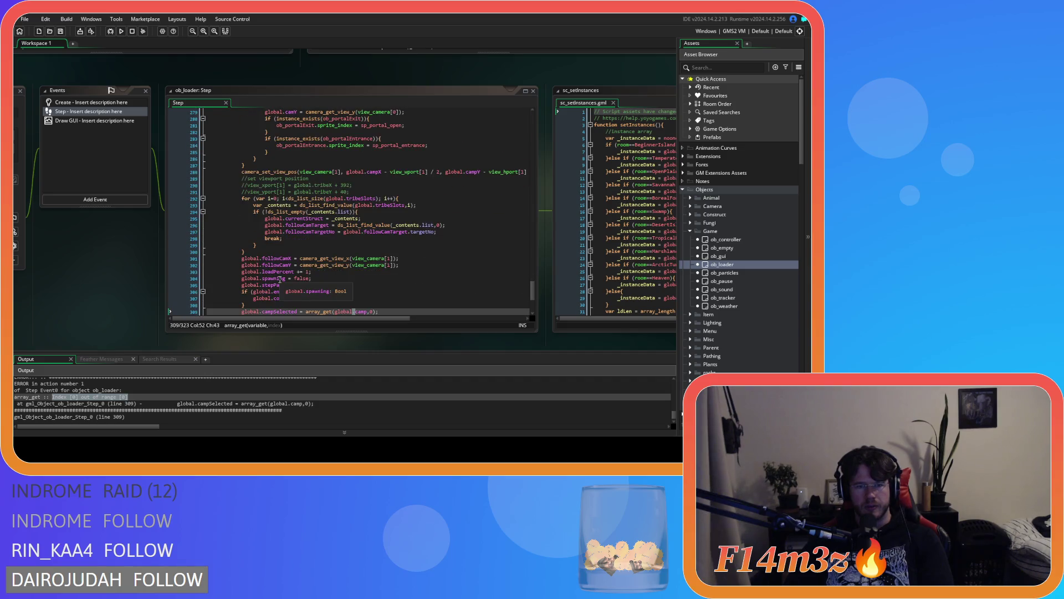
scroll(280, 278, "down", 3)
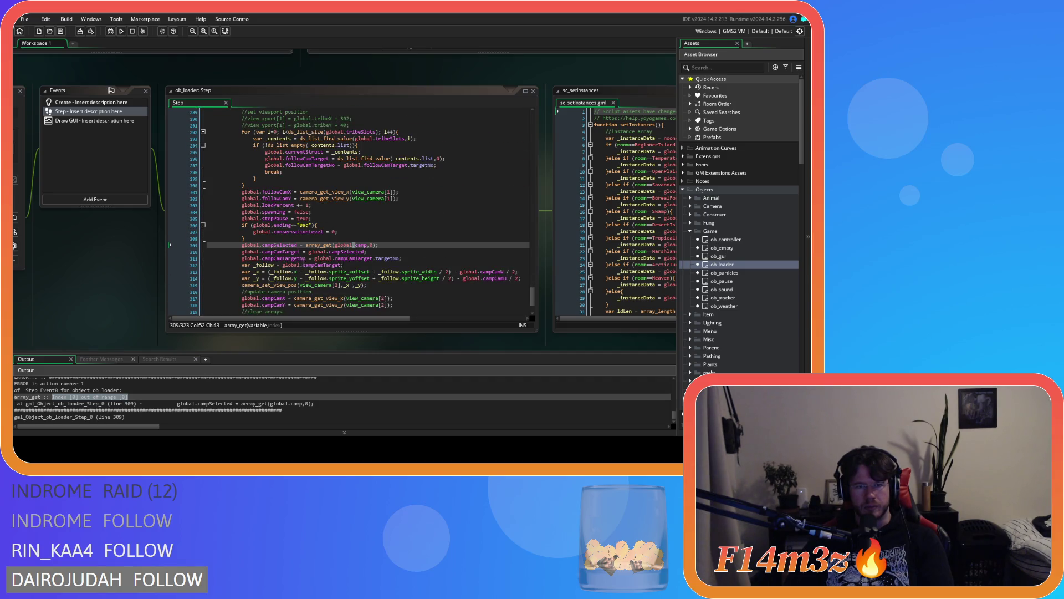
left_click_drag(318, 245, 364, 248)
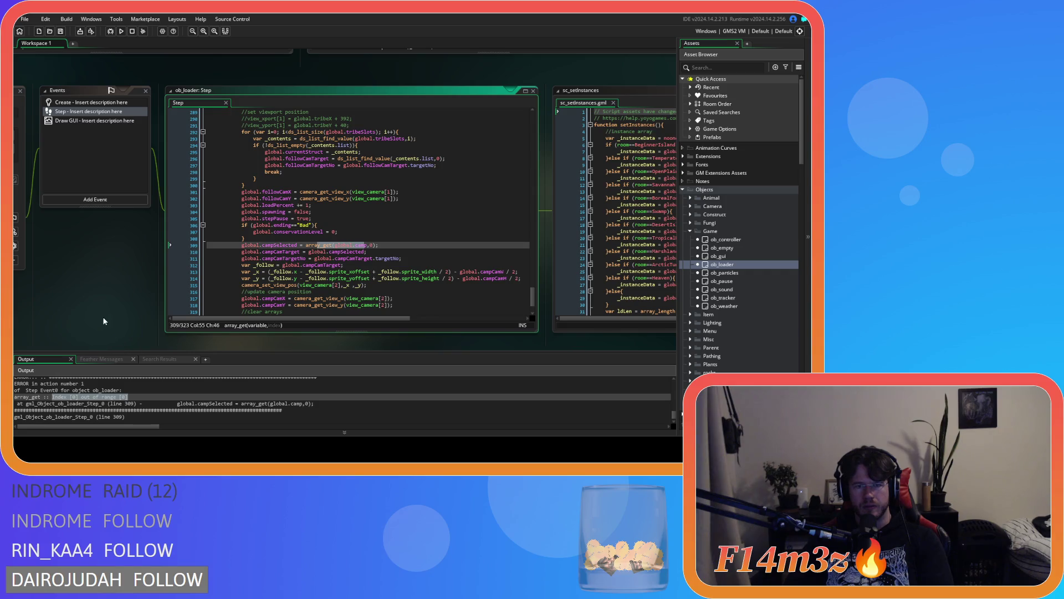
scroll(91, 238, "up", 1)
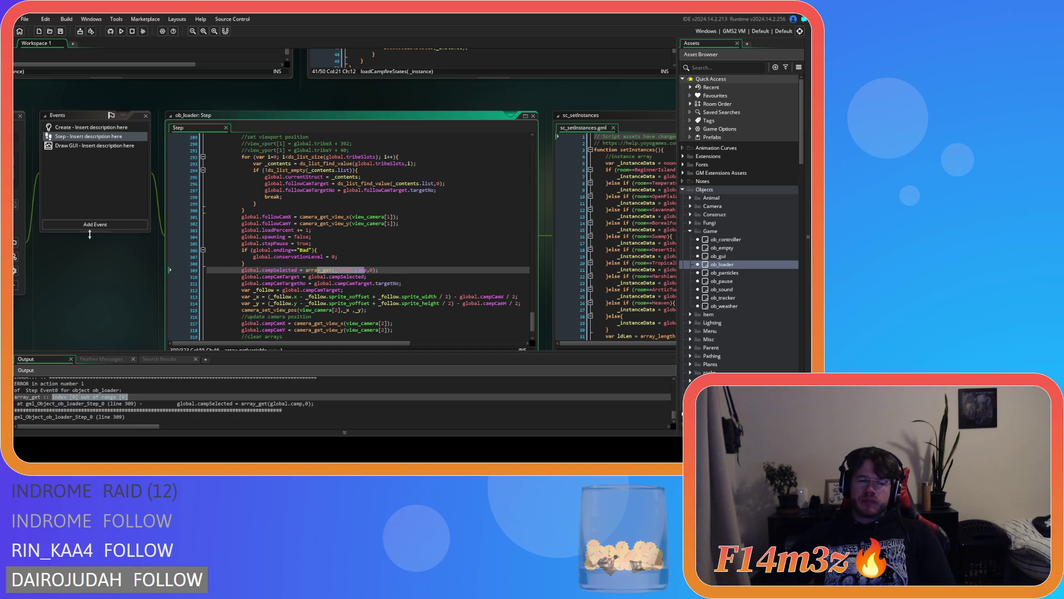
Step: Place the cursor after array_get( on line 309 and scroll to the sc_loadStates and sc_setInstances scripts
left_click(335, 270)
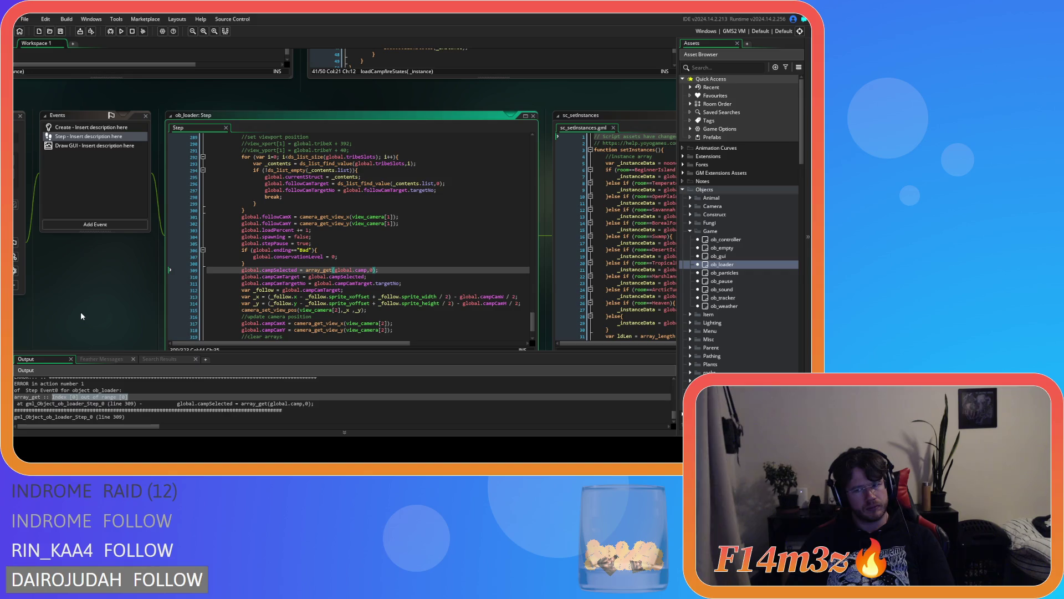
scroll(81, 311, "up", 5)
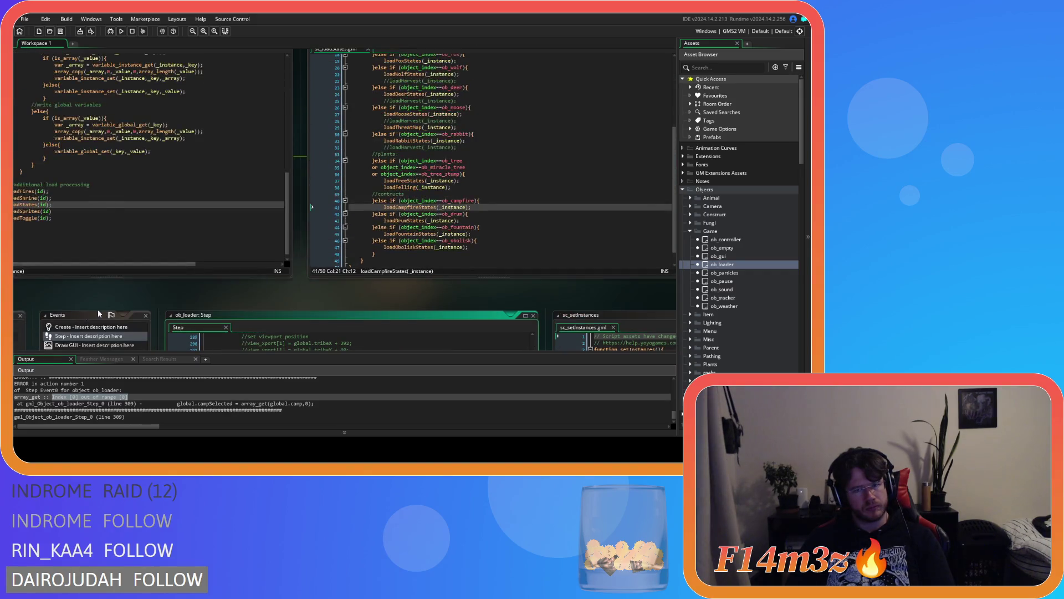
scroll(162, 341, "up", 5)
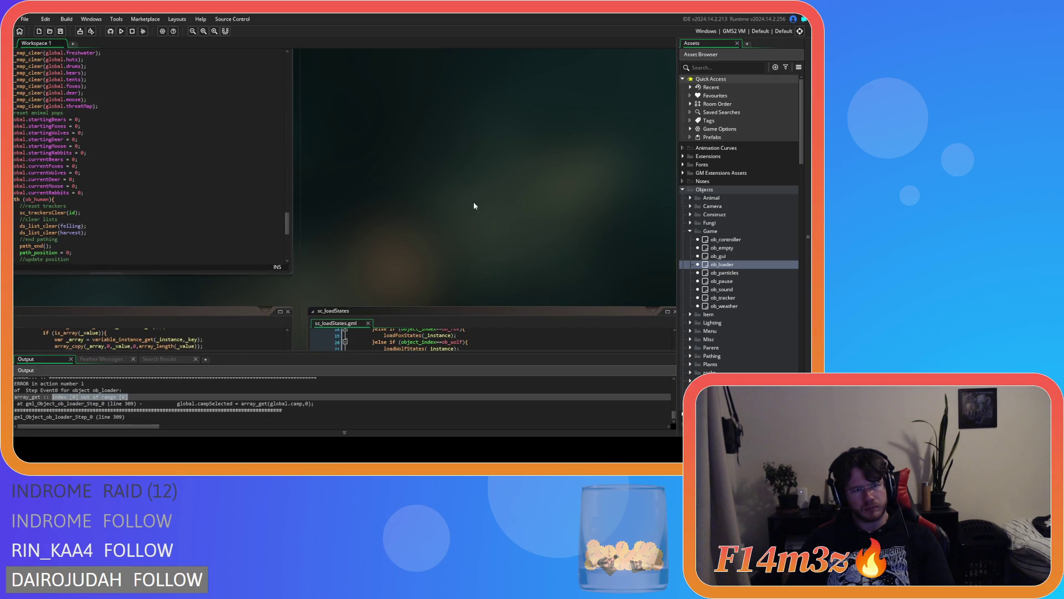
scroll(459, 204, "down", 4)
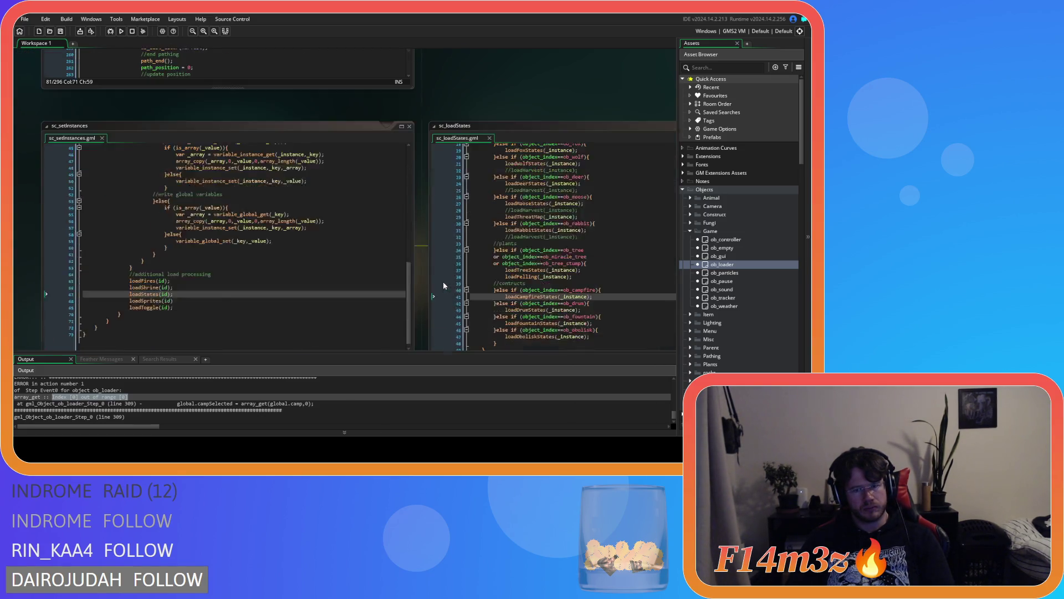
scroll(432, 285, "down", 8)
scroll(418, 288, "up", 7)
scroll(419, 289, "down", 6)
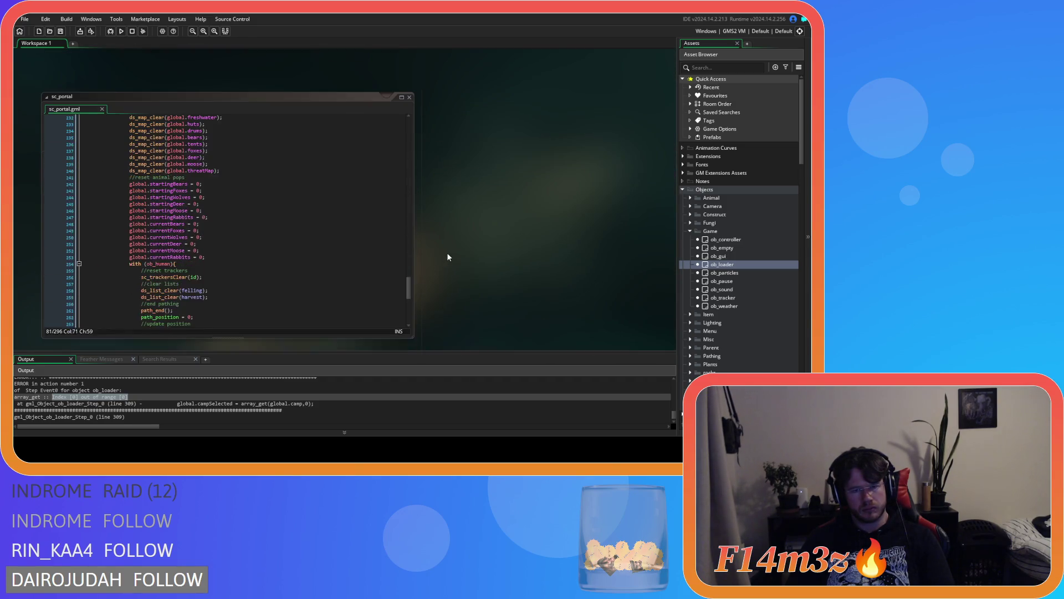
left_click_drag(408, 263, 408, 247)
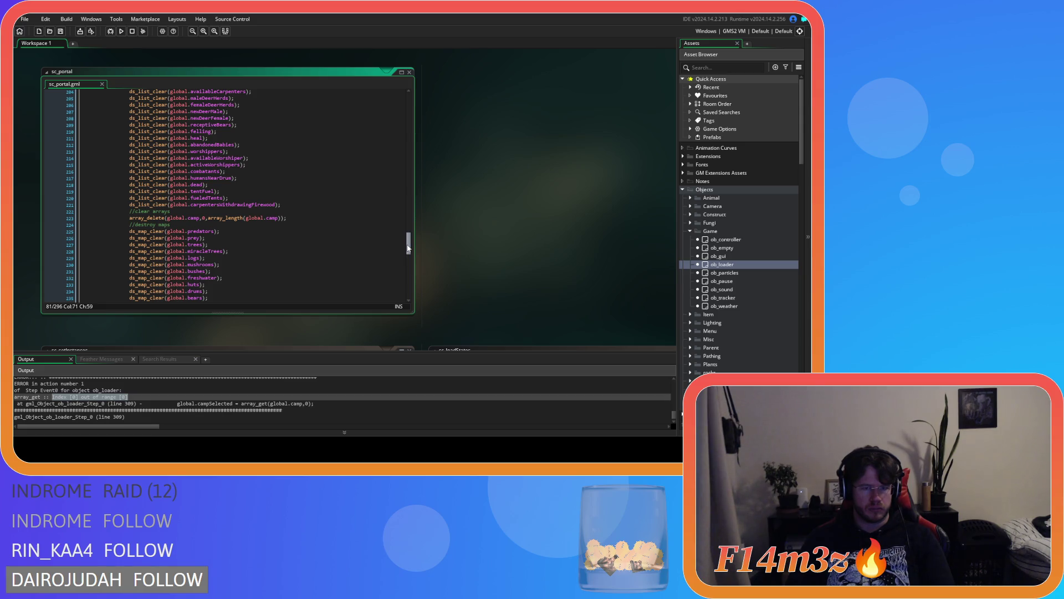
left_click(279, 218)
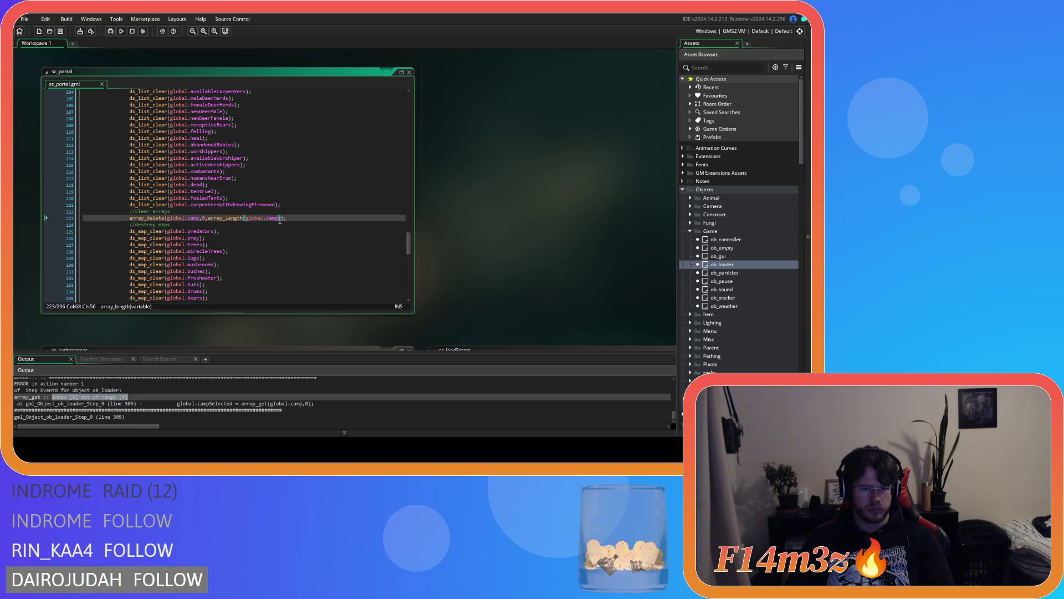
left_click(282, 220)
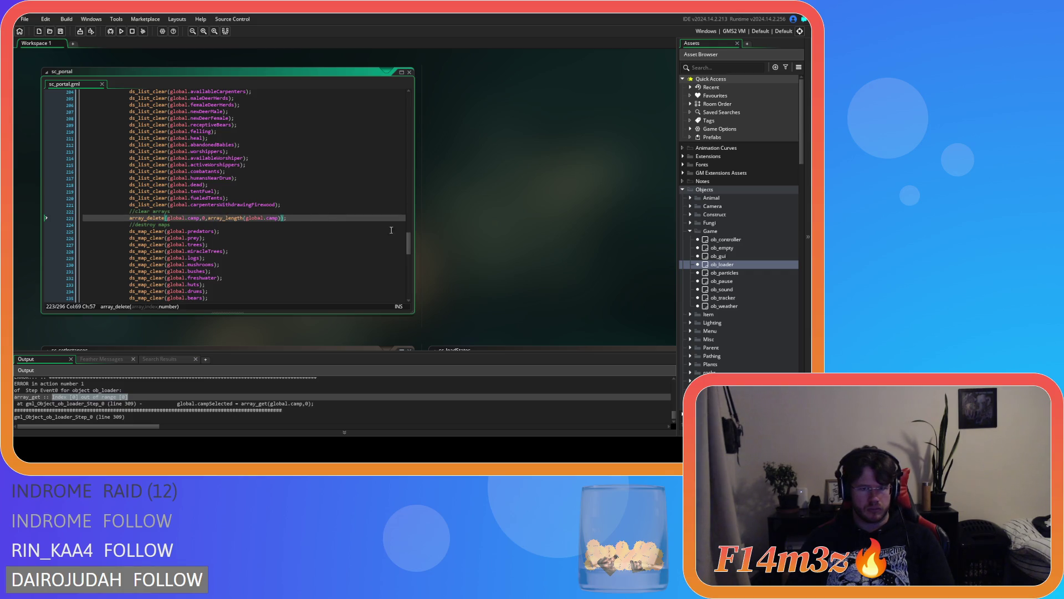
scroll(410, 247, "down", 1)
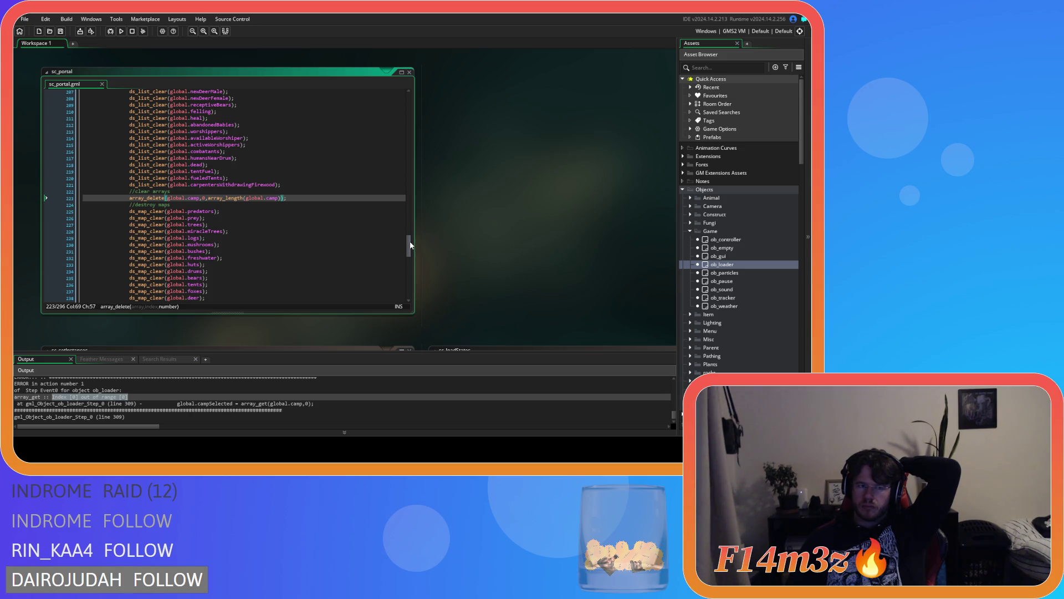
scroll(411, 245, "down", 3)
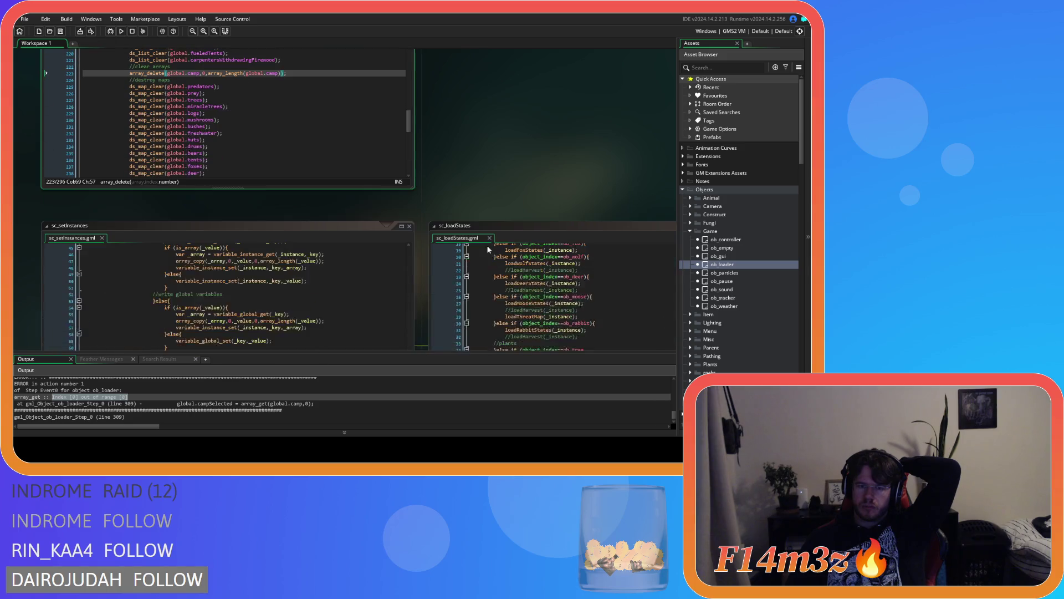
Step: Open ob_loader's Step event at error line 309 from the Output panel and read the surrounding code
scroll(425, 259, "down", 2)
scroll(425, 259, "down", 1)
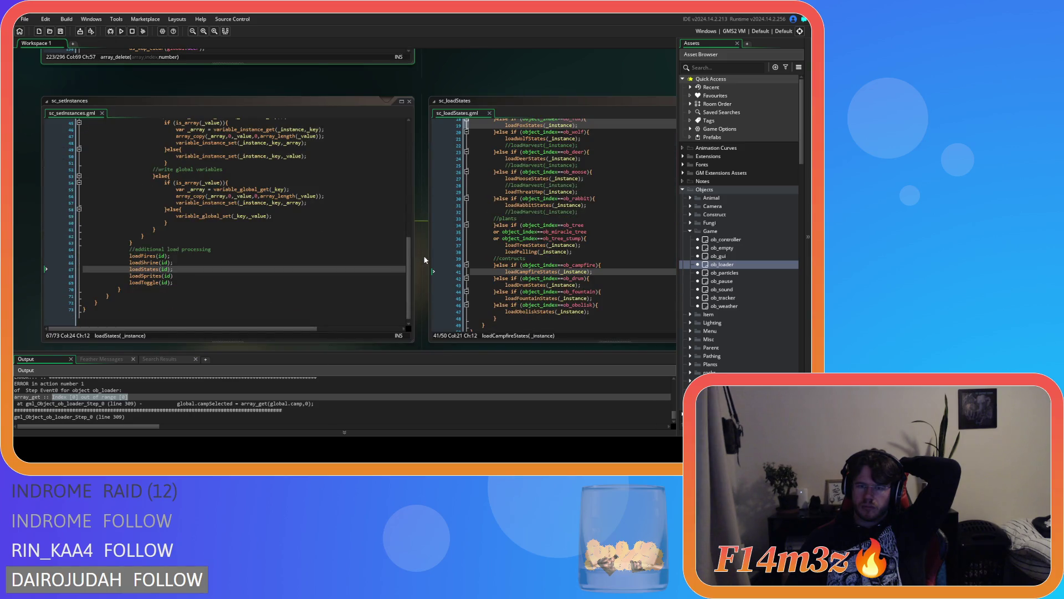
scroll(524, 282, "up", 2)
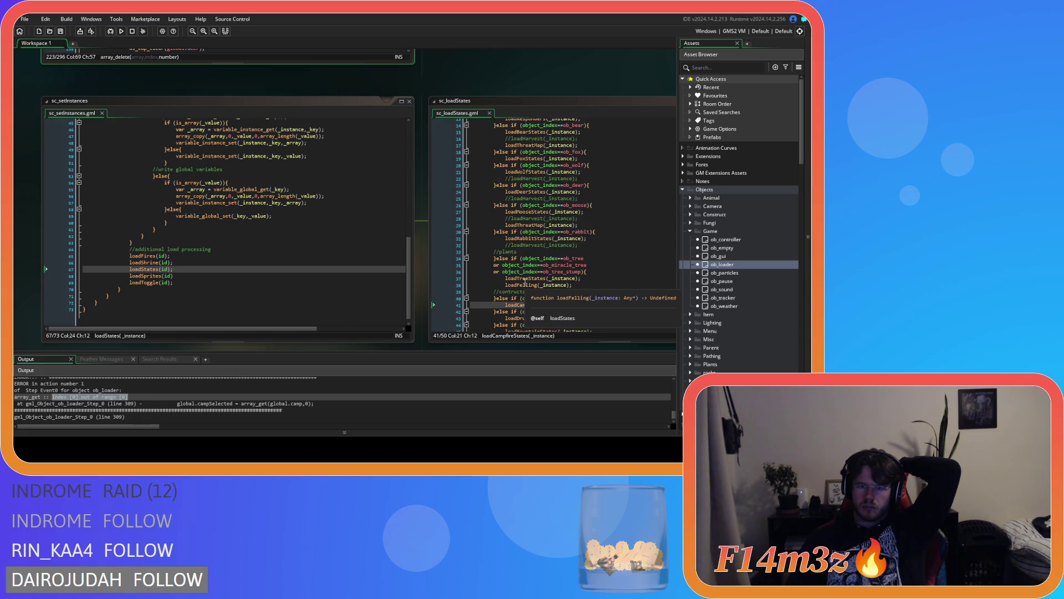
scroll(331, 247, "up", 7)
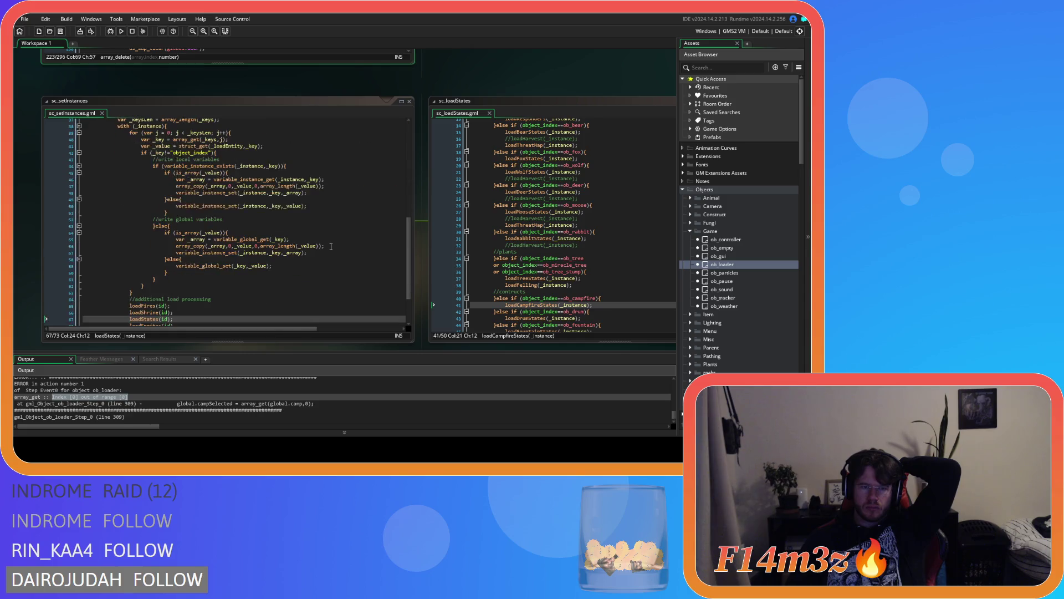
scroll(331, 247, "down", 4)
double_click(72, 403)
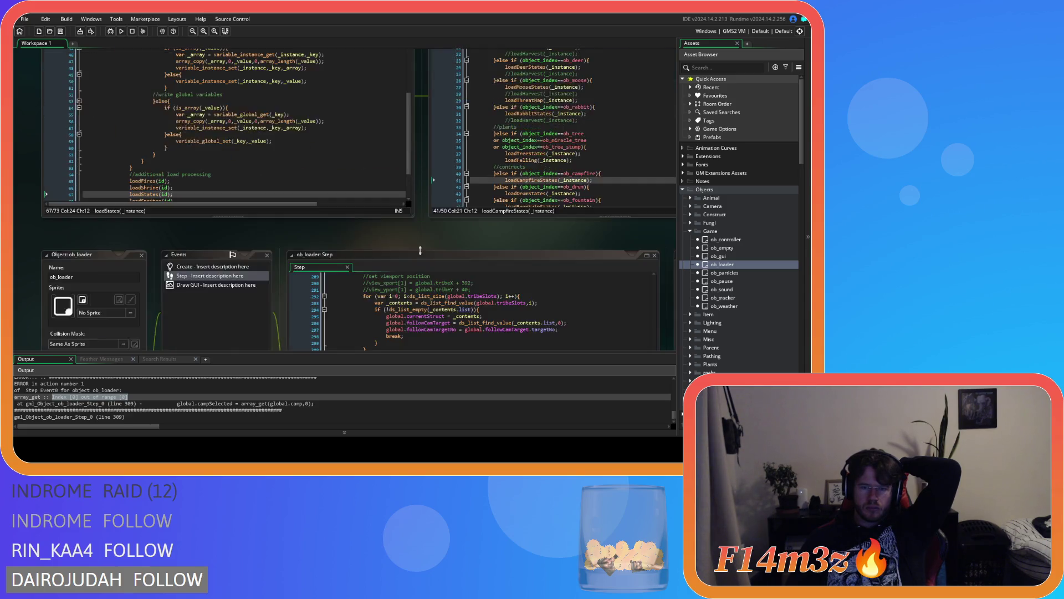
left_click(388, 228)
scroll(443, 241, "up", 15)
scroll(443, 241, "up", 4)
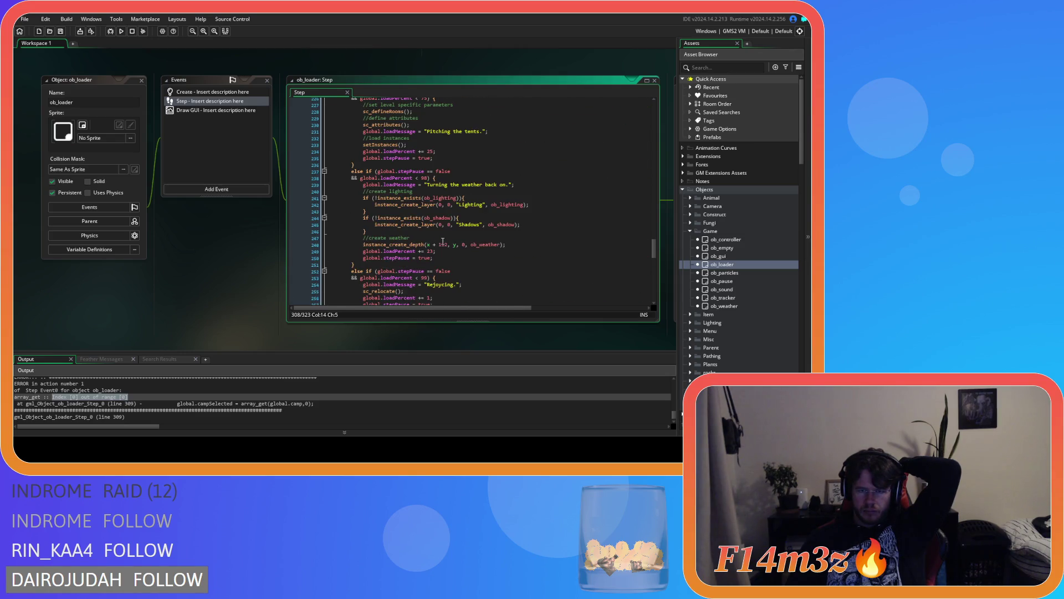
scroll(443, 241, "down", 8)
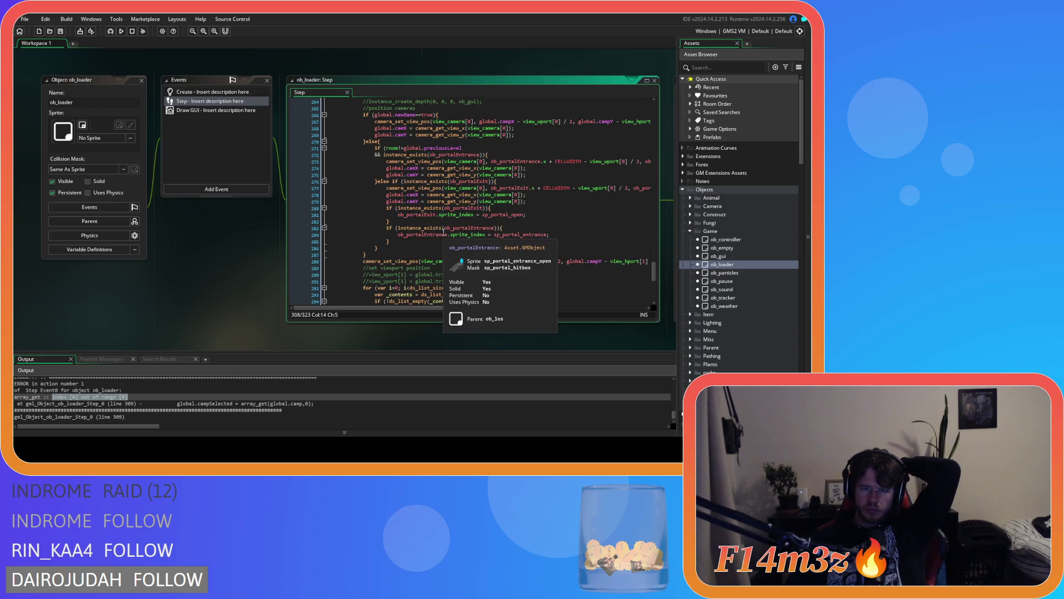
scroll(444, 233, "down", 9)
scroll(444, 232, "up", 15)
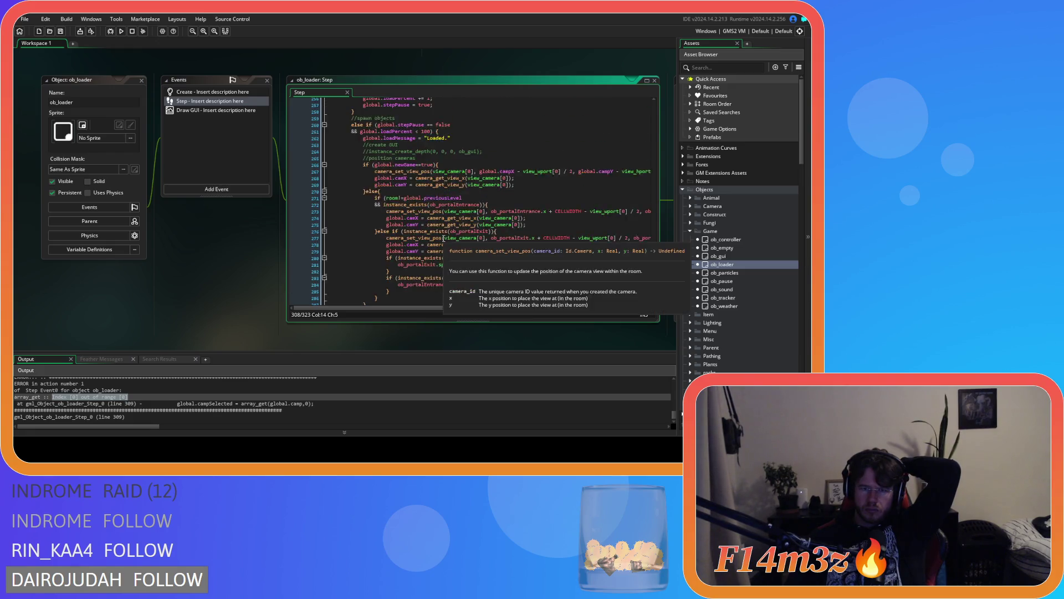
scroll(443, 238, "up", 6)
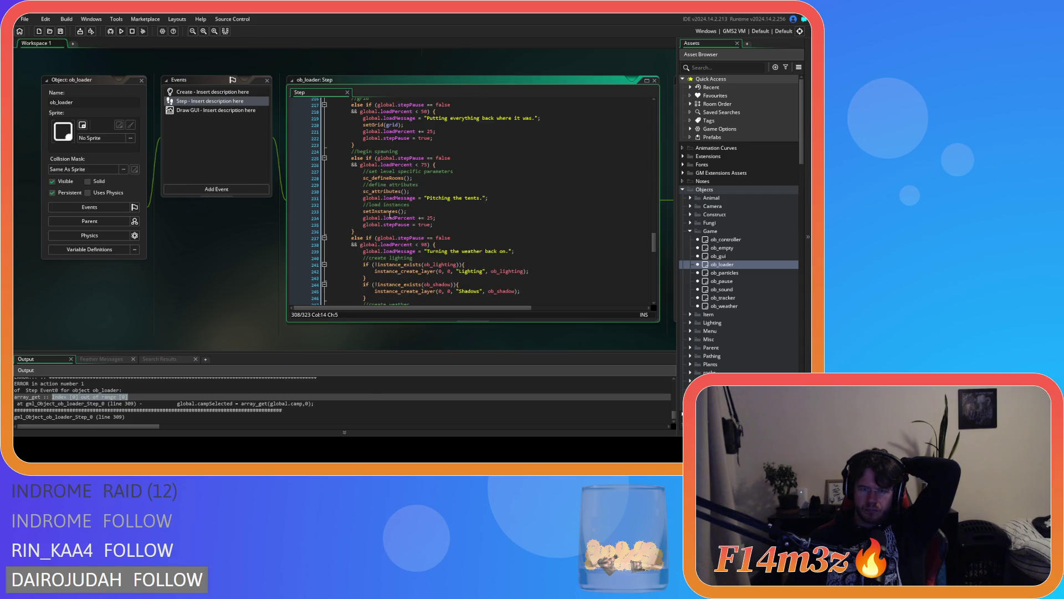
Step: Open sc_setInstances from its setInstances() call and scroll through its loading loop
middle_click(386, 214)
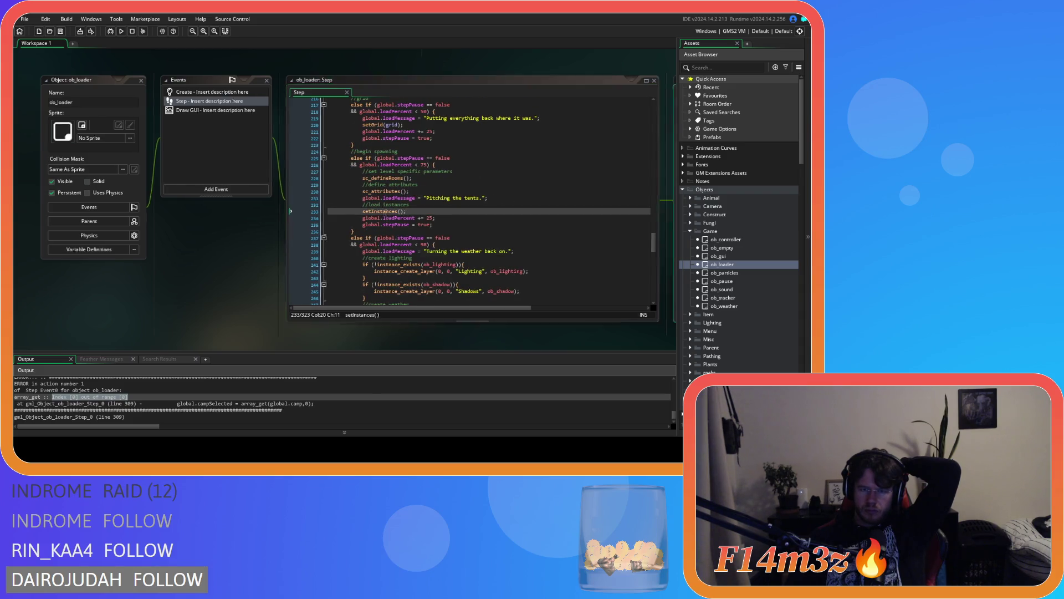
scroll(484, 224, "down", 1)
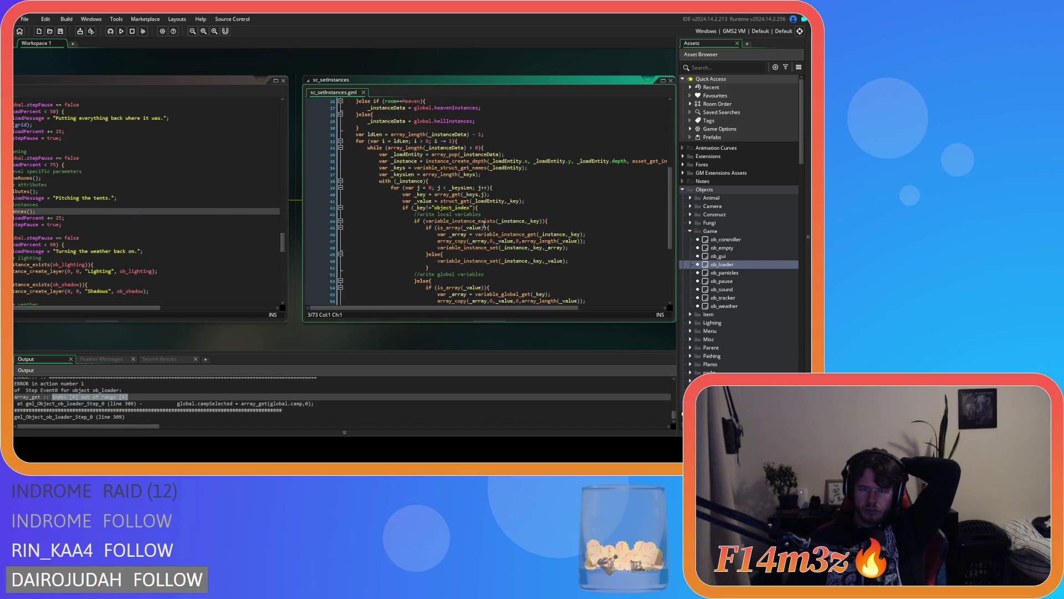
scroll(484, 223, "up", 8)
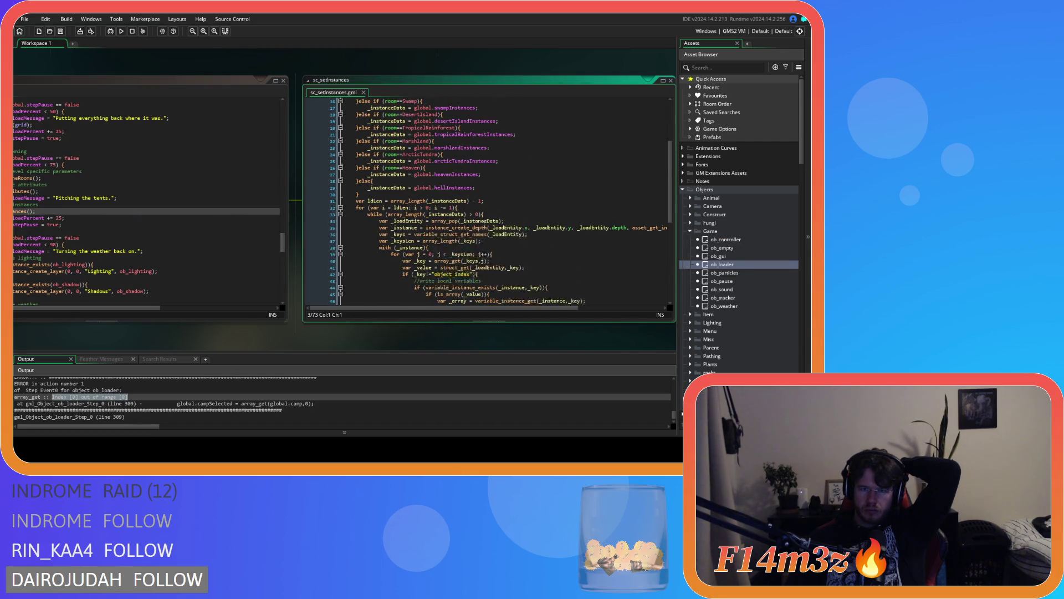
scroll(484, 227, "down", 14)
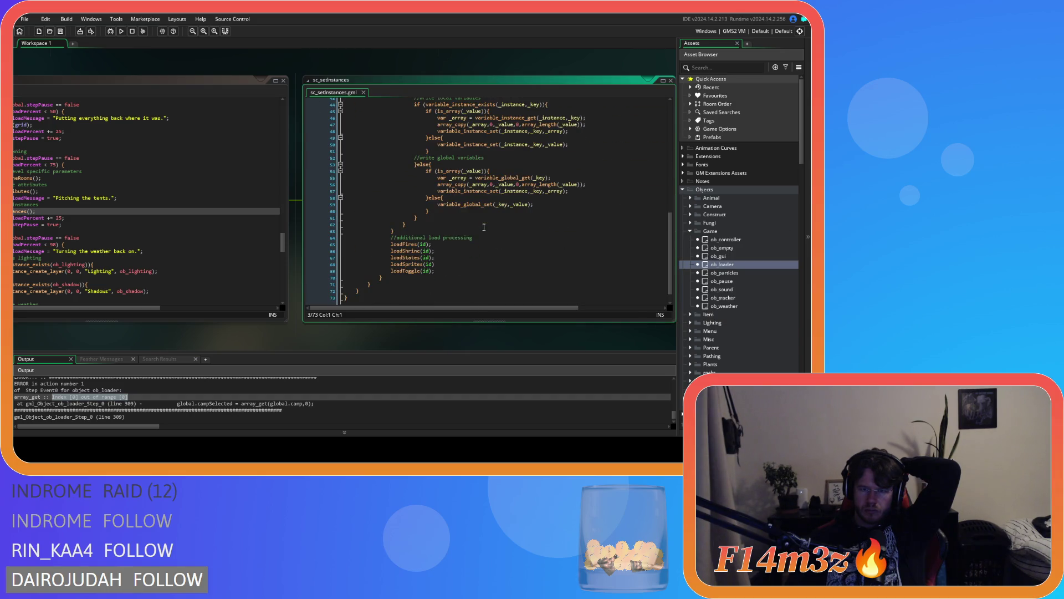
scroll(484, 226, "up", 4)
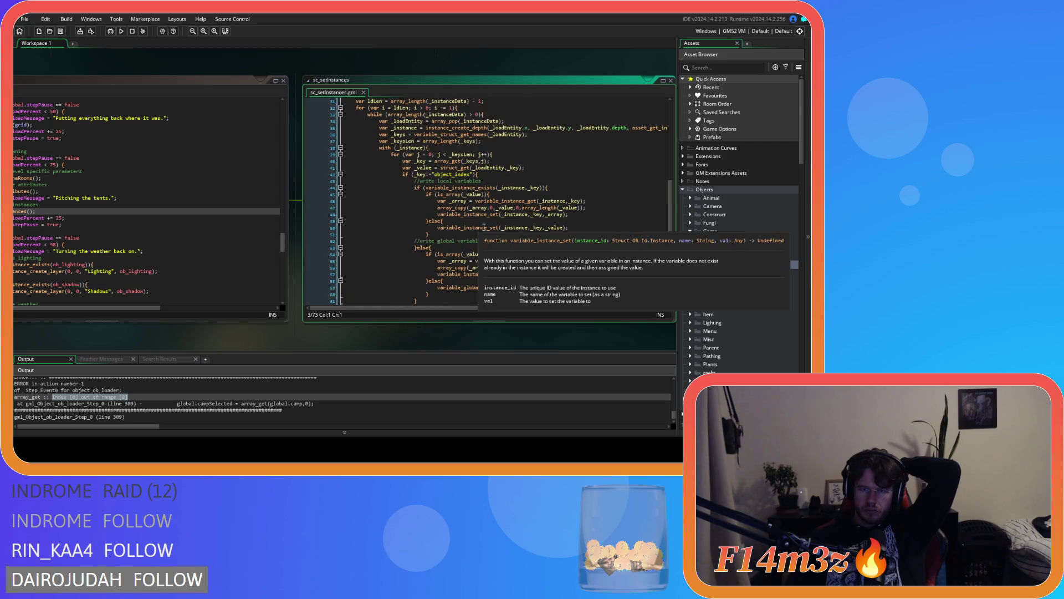
scroll(483, 227, "down", 3)
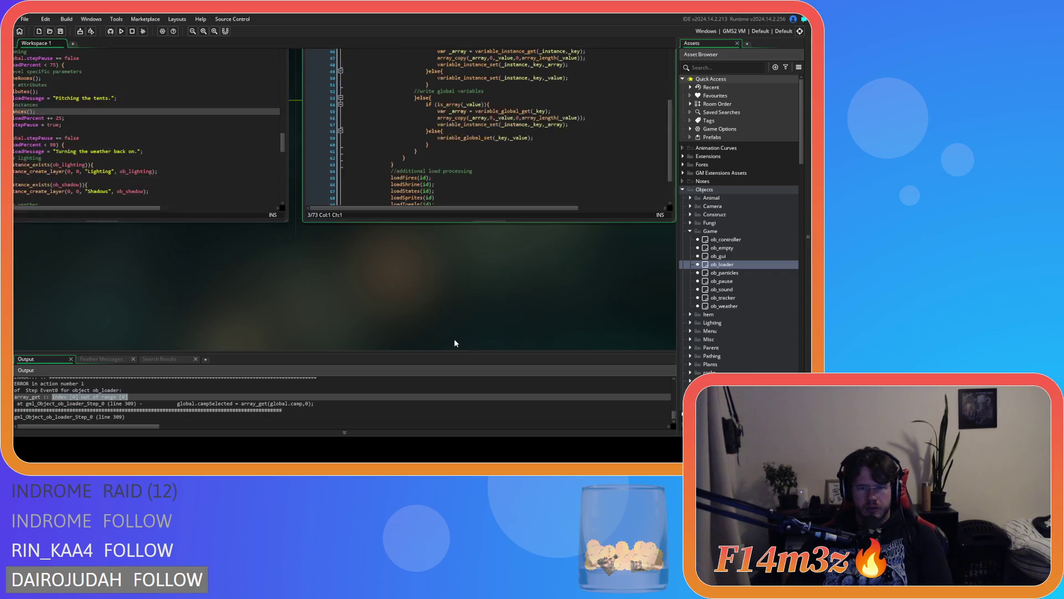
scroll(728, 344, "down", 10)
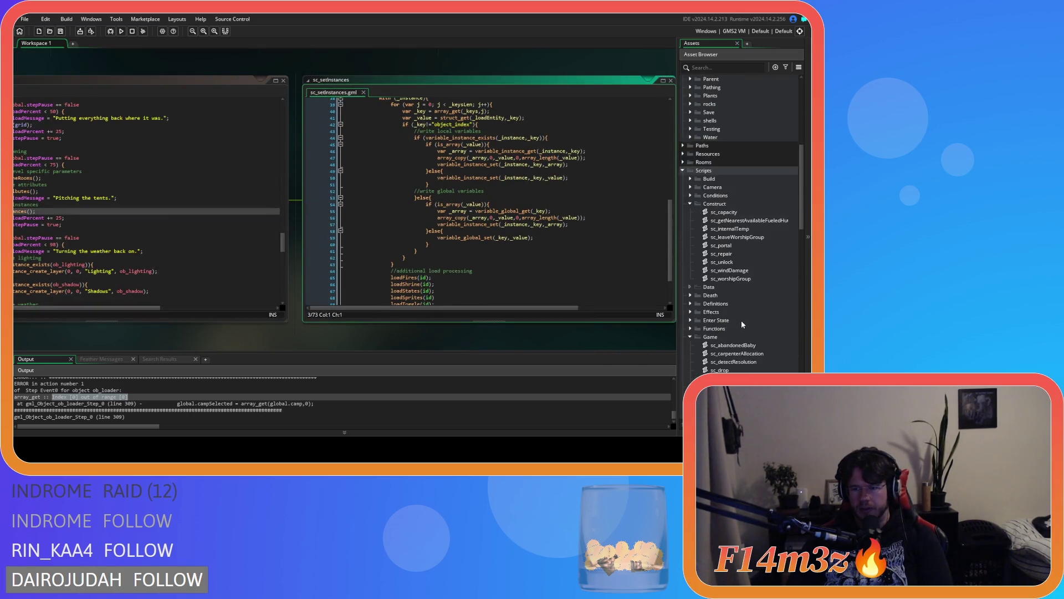
scroll(749, 222, "down", 3)
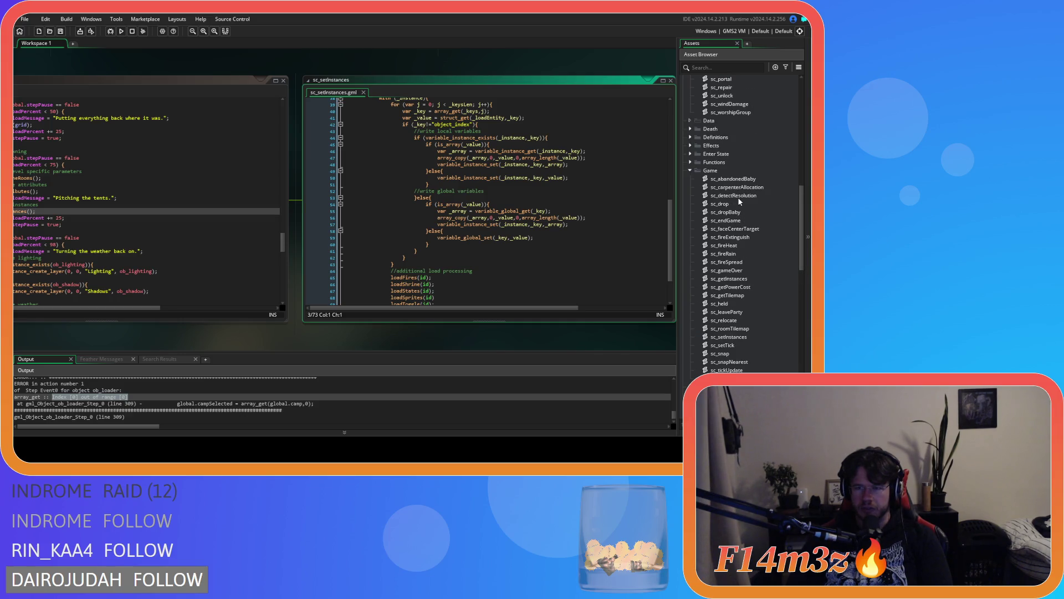
scroll(738, 205, "up", 2)
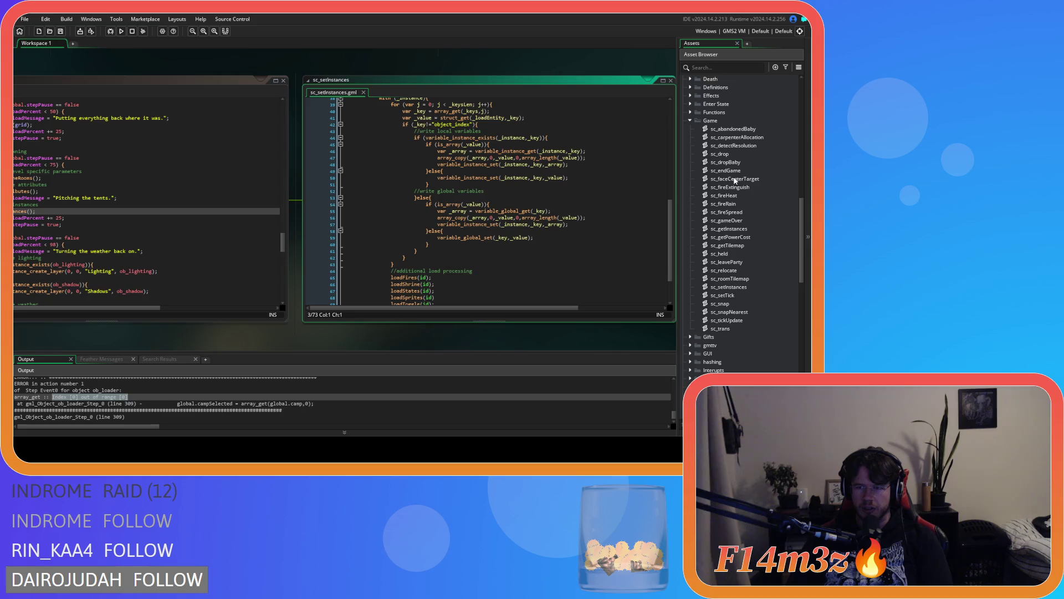
scroll(735, 182, "down", 9)
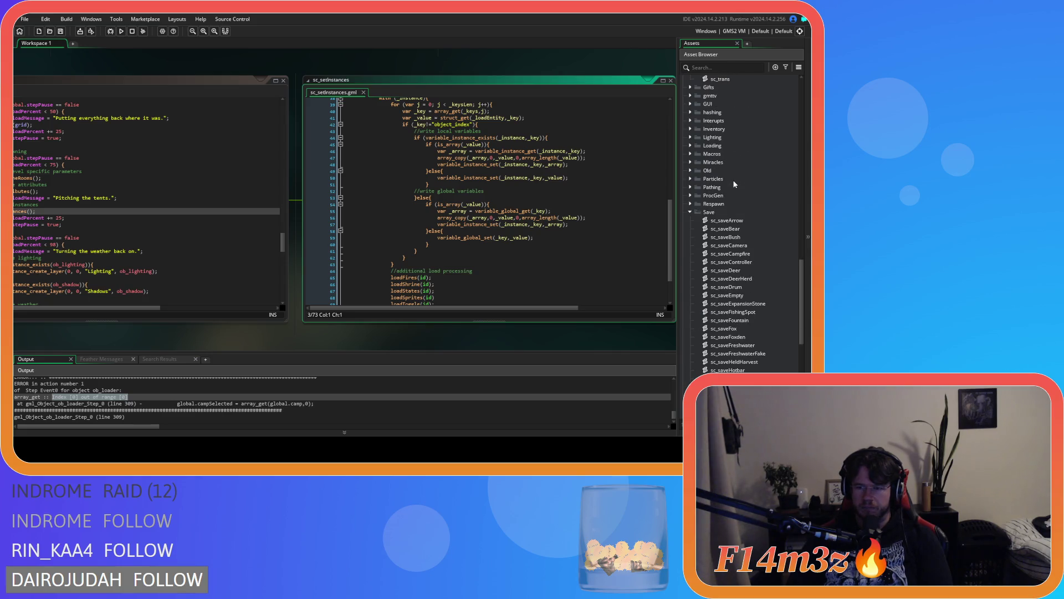
double_click(732, 270)
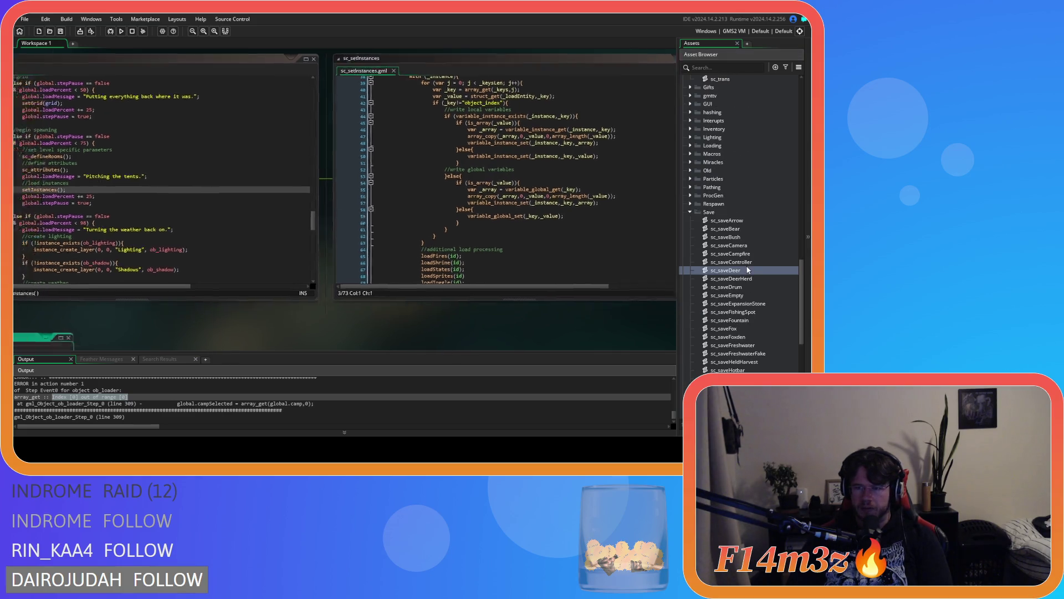
key("ctrl+w")
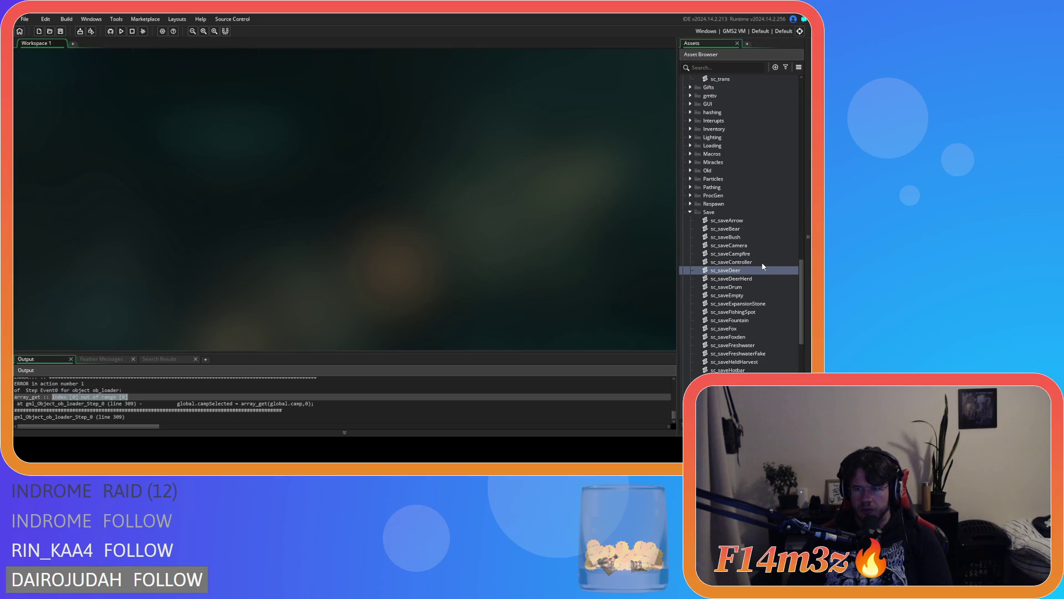
left_click(762, 261)
double_click(761, 266)
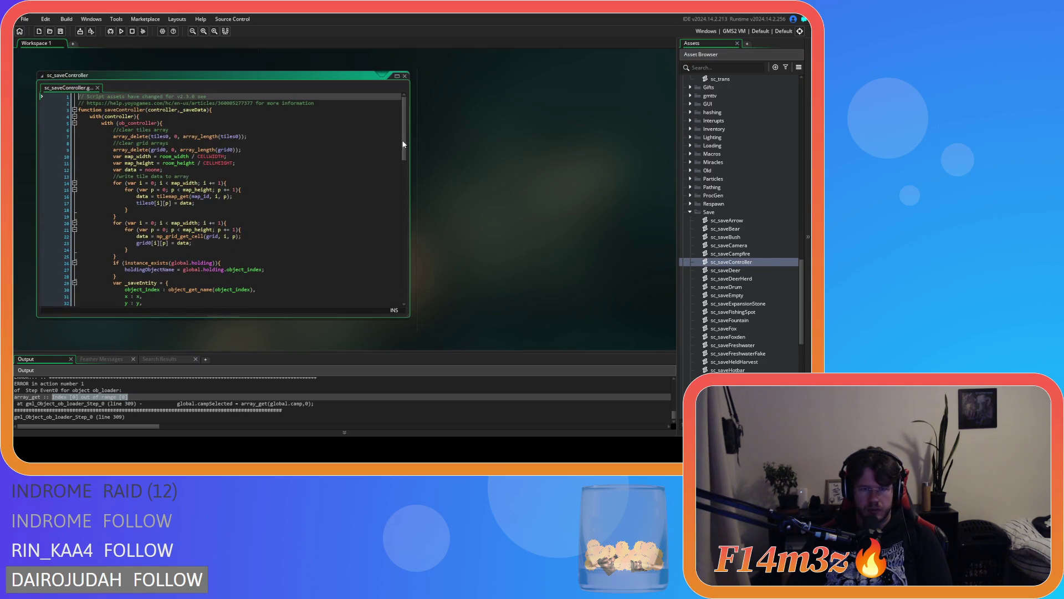
mouse_move(405, 152)
left_mouse_down()
mouse_move(407, 279)
mouse_move(416, 207)
left_mouse_up()
left_click(335, 143)
key("ctrl+f")
type("g")
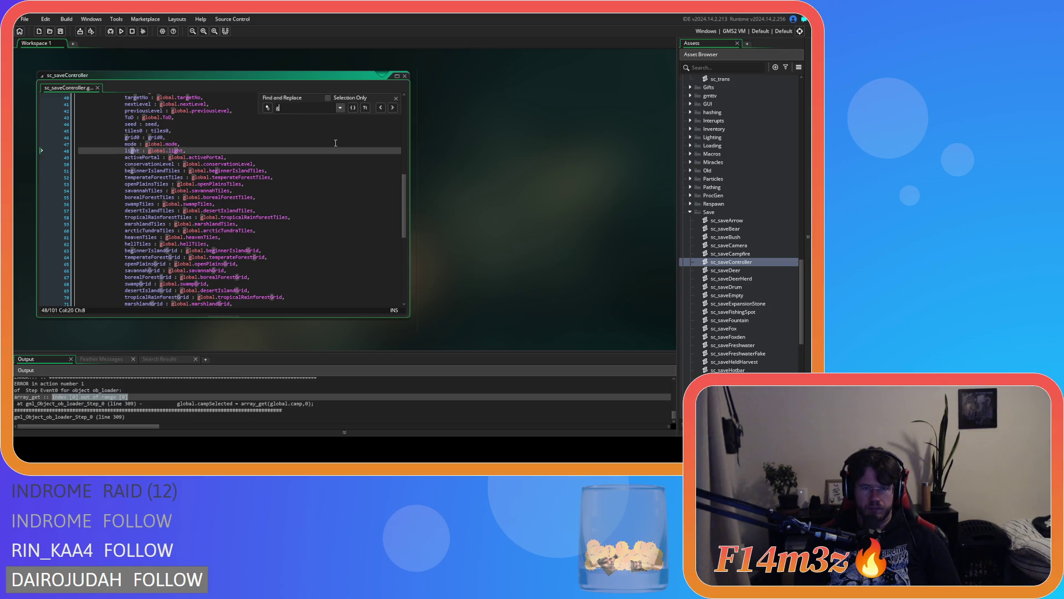
type("lobal.camp")
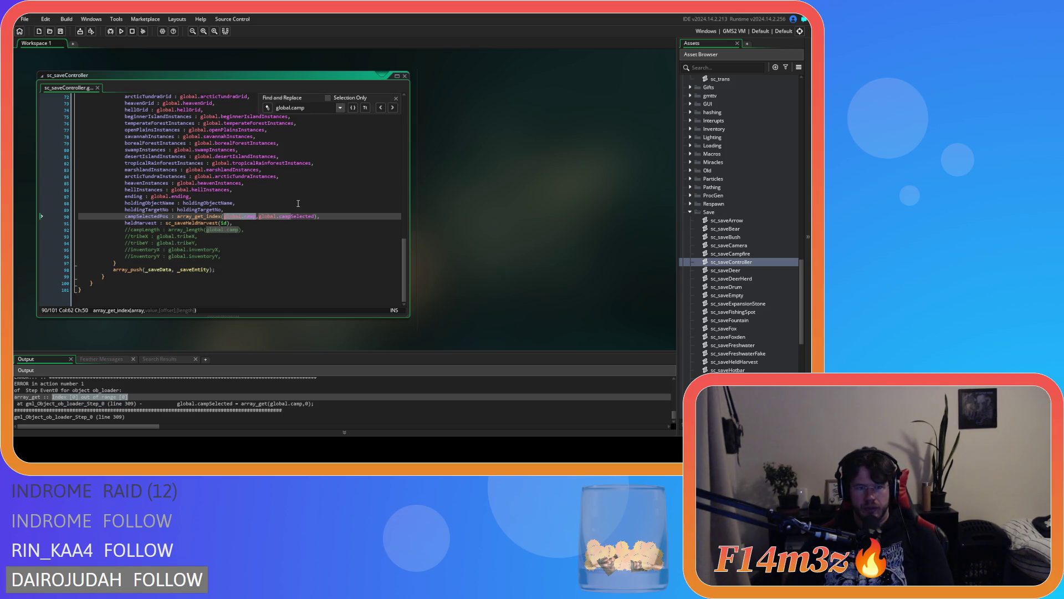
left_click(276, 230)
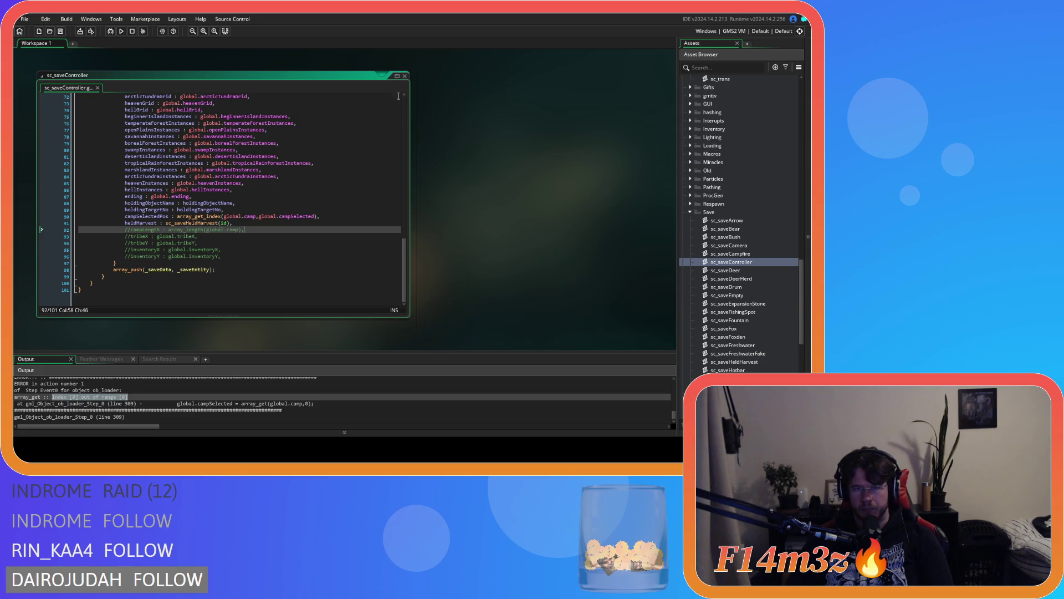
left_click(405, 76)
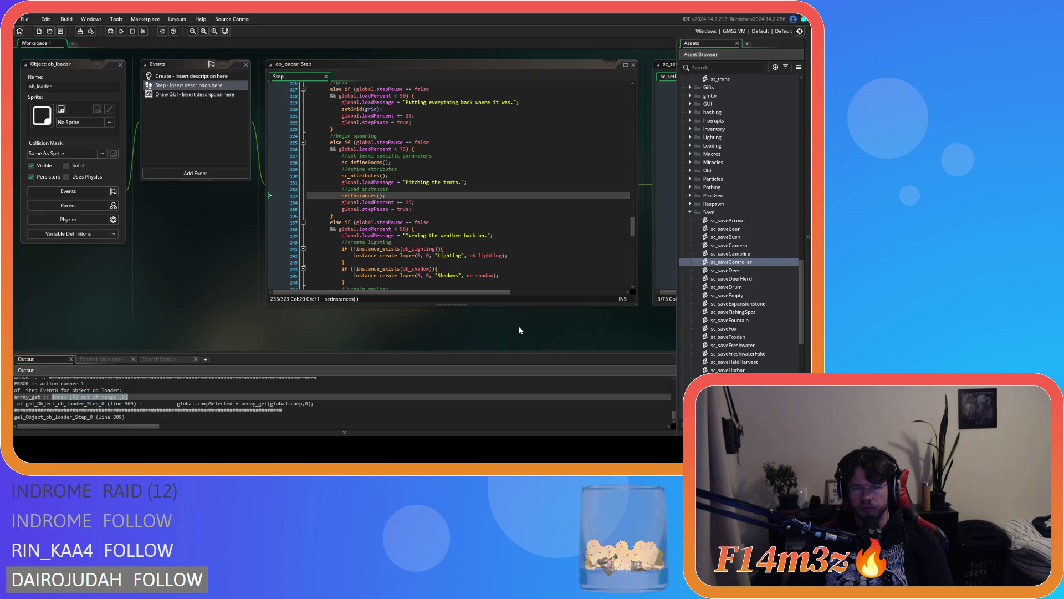
Step: Open the sc_loadStates script and sc_portal at its array_delete call
left_click_drag(431, 338, 130, 333)
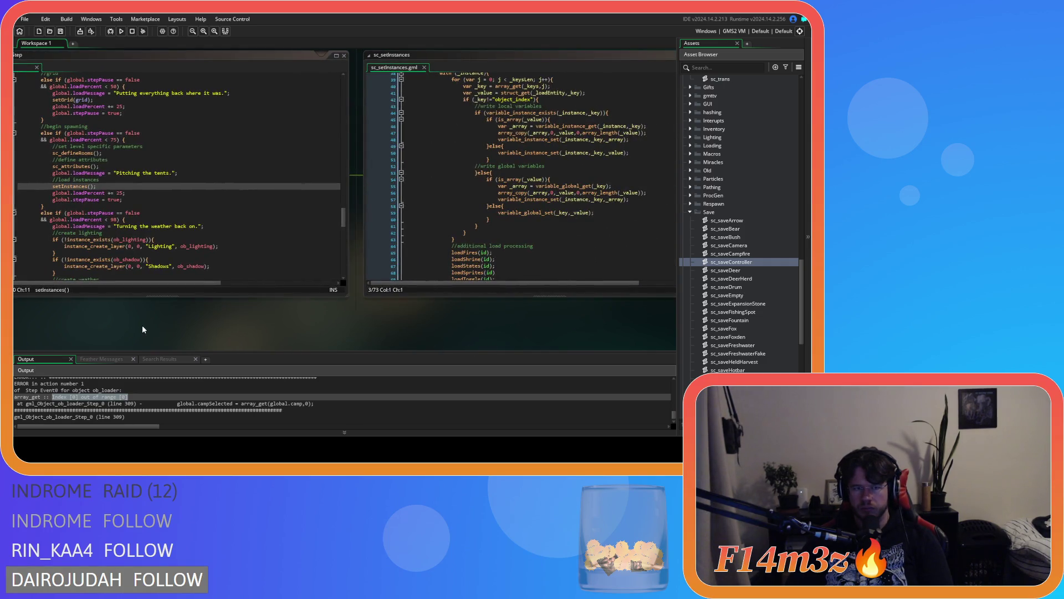
middle_click(466, 272)
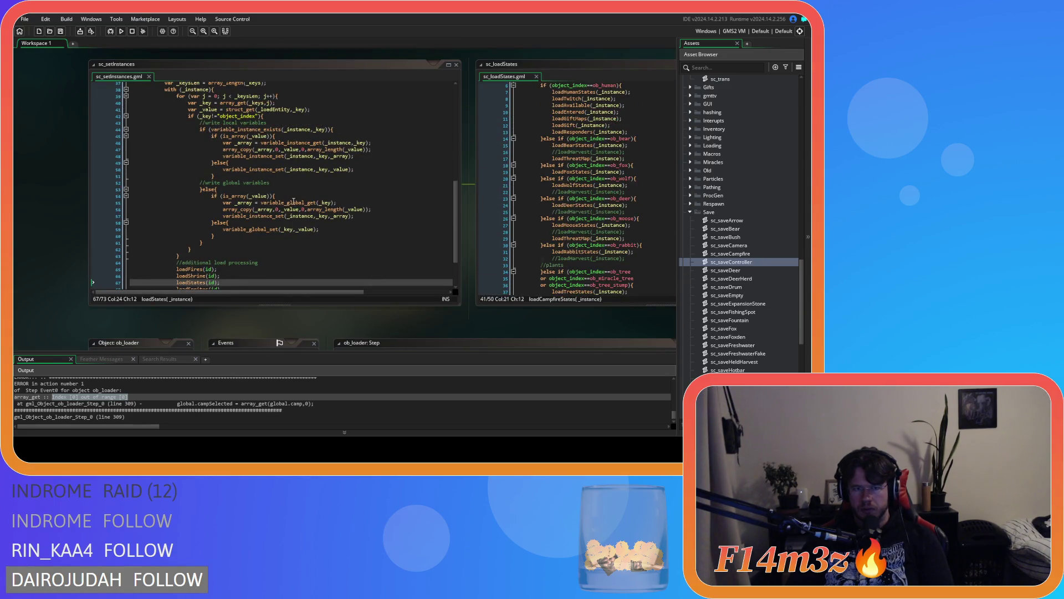
middle_click(293, 201)
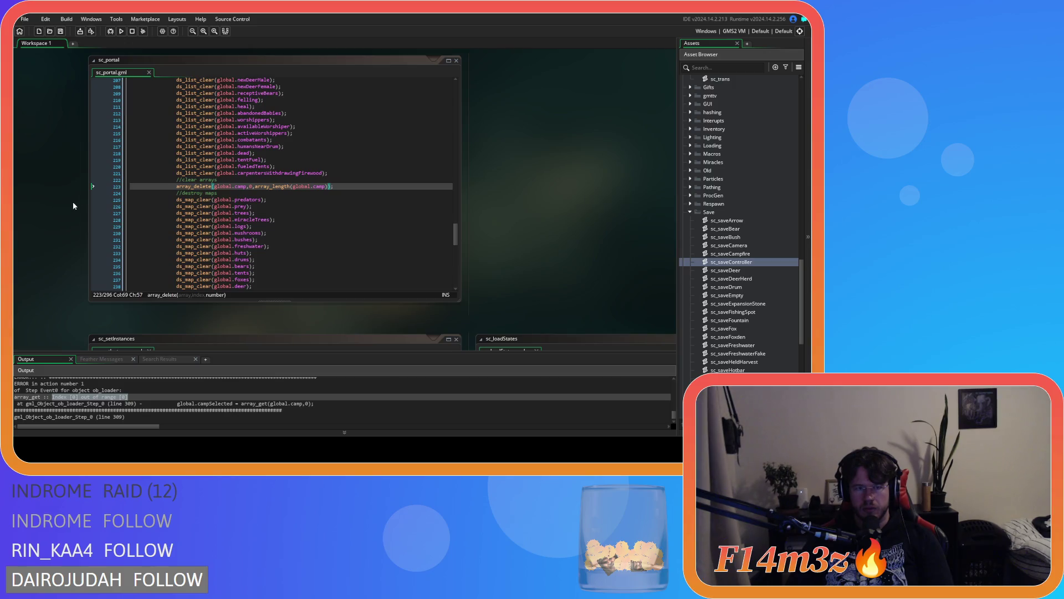
scroll(69, 209, "down", 5)
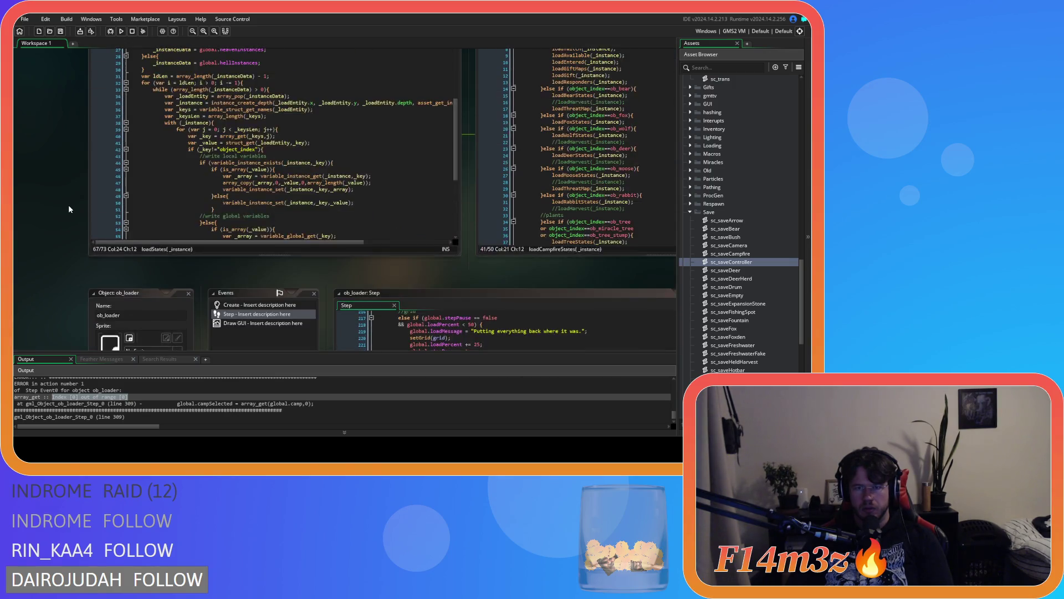
scroll(69, 209, "up", 1)
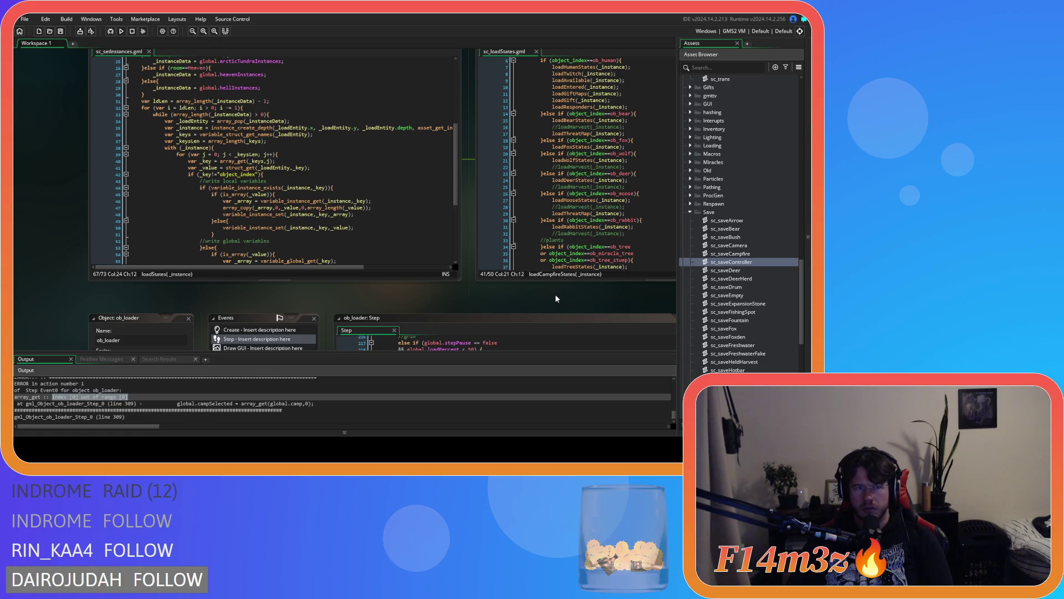
Step: Pan the workspace right until sc_loadCampfireStates is visible beside sc_loadStates
mouse_move(520, 301)
left_mouse_down()
mouse_move(314, 308)
mouse_move(430, 315)
left_mouse_up()
scroll(260, 237, "down", 7)
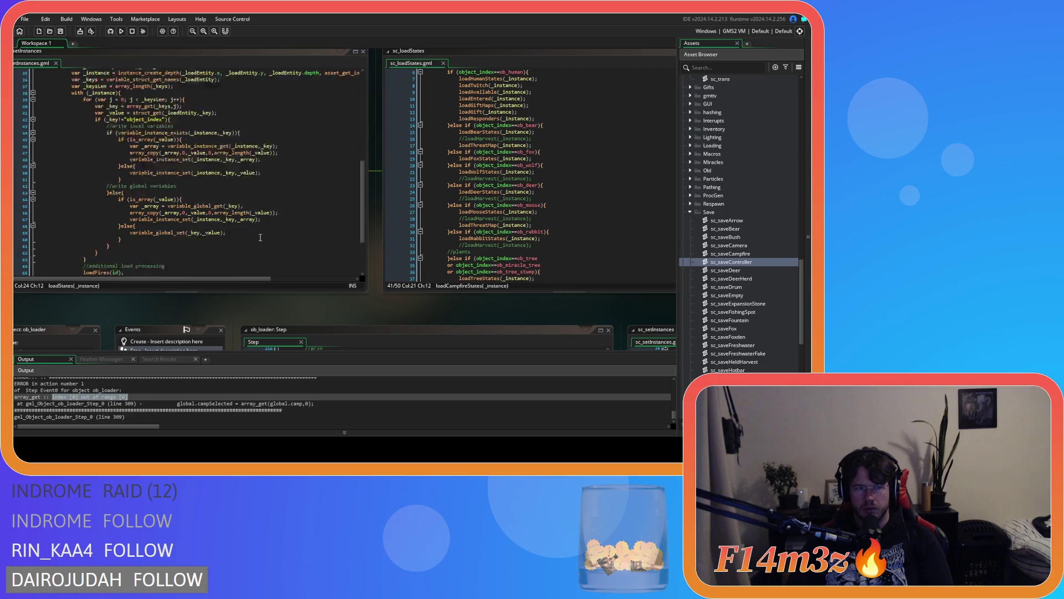
scroll(260, 237, "up", 3)
mouse_move(456, 310)
left_mouse_down()
mouse_move(343, 317)
mouse_move(374, 325)
left_mouse_up()
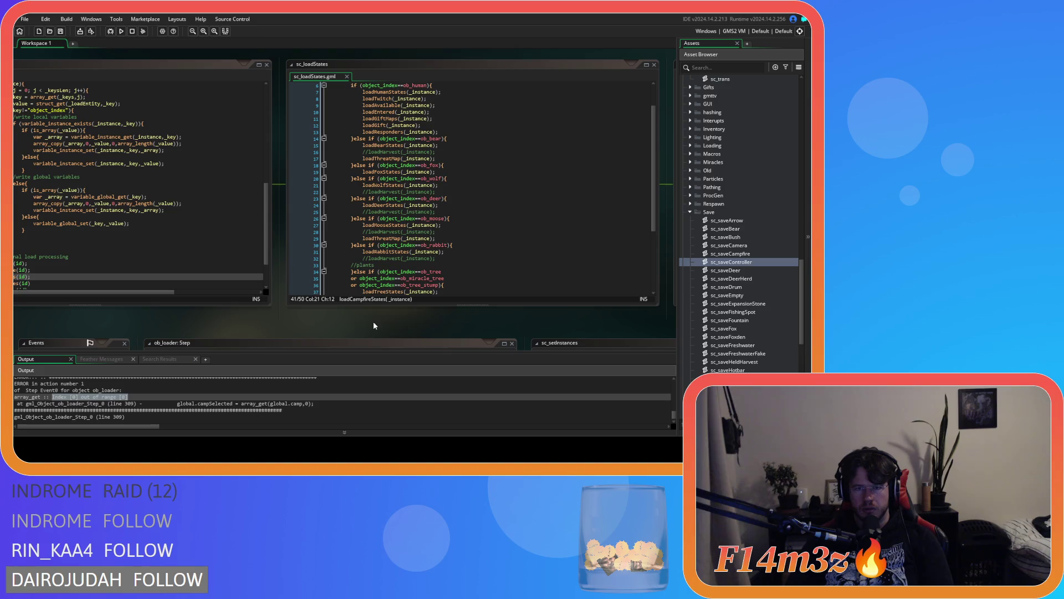
scroll(406, 268, "up", 2)
scroll(410, 266, "down", 6)
left_click_drag(469, 321, 184, 321)
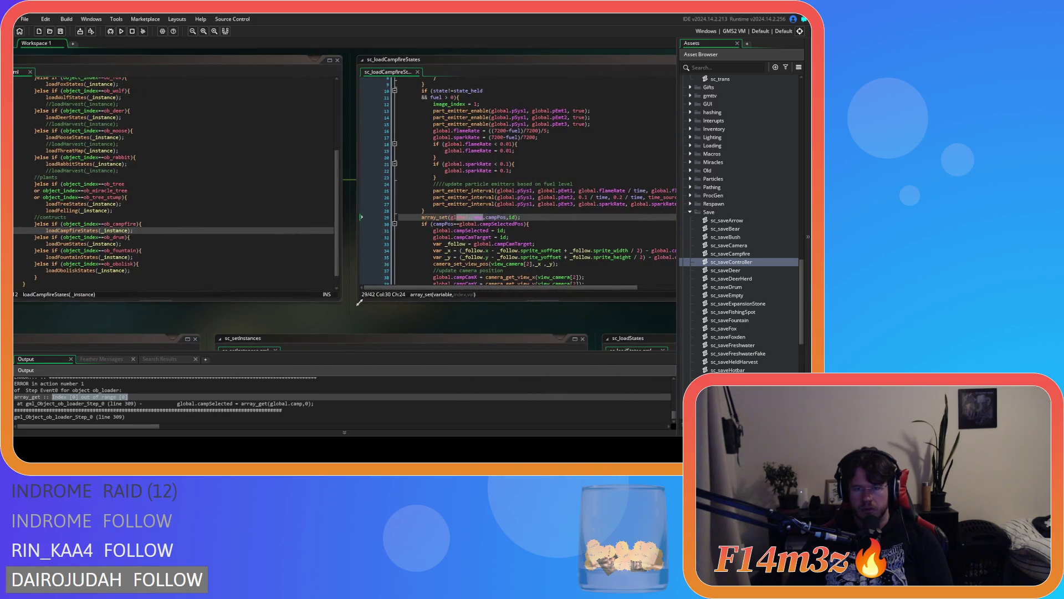
Step: Add a breakpoint on line 29 of sc_loadCampfireStates and start a run
left_click(412, 237)
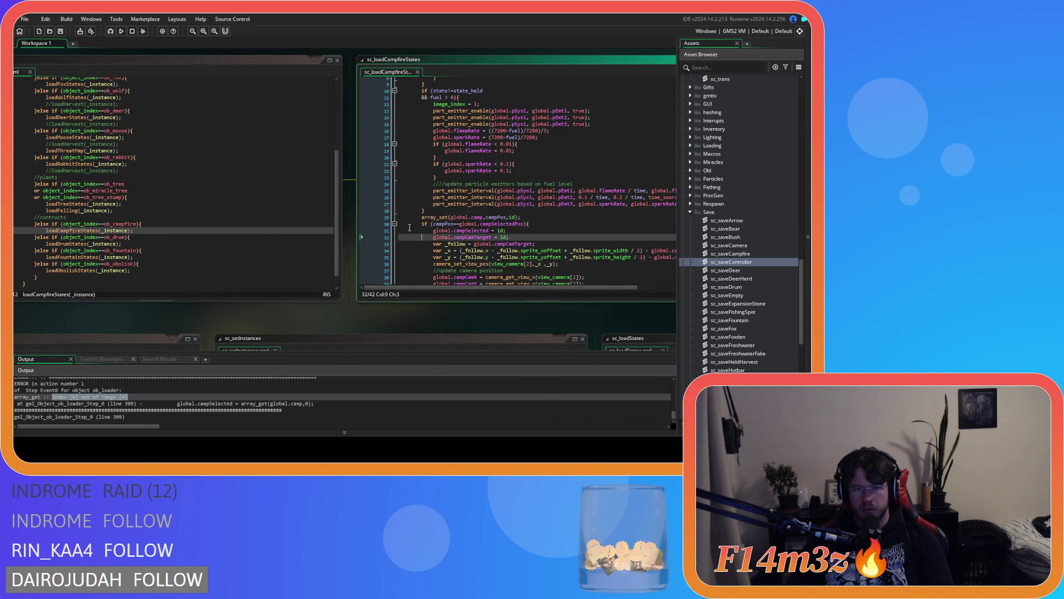
left_click(380, 217)
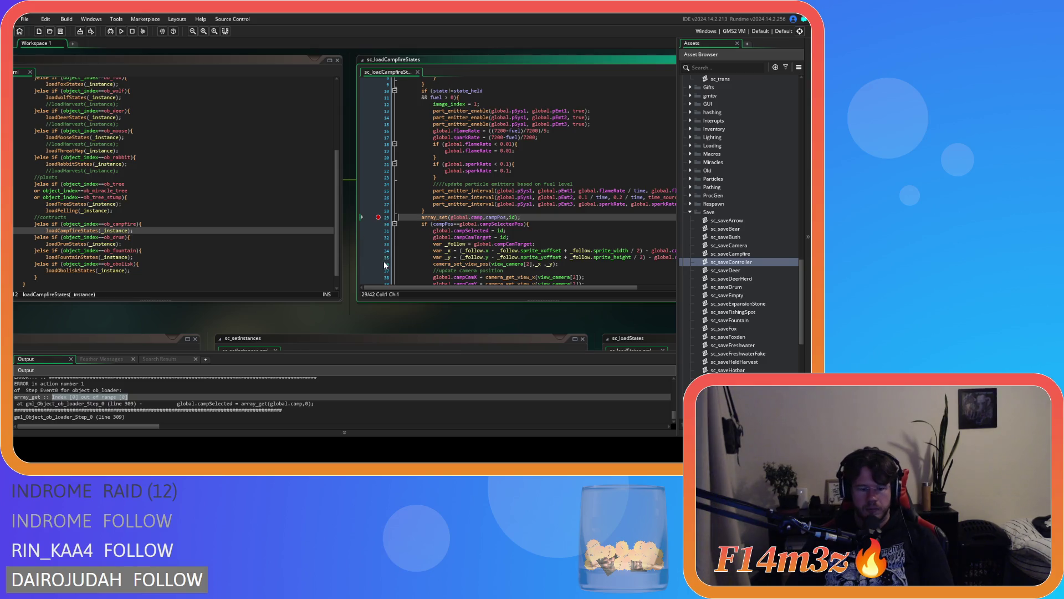
left_click(126, 30)
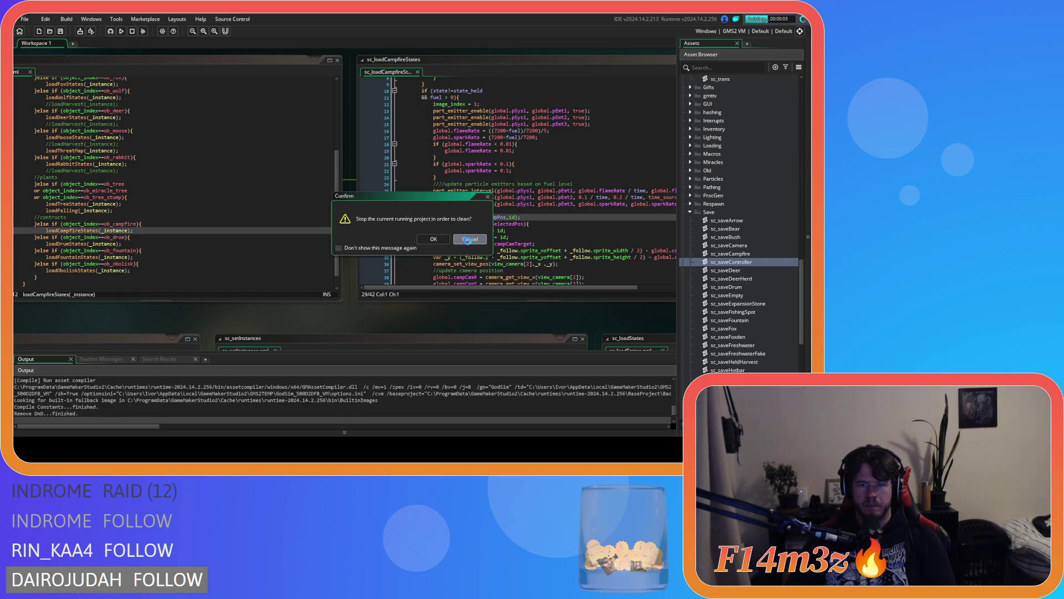
Step: Cancel the prompt, restart the game in debug mode, and continue past the breakpoint twice
left_click(470, 245)
left_click(132, 31)
left_click(121, 31)
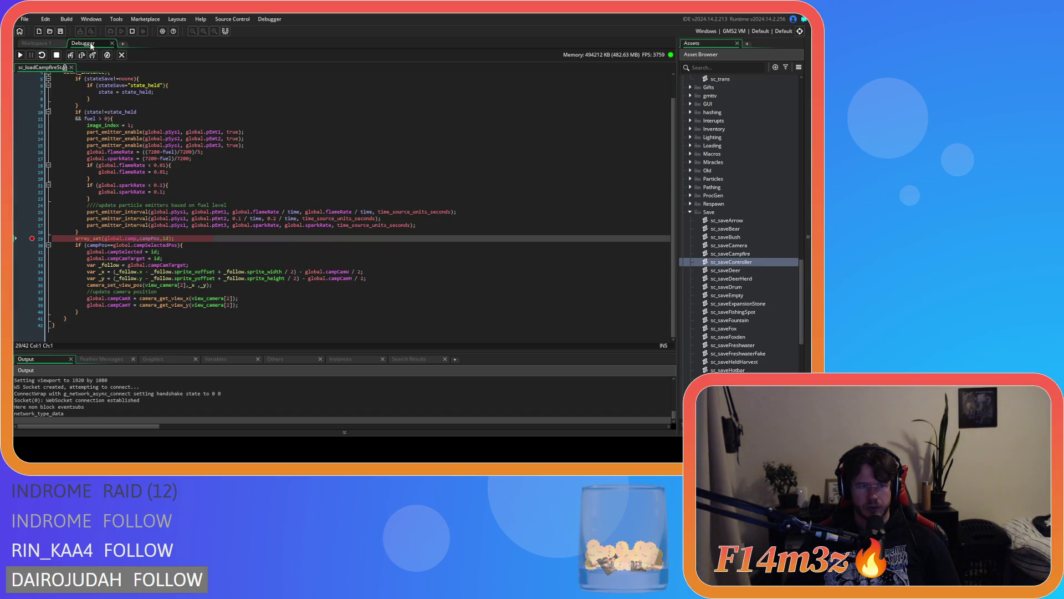
left_click(21, 58)
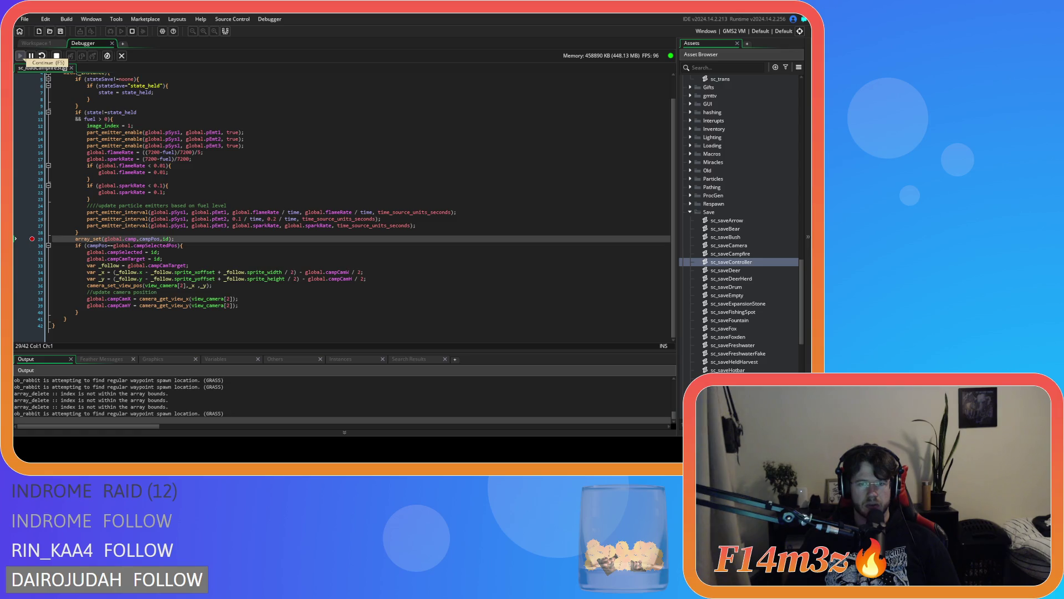
left_click(20, 56)
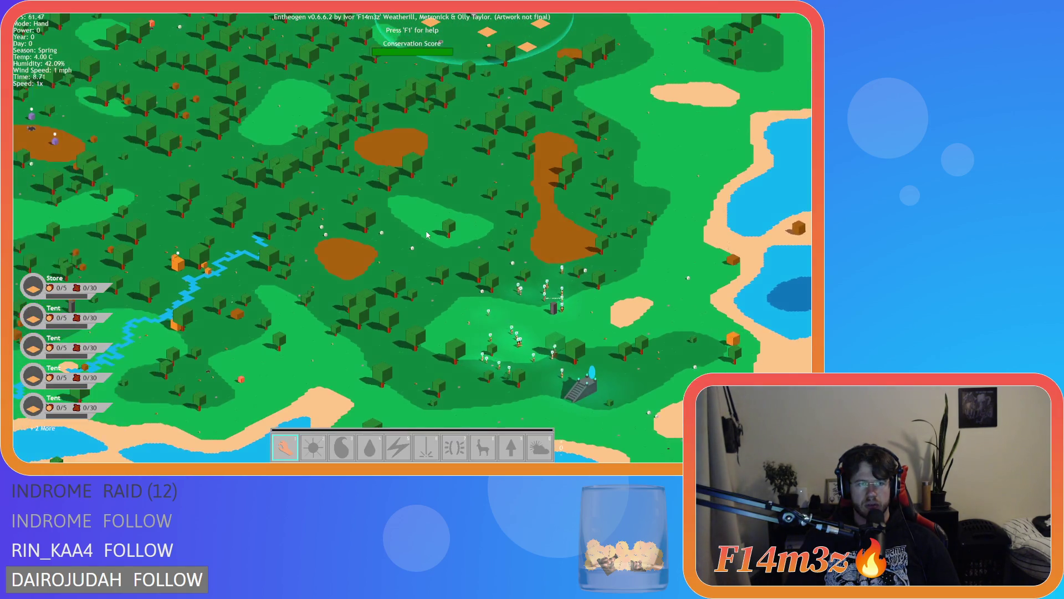
Step: Zoom in on the villagers and raise the colony's speed to 8x
scroll(427, 234, "up", 5)
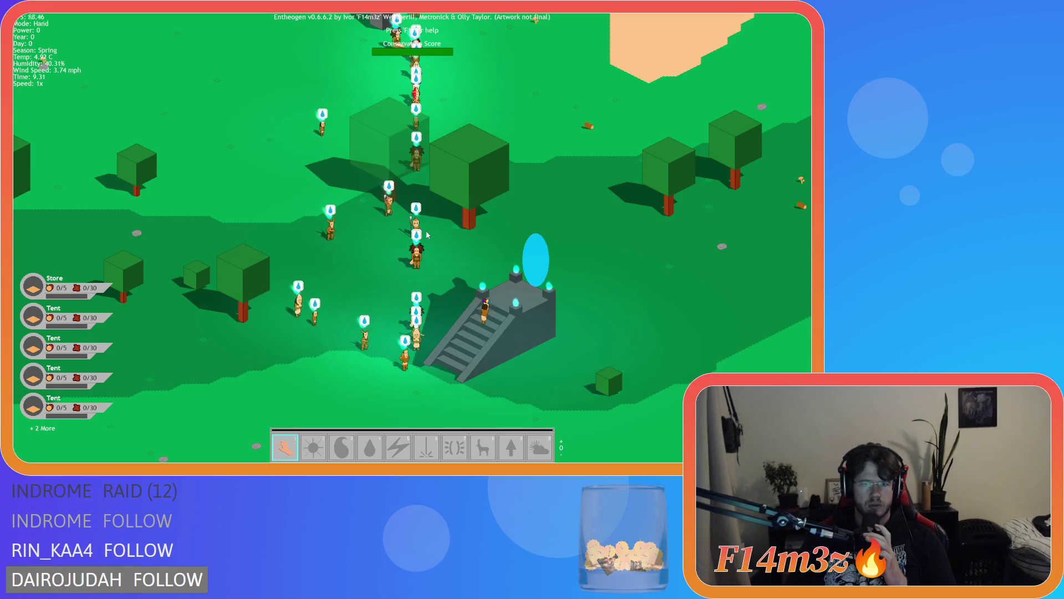
key("period")
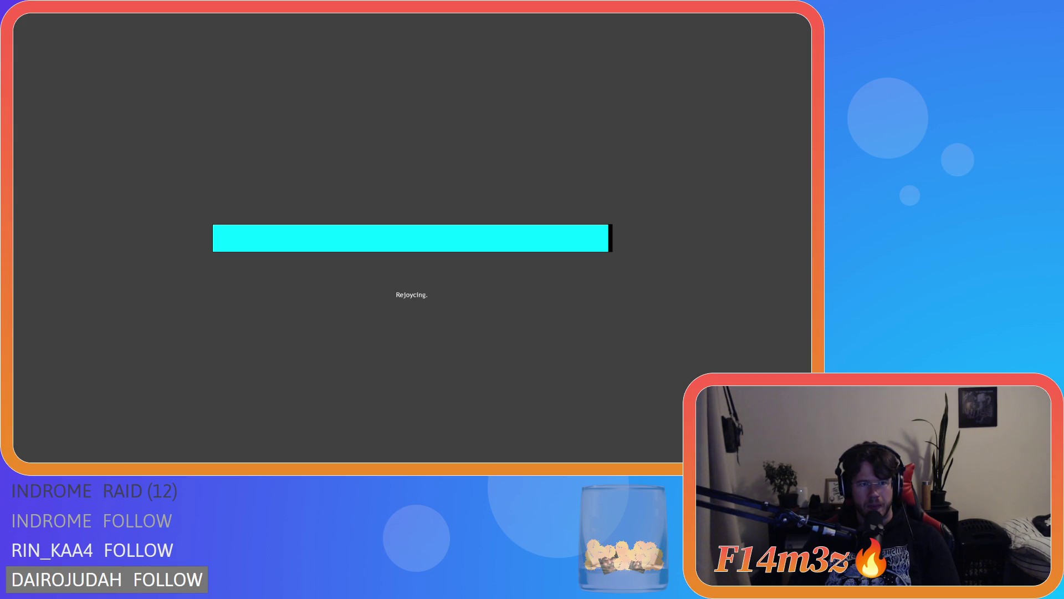
Step: Quit the game and inspect the loadSprites call in sc_setInstances
key("alt+F4")
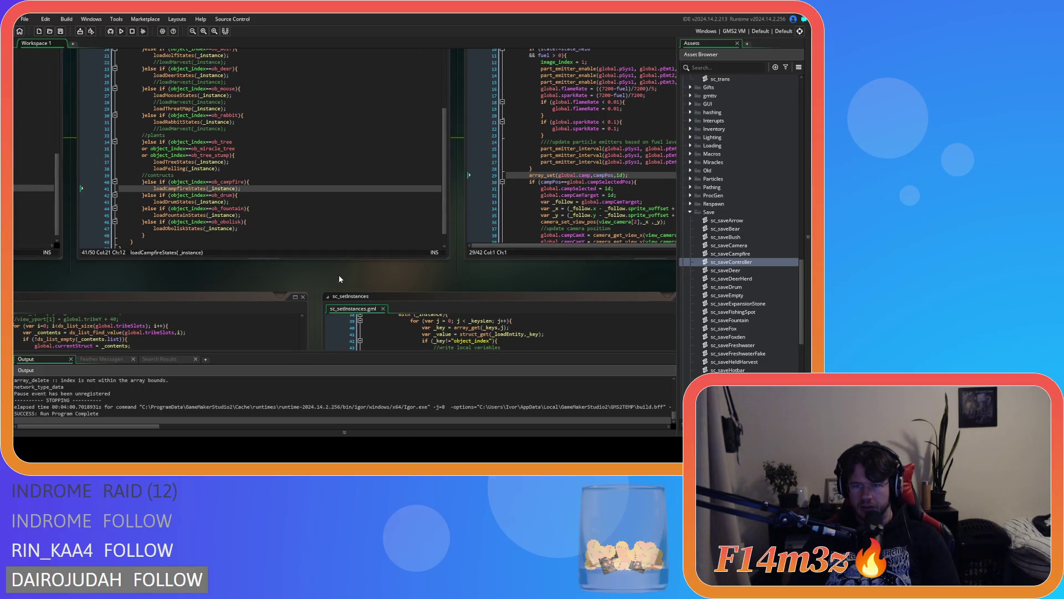
scroll(319, 286, "left", 5)
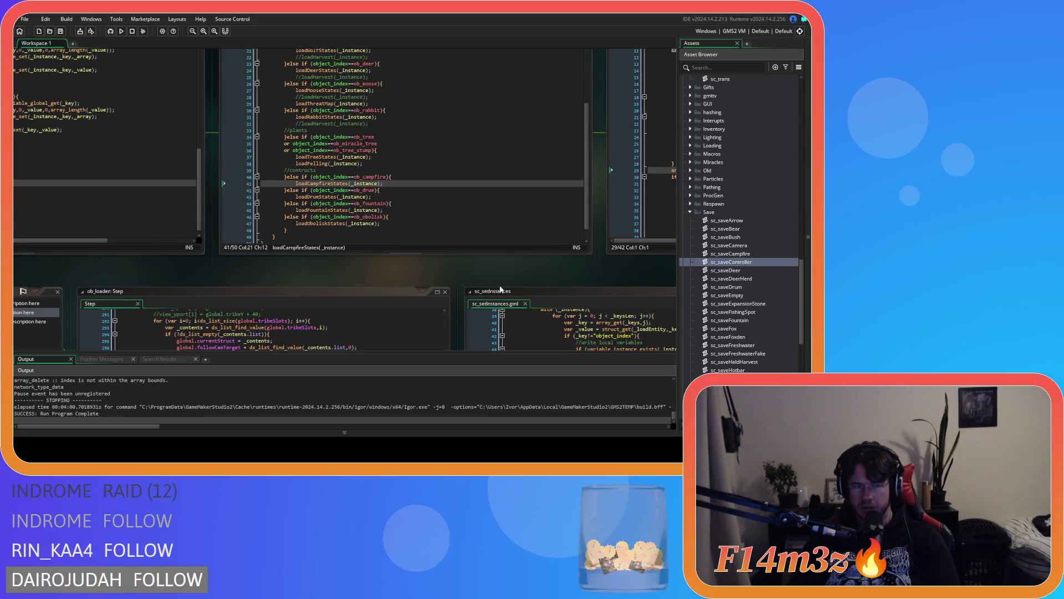
scroll(285, 277, "left", 5)
scroll(361, 278, "right", 10)
scroll(222, 276, "down", 5)
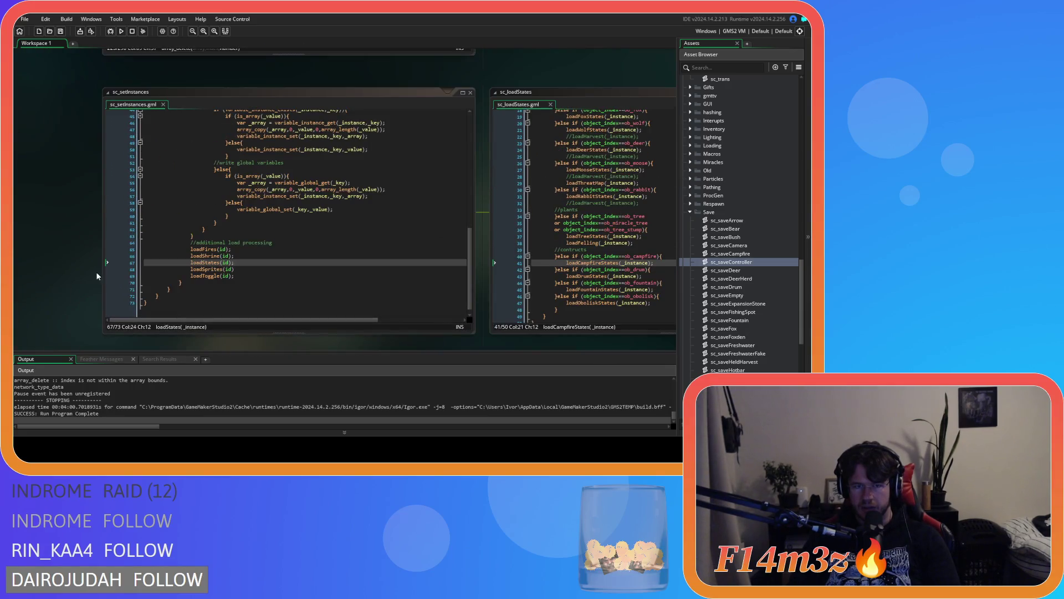
scroll(66, 256, "down", 1)
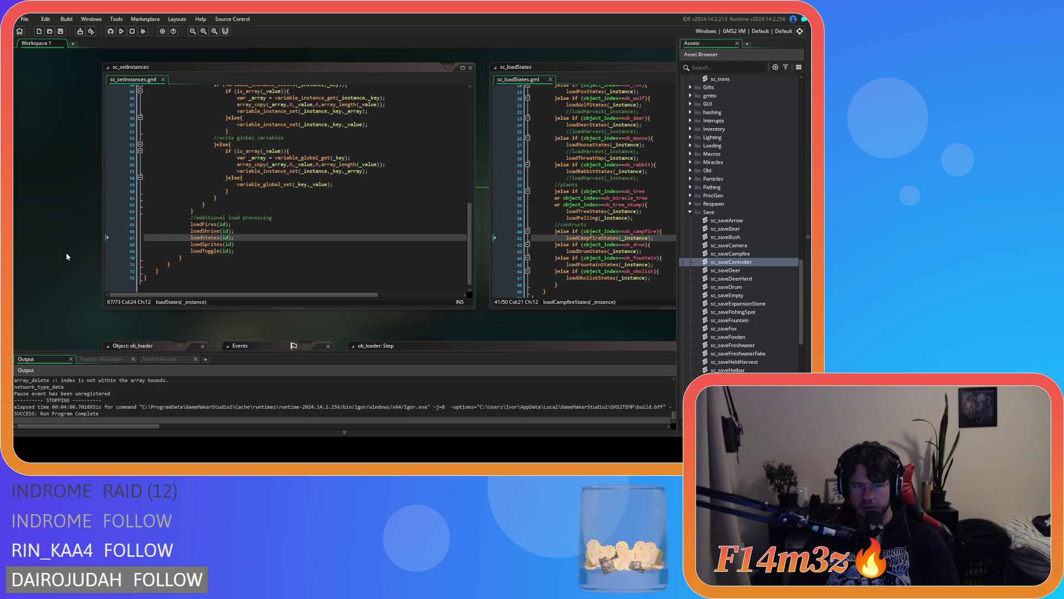
left_click(327, 246)
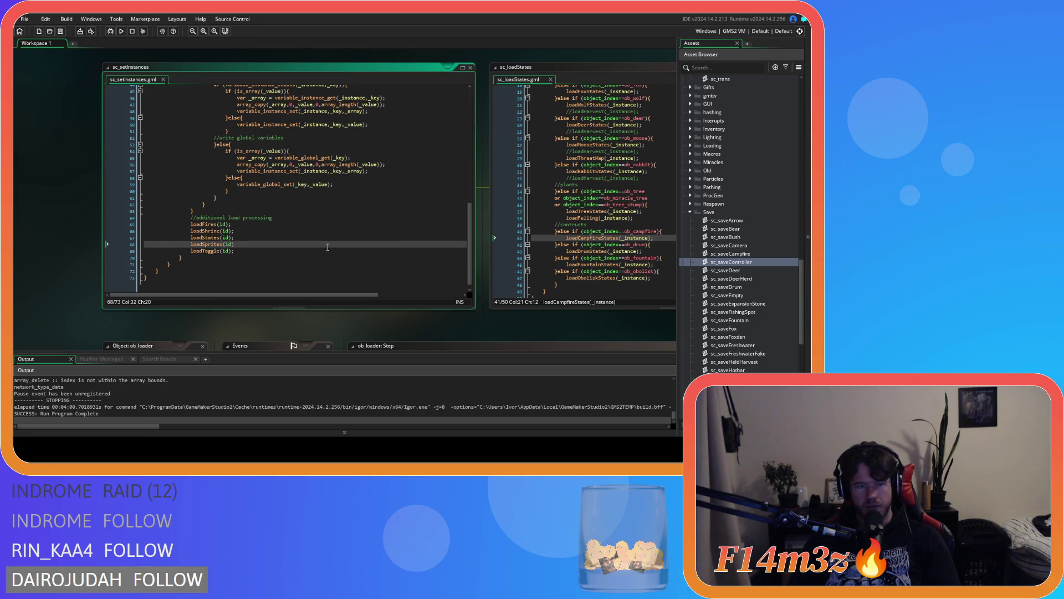
scroll(327, 246, "up", 2)
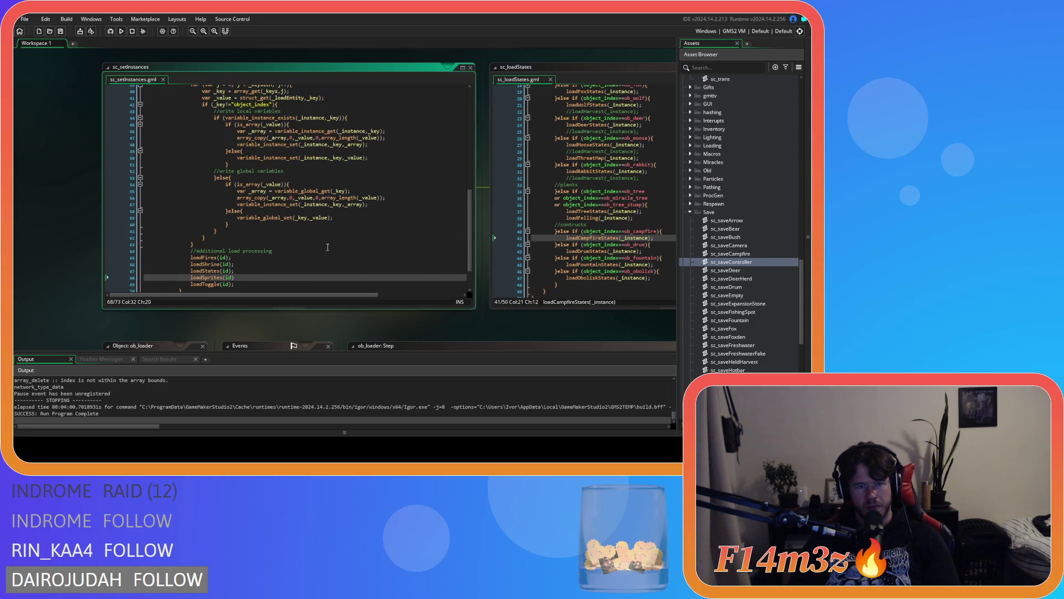
scroll(333, 248, "up", 4)
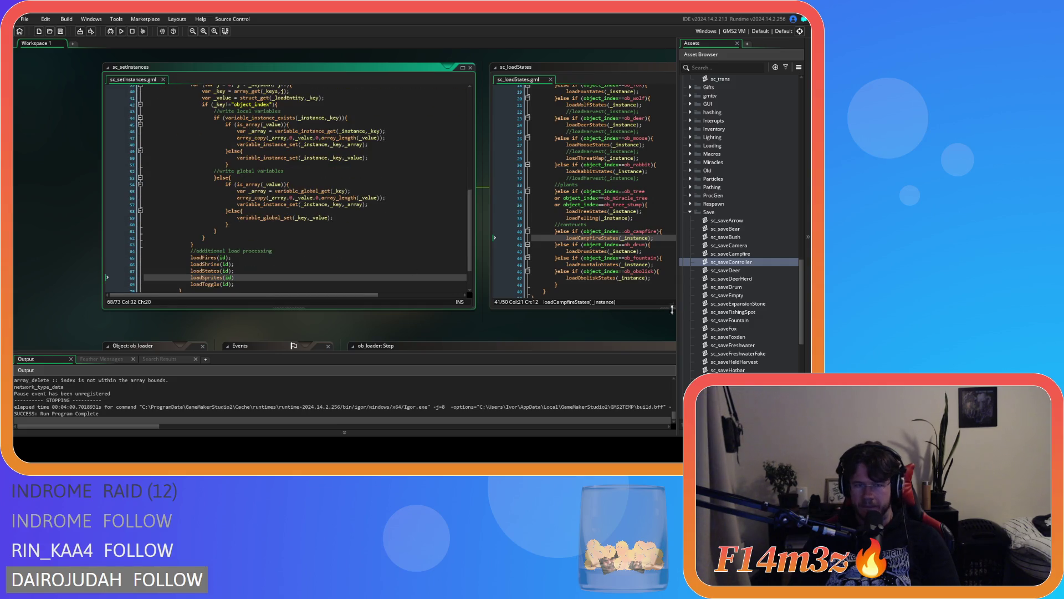
scroll(361, 251, "down", 3)
scroll(692, 192, "down", 3)
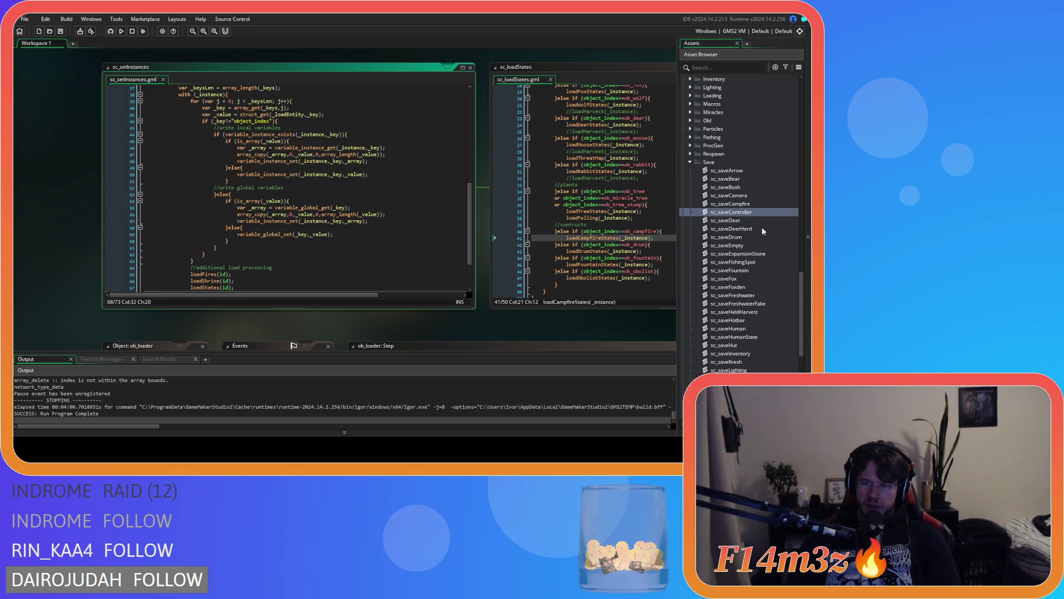
Step: Collapse the Save folder in the Asset Browser and open sc_getInstances
left_click(690, 162)
scroll(743, 202, "up", 5)
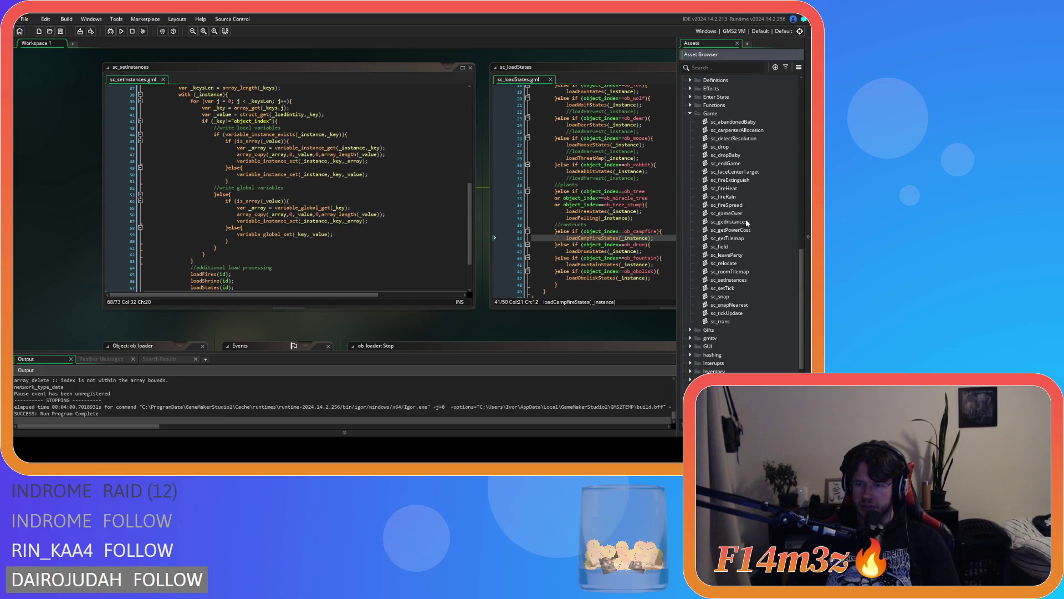
double_click(746, 222)
mouse_move(466, 118)
left_mouse_down()
mouse_move(468, 251)
mouse_move(460, 232)
left_mouse_up()
mouse_move(190, 177)
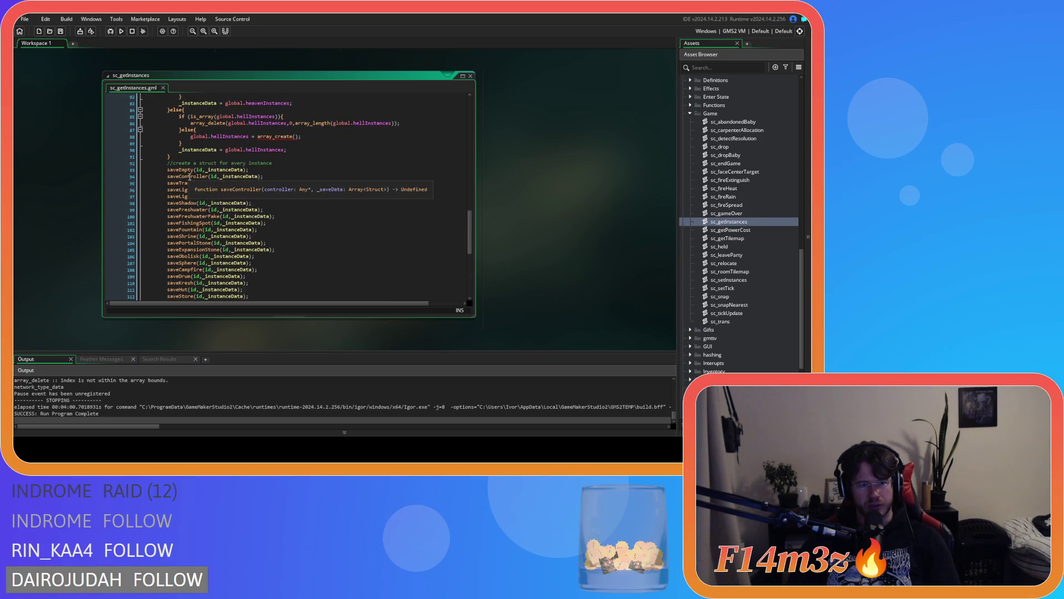
middle_click(190, 177)
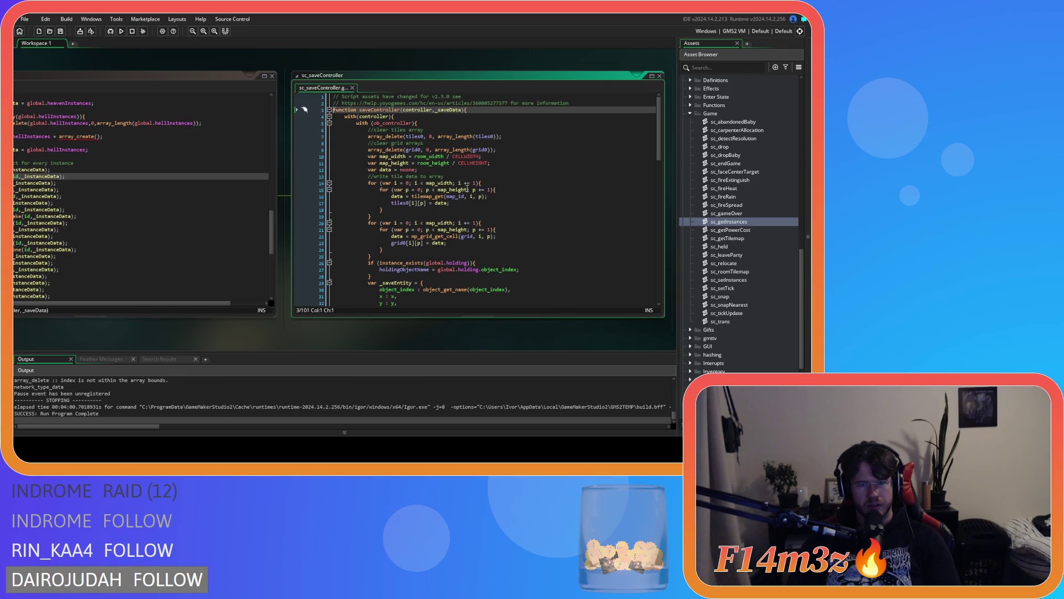
left_click(352, 88)
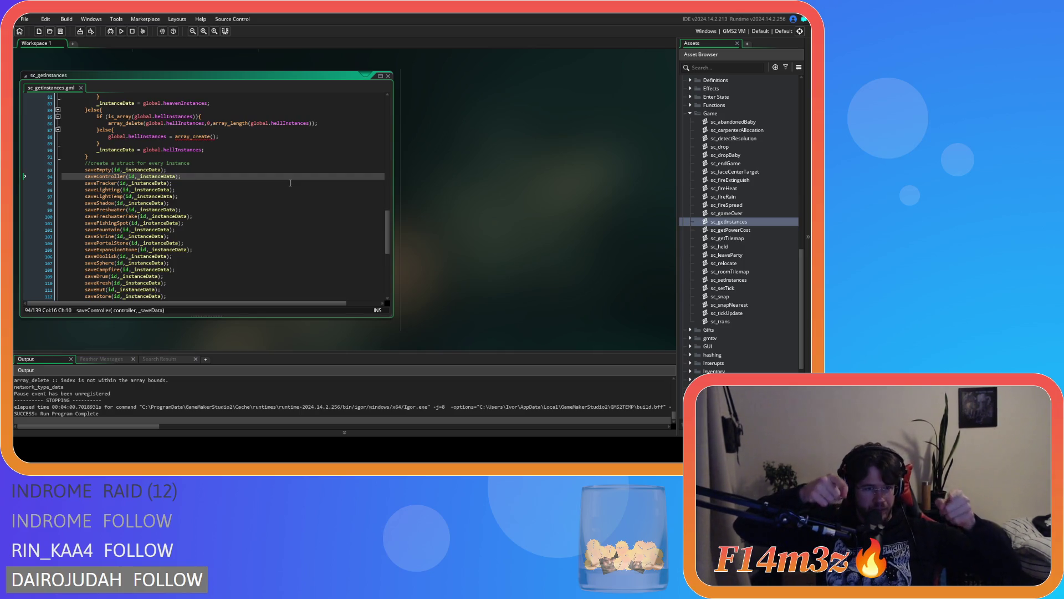
scroll(289, 183, "down", 10)
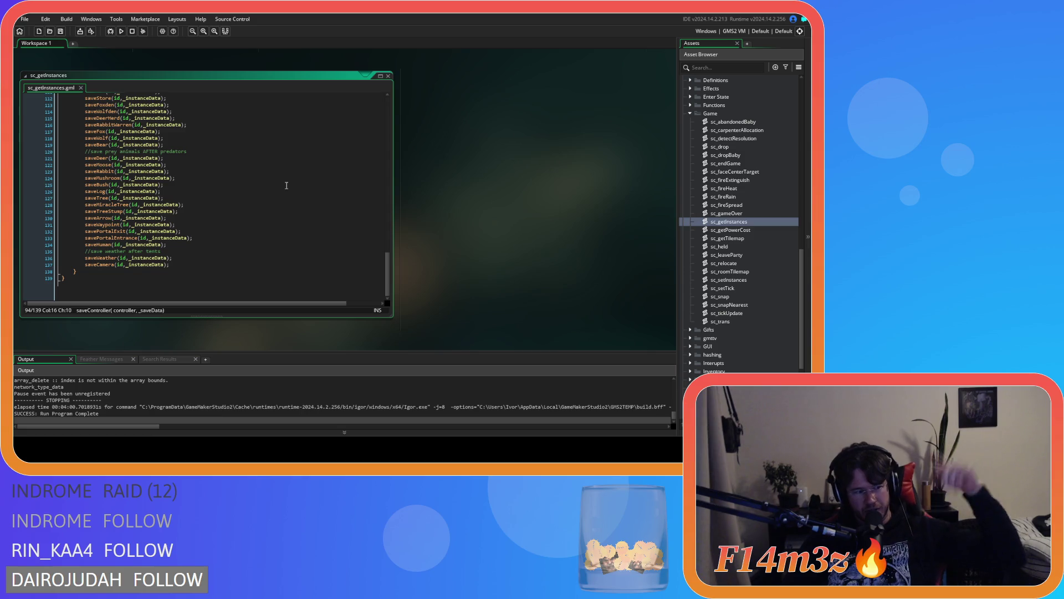
scroll(235, 183, "up", 9)
left_click(149, 162)
left_click_drag(150, 161, 181, 161)
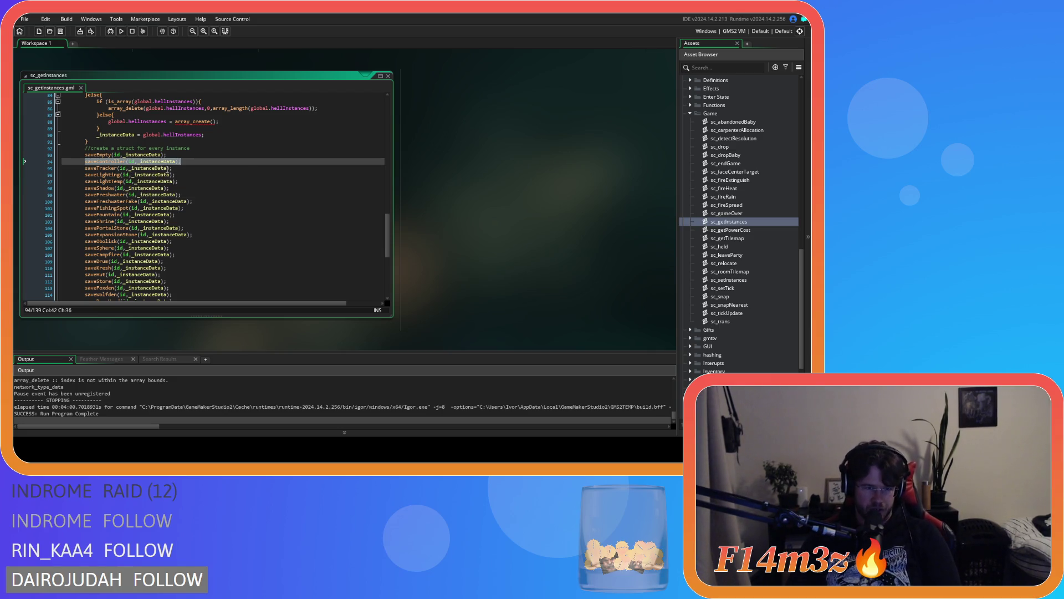
left_click_drag(178, 161, 77, 165)
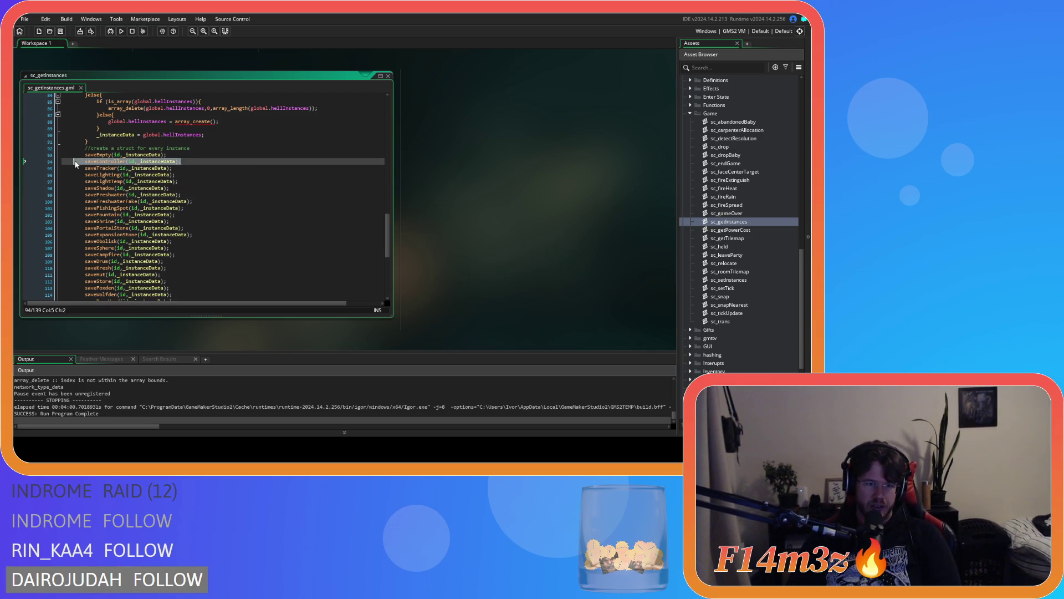
left_click(140, 161)
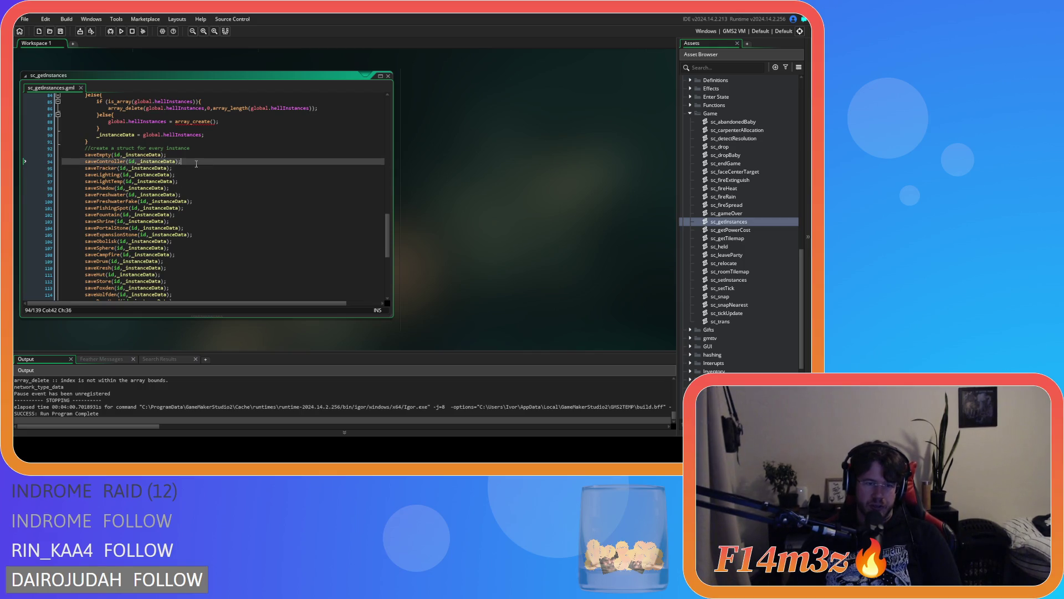
left_click(193, 162)
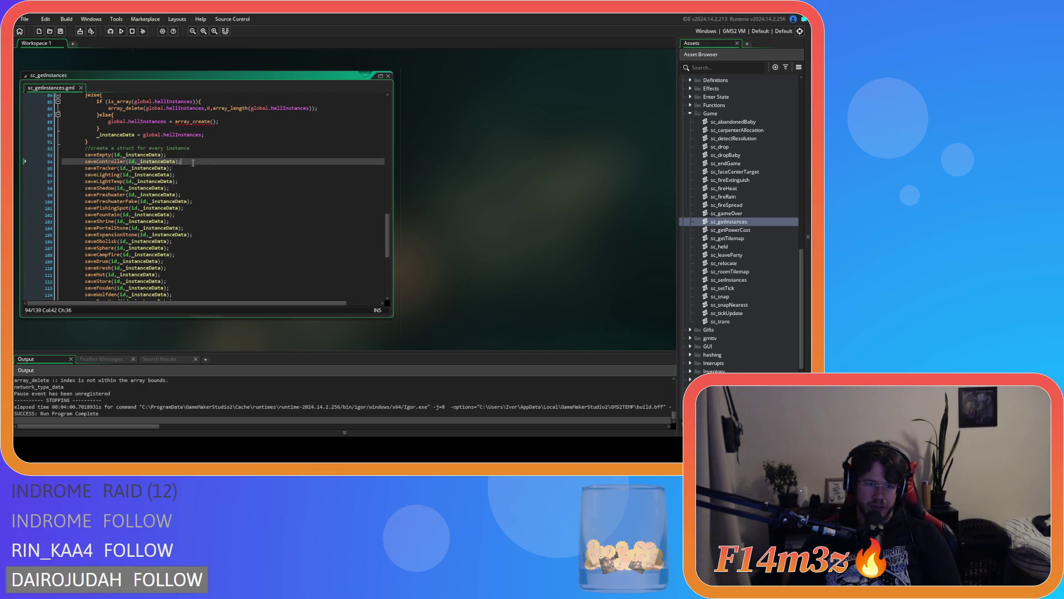
scroll(276, 203, "down", 9)
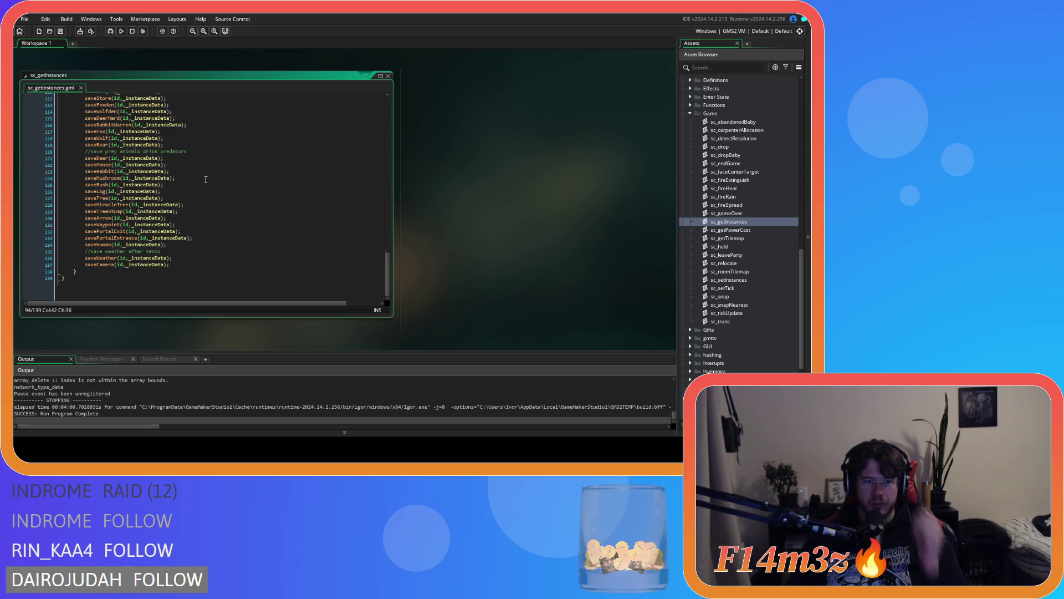
scroll(253, 199, "up", 9)
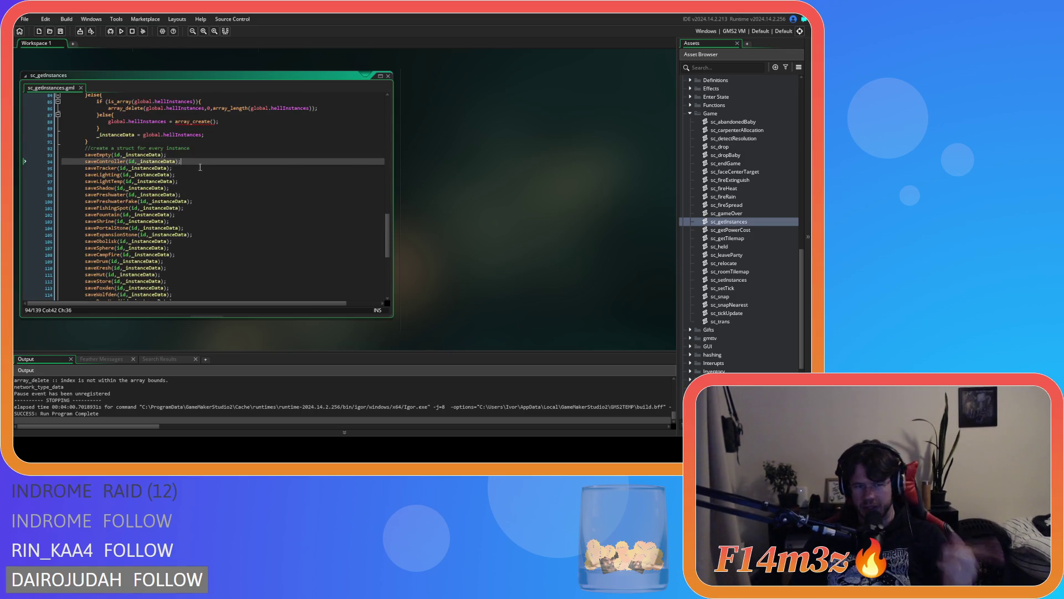
scroll(733, 242, "down", 3)
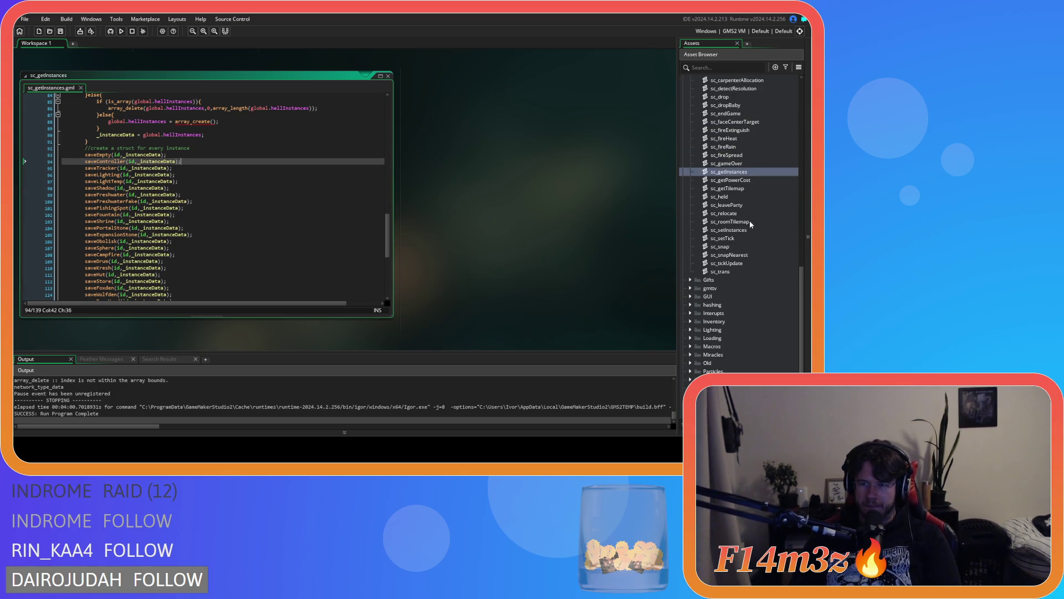
scroll(736, 237, "down", 3)
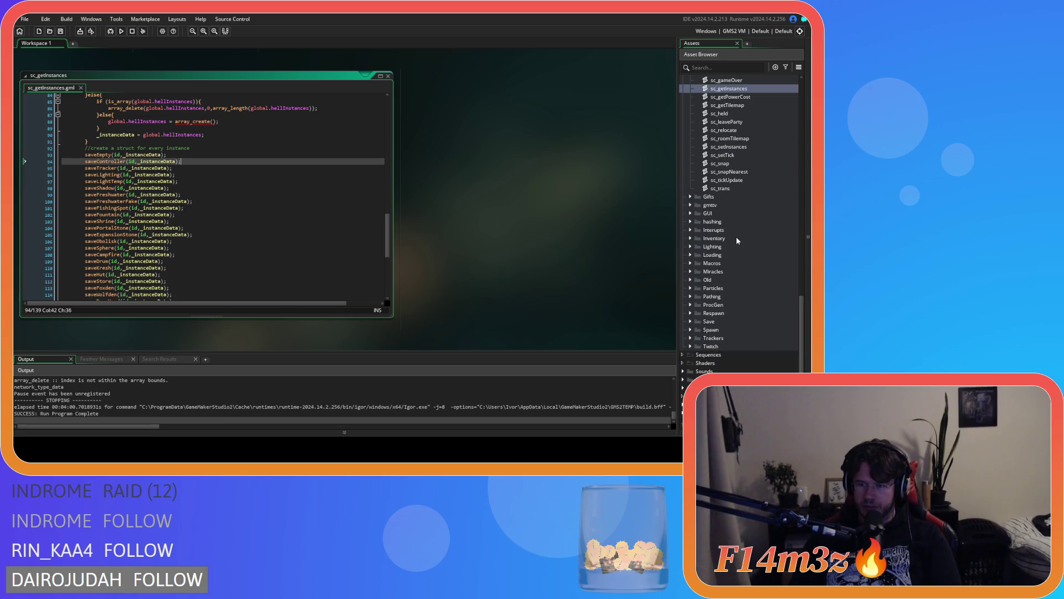
left_click(690, 322)
scroll(691, 321, "down", 8)
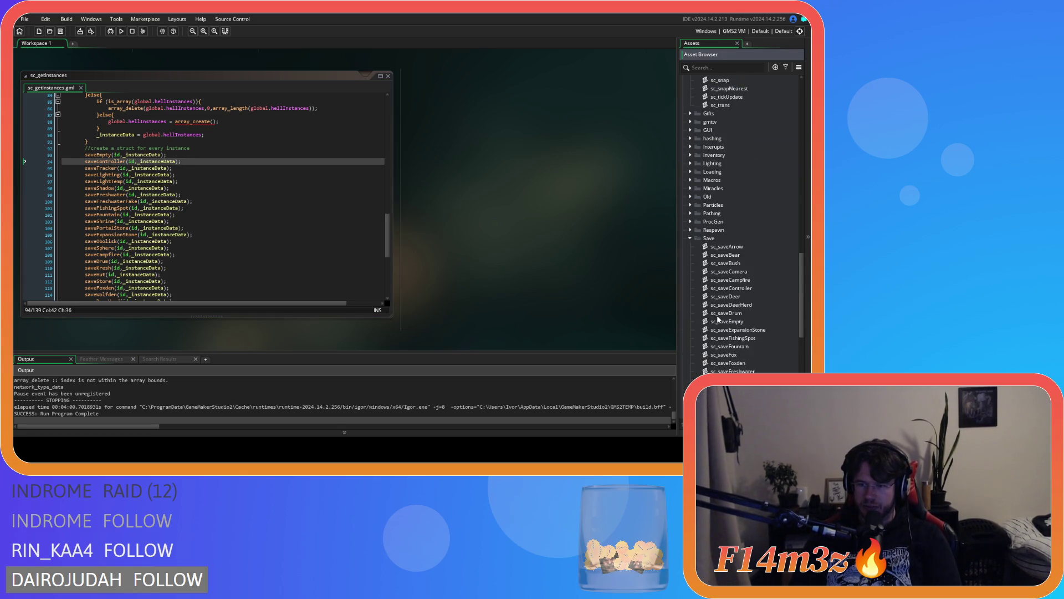
scroll(718, 319, "down", 4)
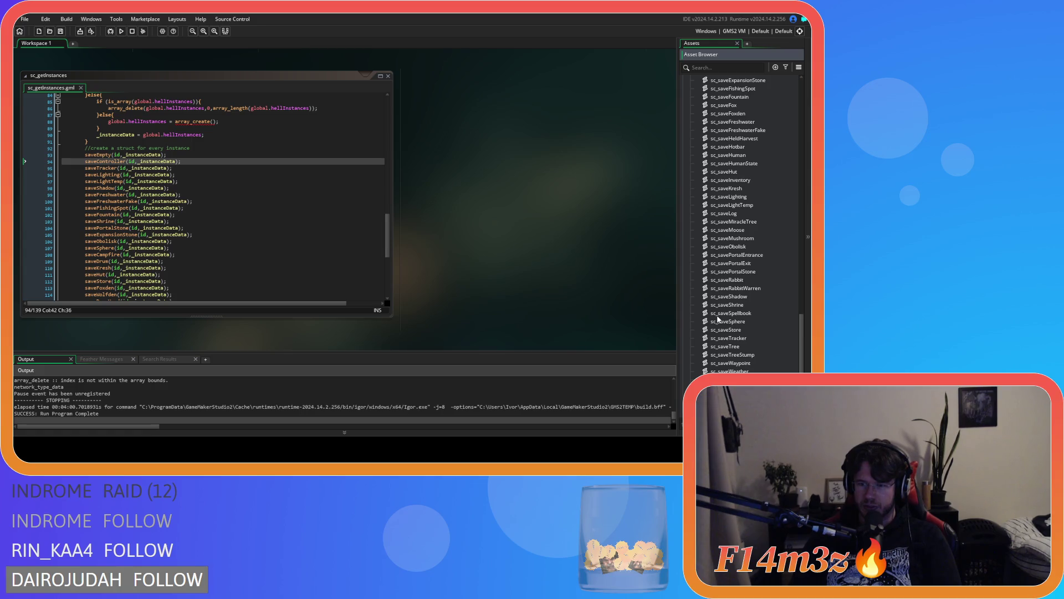
scroll(718, 318, "up", 7)
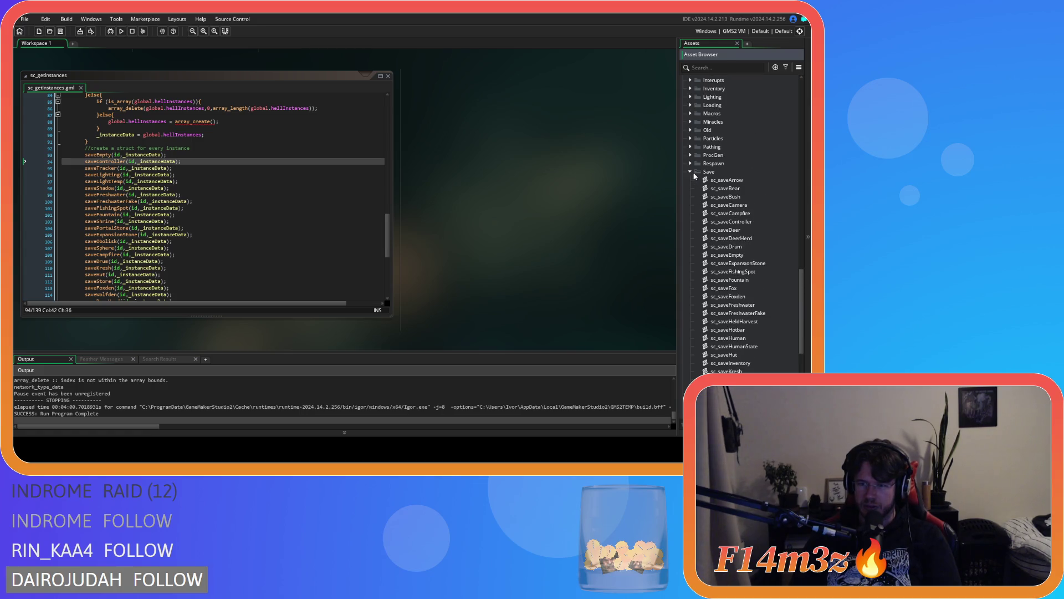
scroll(721, 222, "up", 15)
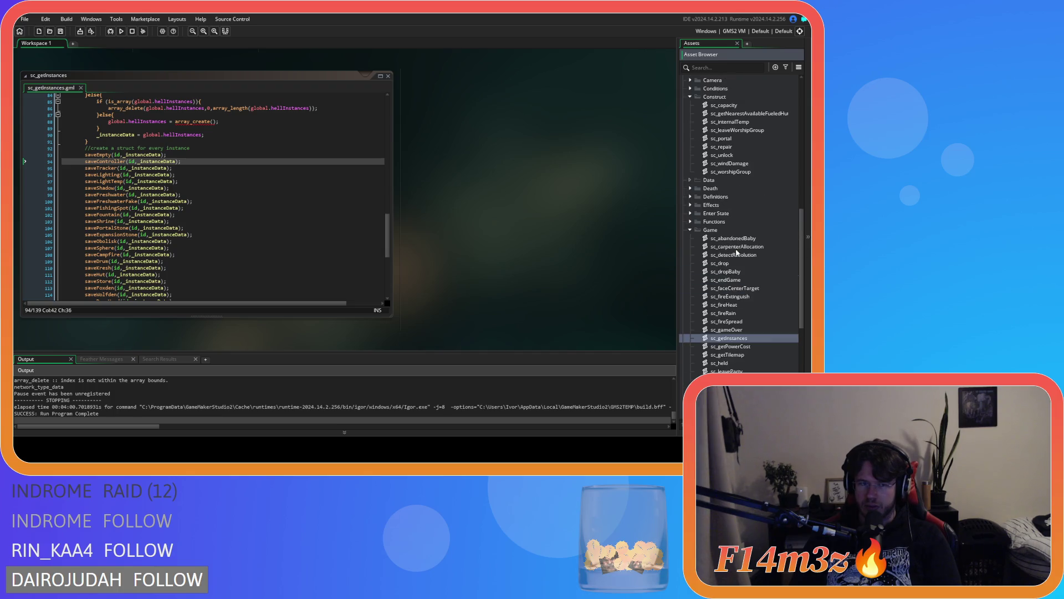
scroll(720, 255, "up", 15)
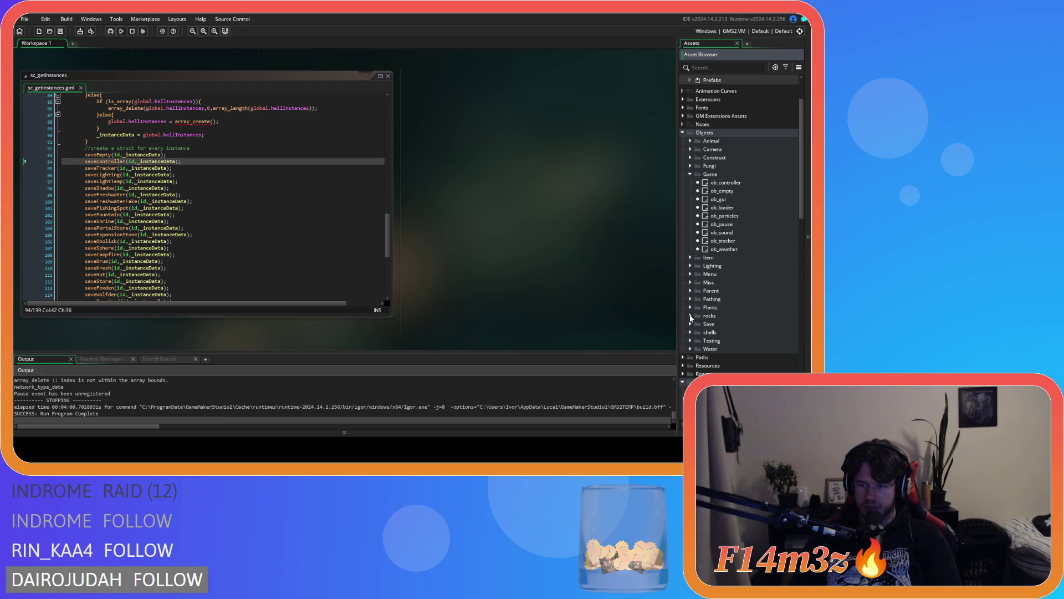
Step: Open ob_save's Key Press - F5 event and copy its list of save calls
left_click(691, 324)
double_click(720, 340)
double_click(200, 274)
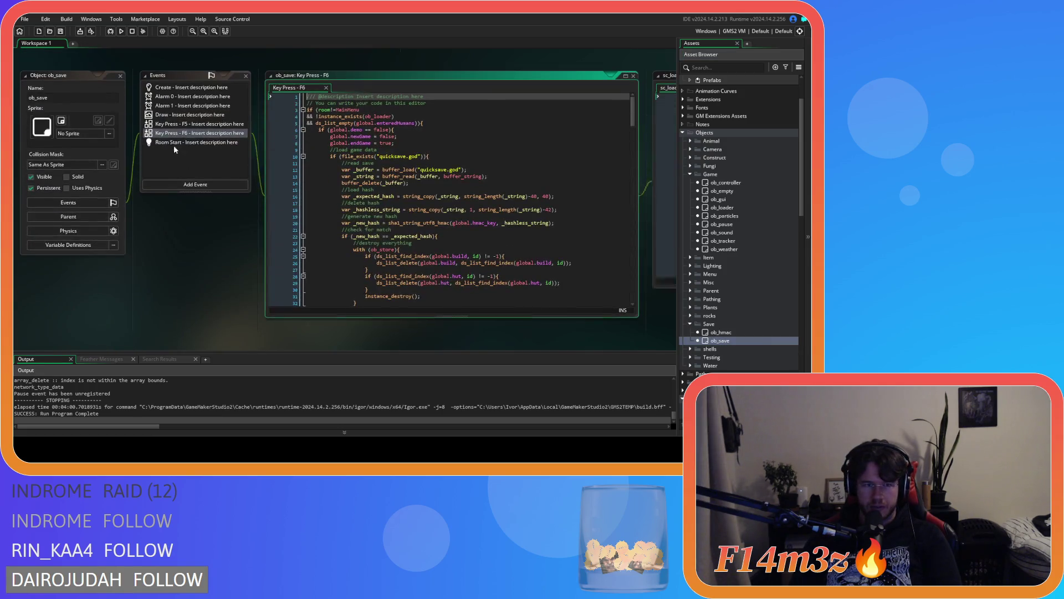
left_click_drag(323, 87, 294, 88)
scroll(397, 253, "down", 12)
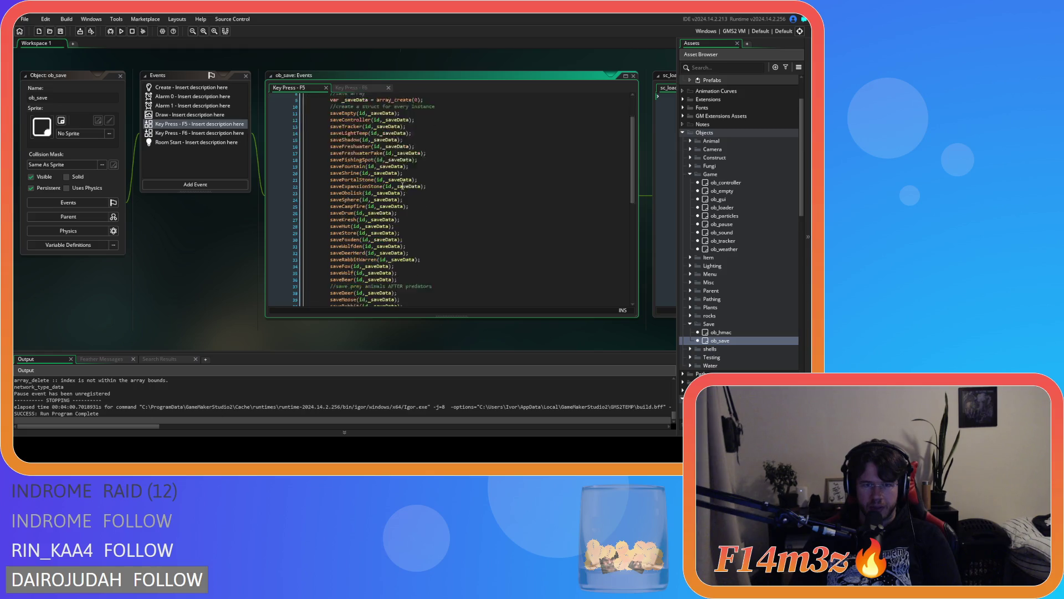
mouse_move(418, 231)
left_mouse_down()
mouse_move(335, 209)
mouse_move(328, 158)
left_mouse_up()
scroll(335, 207, "up", 7)
scroll(328, 183, "up", 5)
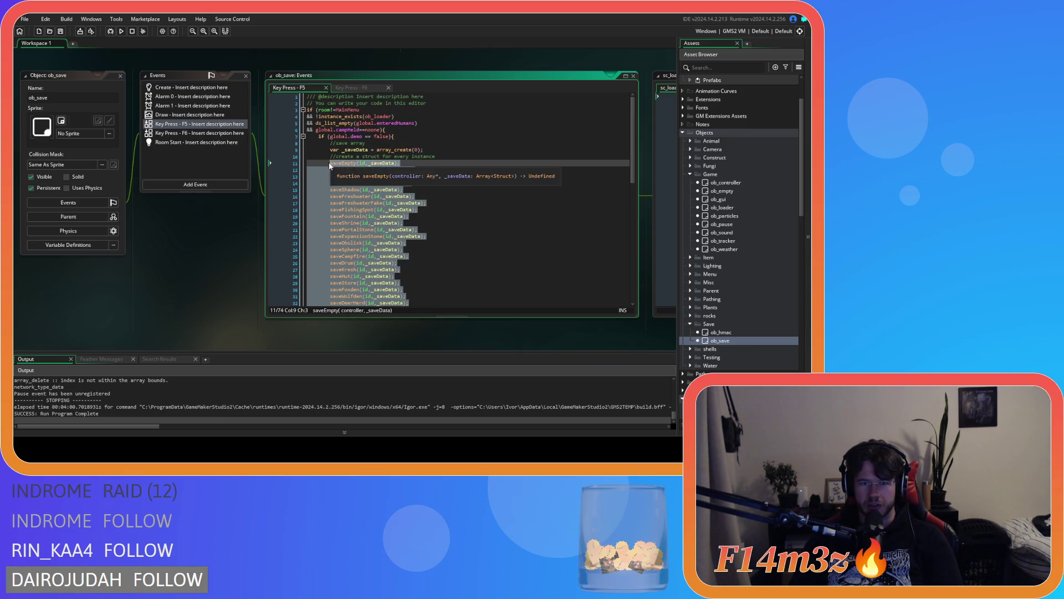
right_click(340, 173)
left_click(386, 190)
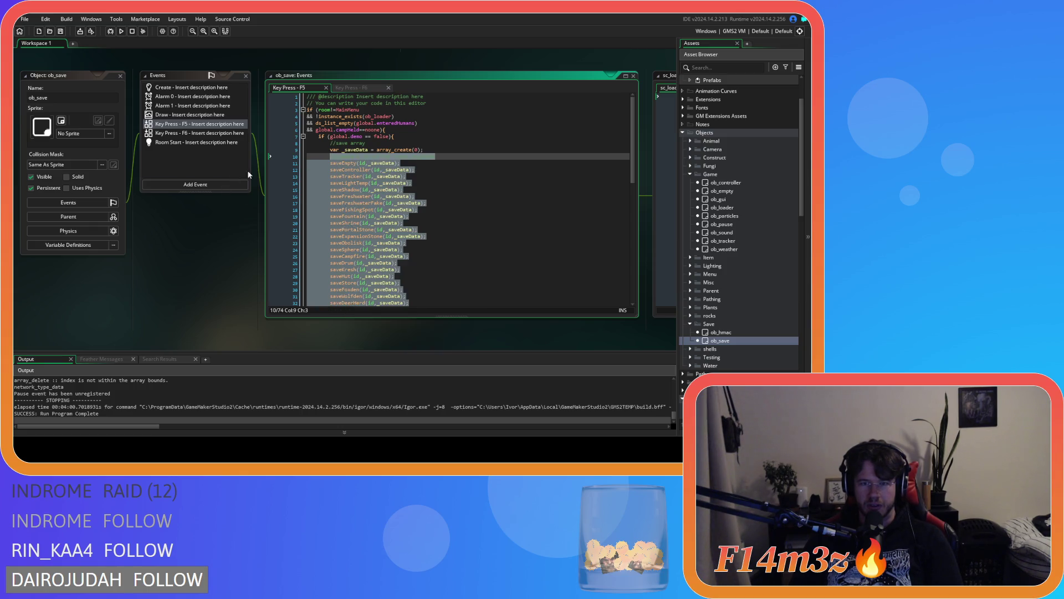
Step: Reopen sc_getInstances and scroll to its final saveWeather and saveCamera calls
key("ctrl+Tab")
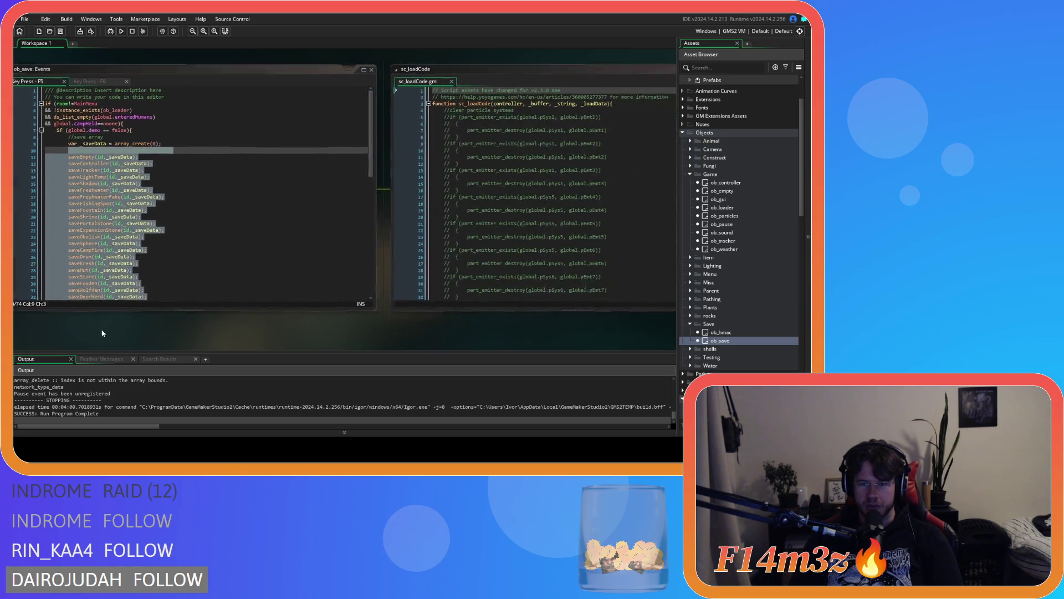
scroll(721, 305, "down", 10)
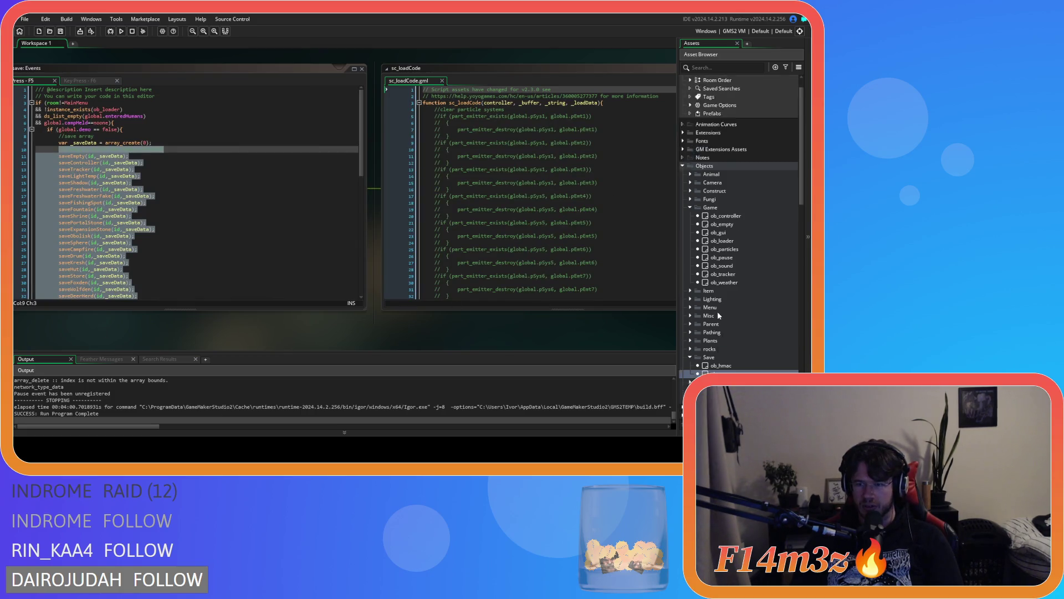
scroll(727, 305, "down", 4)
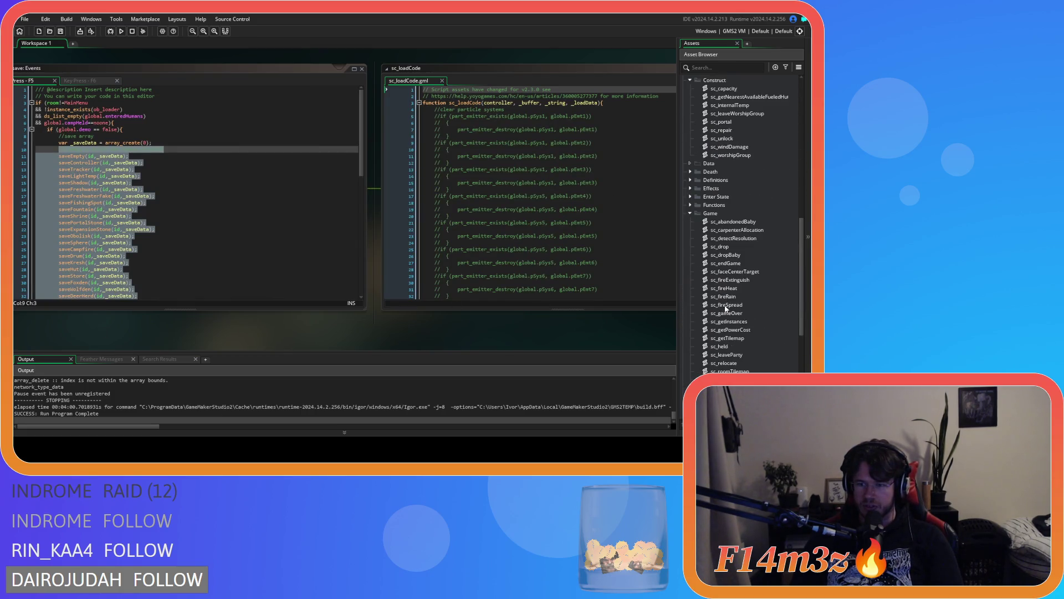
scroll(750, 314, "down", 1)
double_click(738, 305)
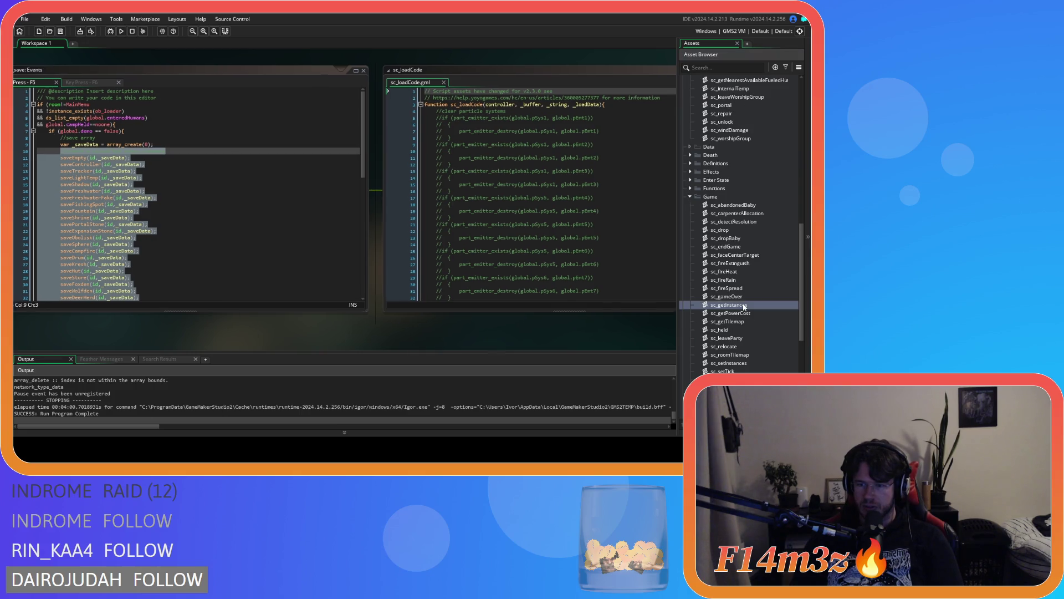
scroll(304, 273, "down", 9)
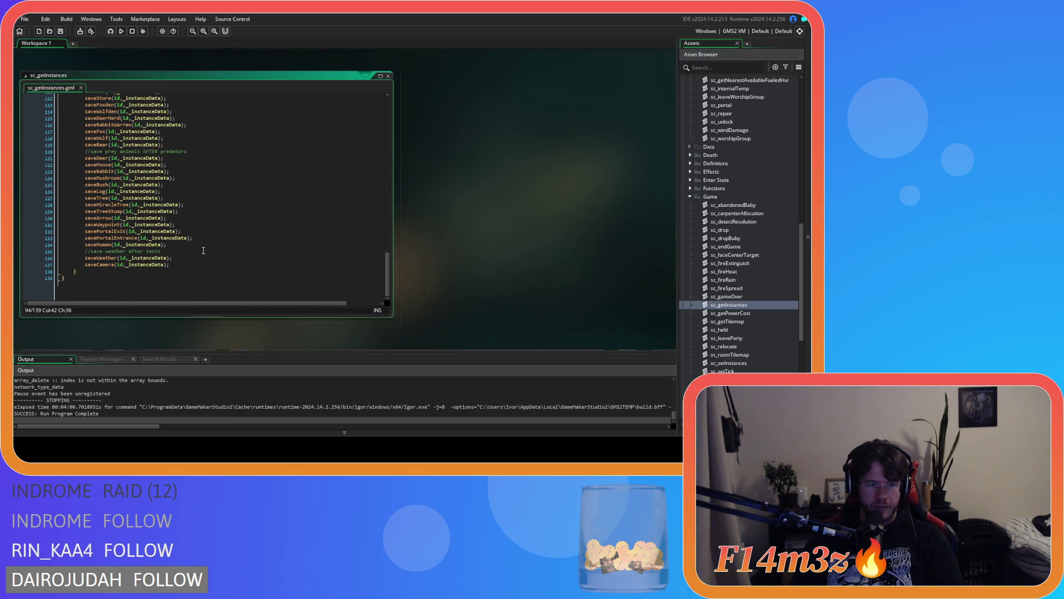
Step: Paste the copied ob_save save calls, with saveLighting after saveWeather, over lines 93–137, keeping the pasted version
mouse_move(184, 265)
left_mouse_down()
mouse_move(95, 243)
mouse_move(86, 126)
left_mouse_up()
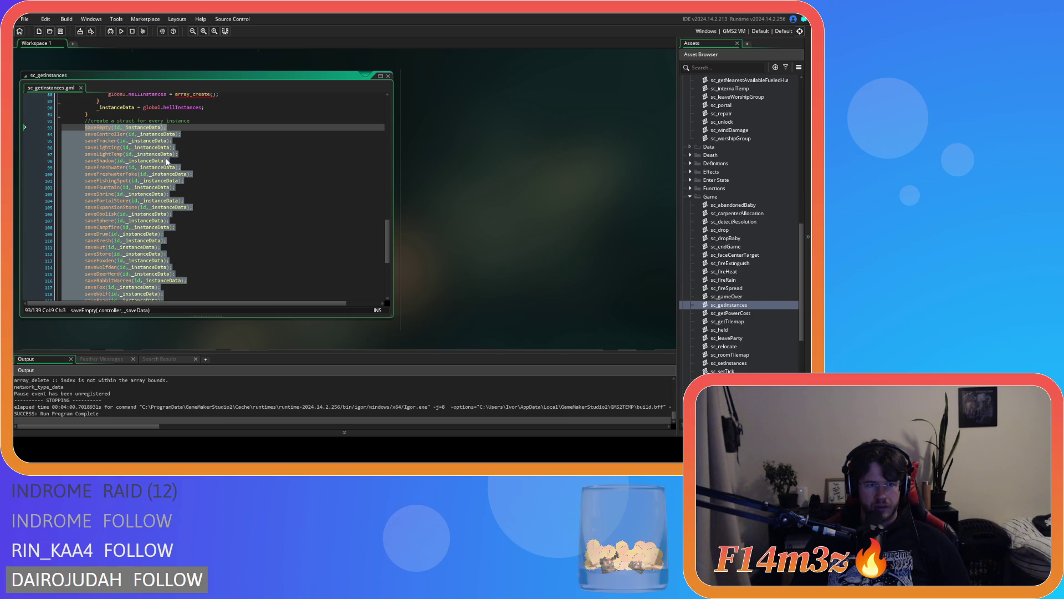
scroll(166, 161, "down", 7)
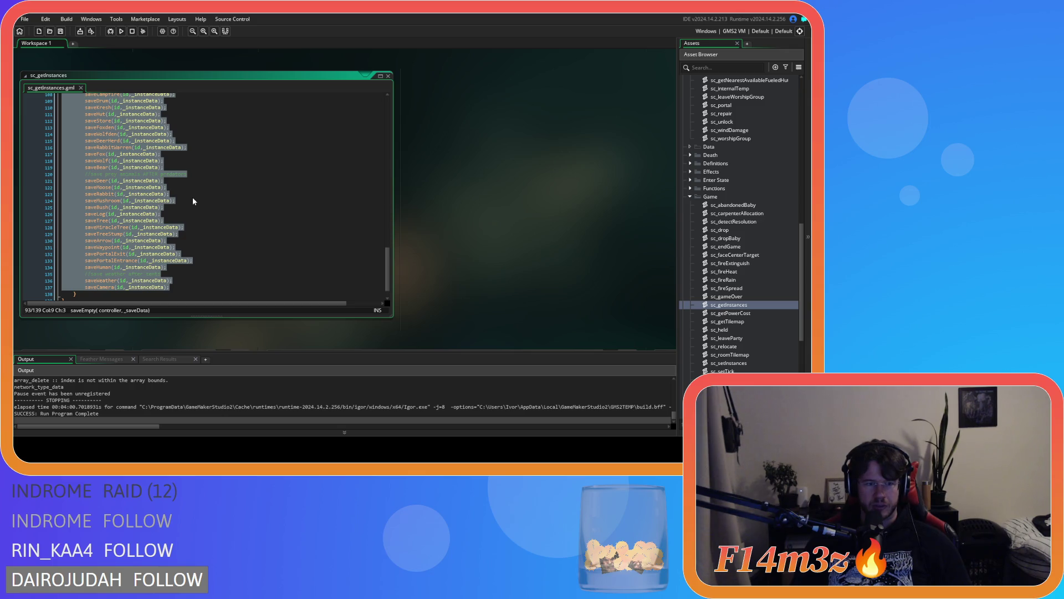
key("ctrl+v")
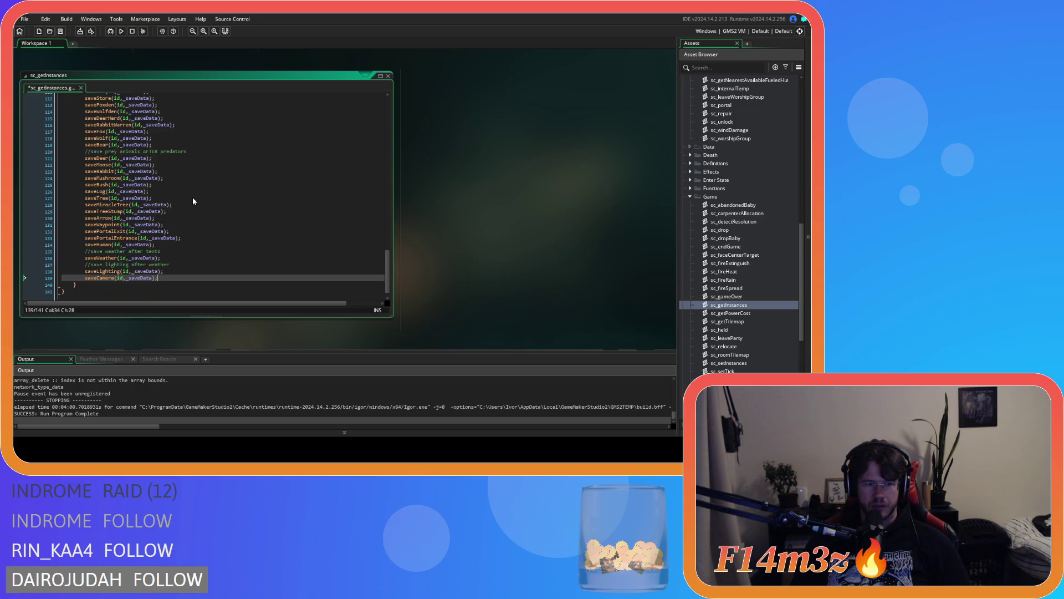
key("ctrl+z")
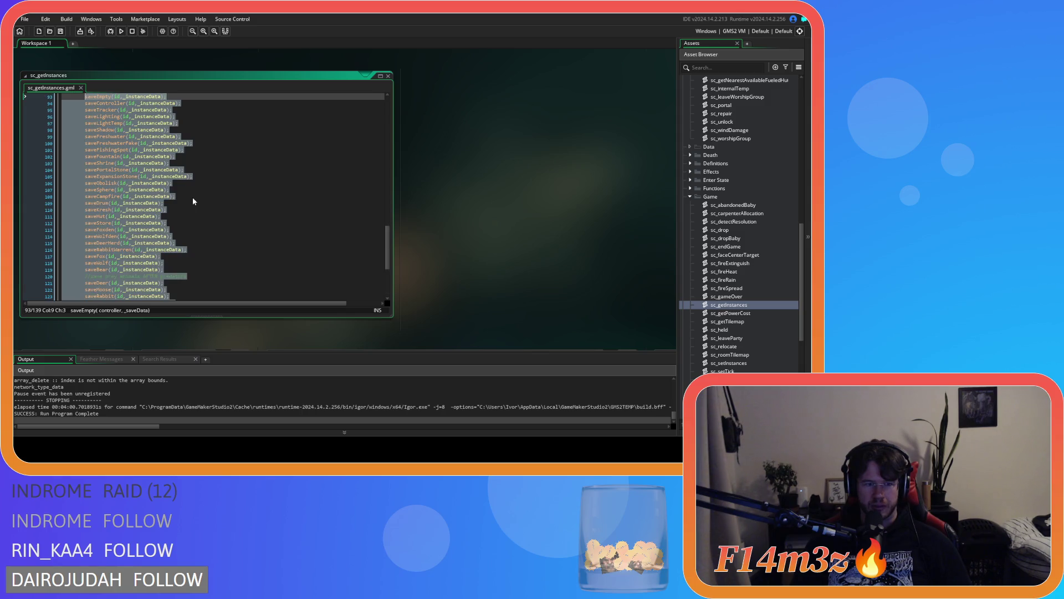
key("ctrl+y")
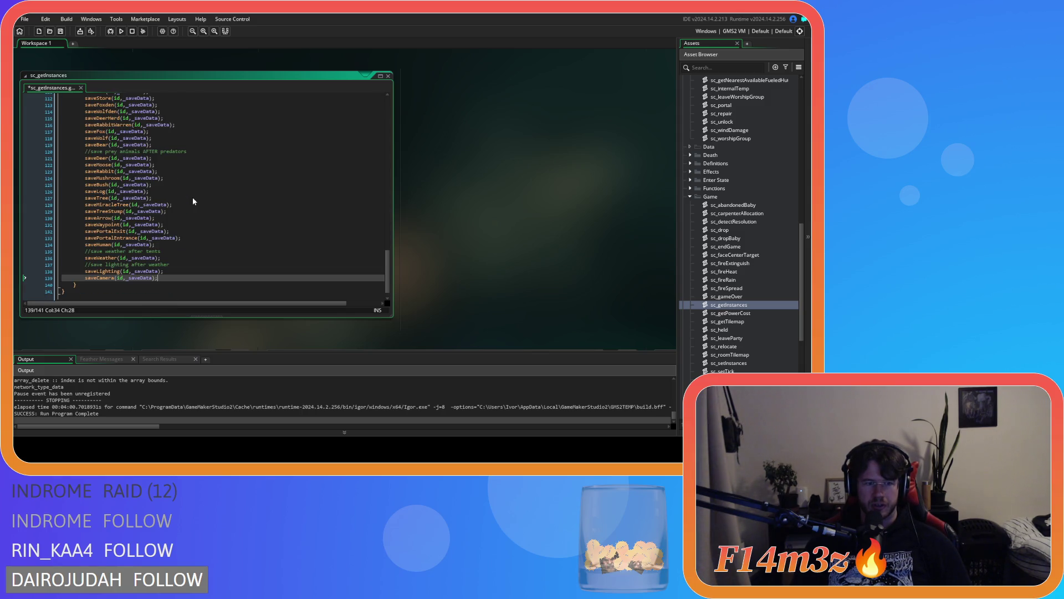
scroll(198, 205, "up", 10)
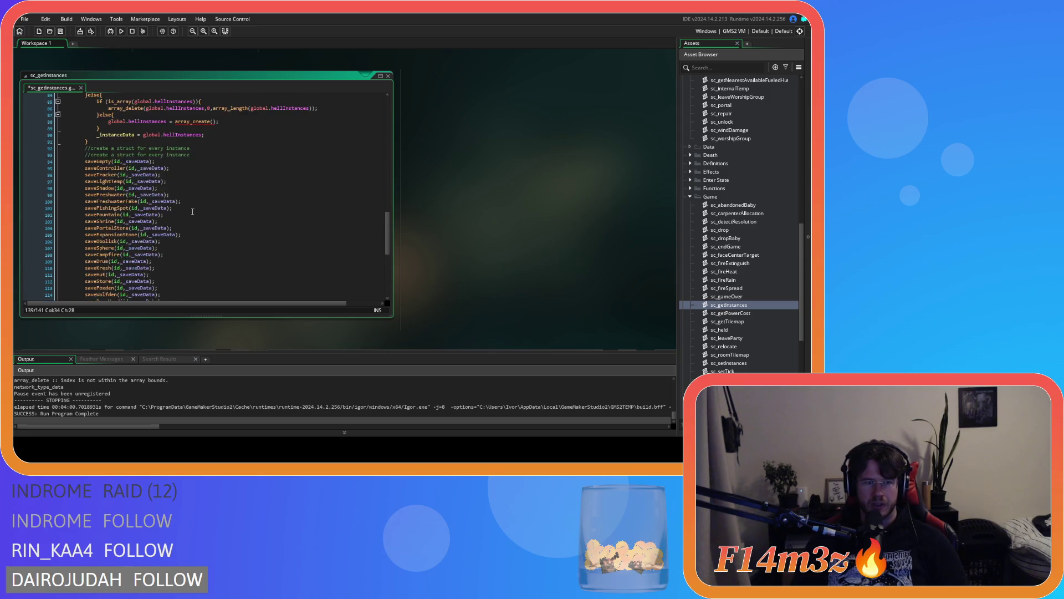
key("ctrl+z")
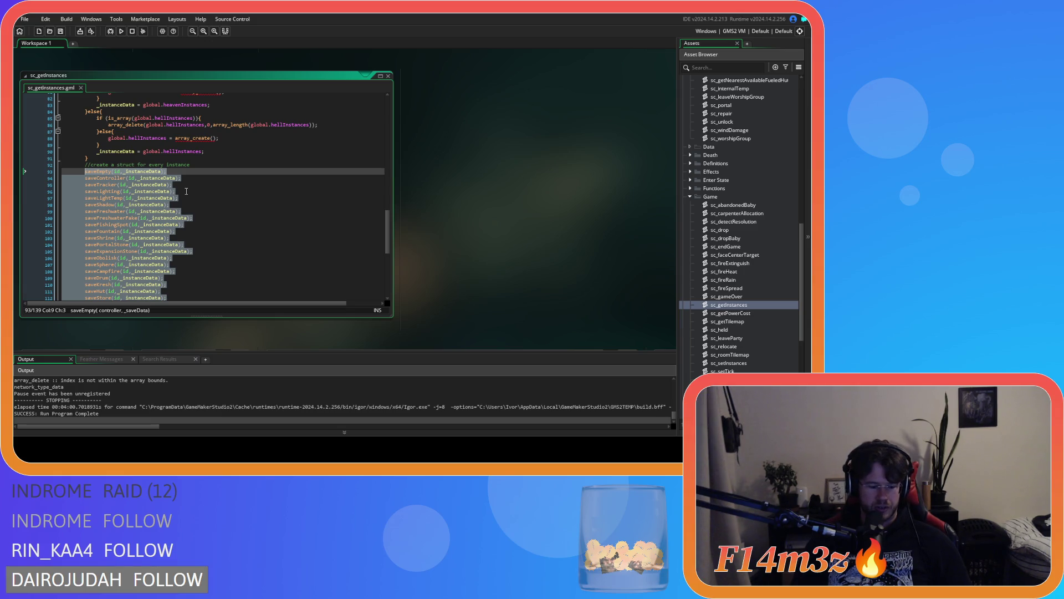
key("ctrl+y")
scroll(174, 191, "up", 20)
Step: Replace every _saveData in sc_getInstances with _instanceData
left_click(122, 192)
scroll(201, 213, "down", 18)
double_click(137, 181)
key("ctrl+f")
left_click(251, 108)
type("_instanceData")
scroll(330, 182, "down", 3)
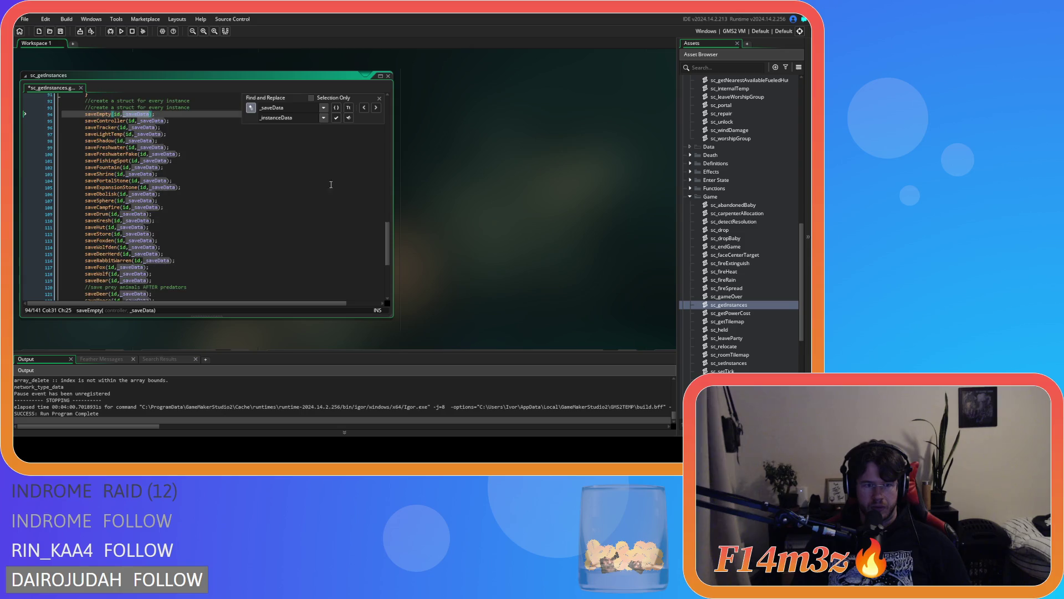
scroll(379, 260, "up", 10)
scroll(379, 273, "down", 15)
left_click(348, 117)
left_click(379, 98)
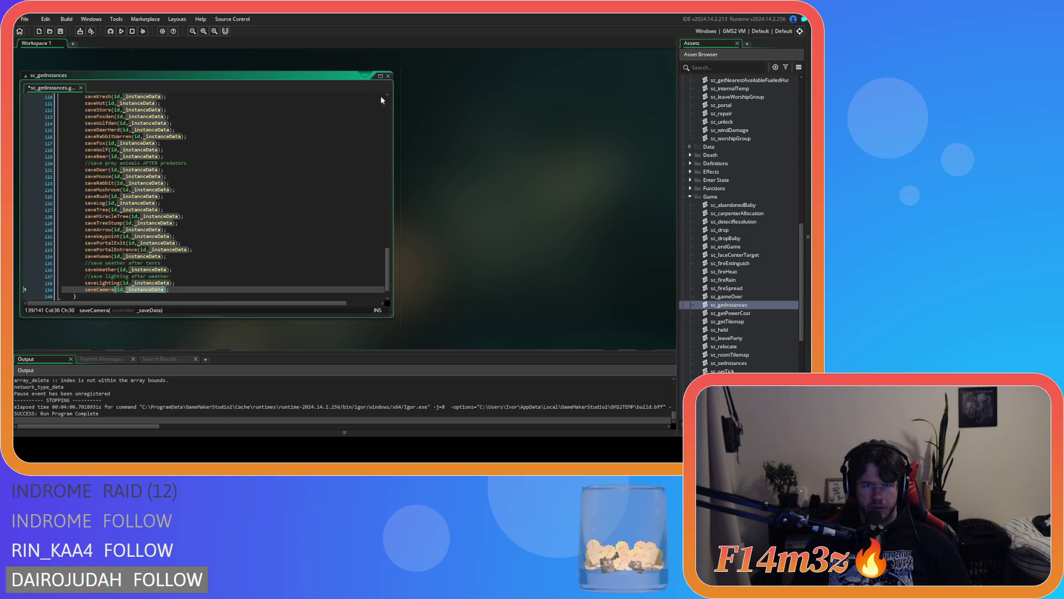
Step: Delete the saveController line and save the sc_getInstances script
scroll(204, 198, "up", 10)
triple_click(234, 163)
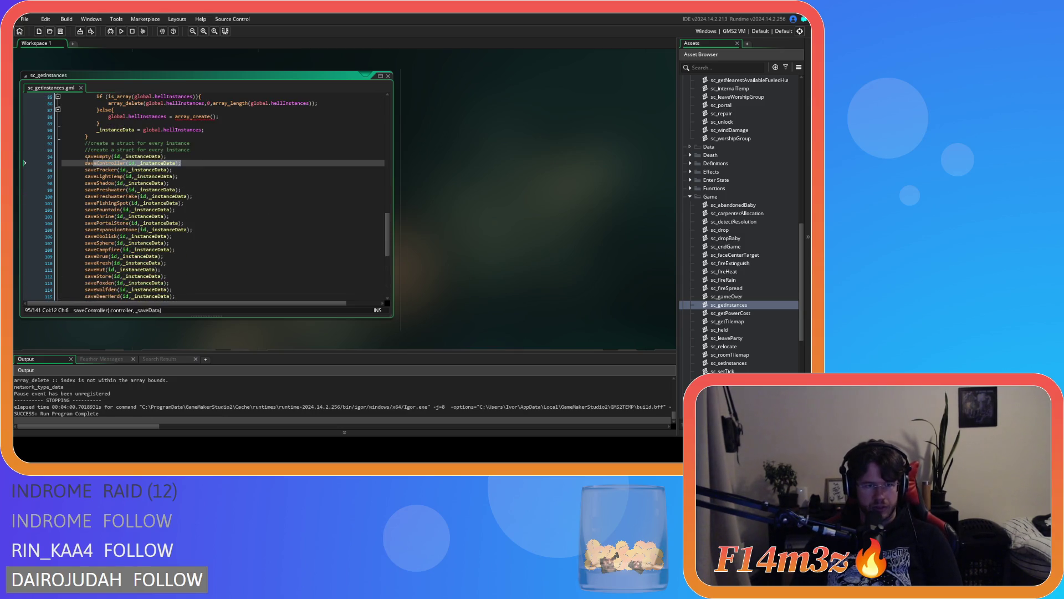
key("Delete")
key("ctrl+s")
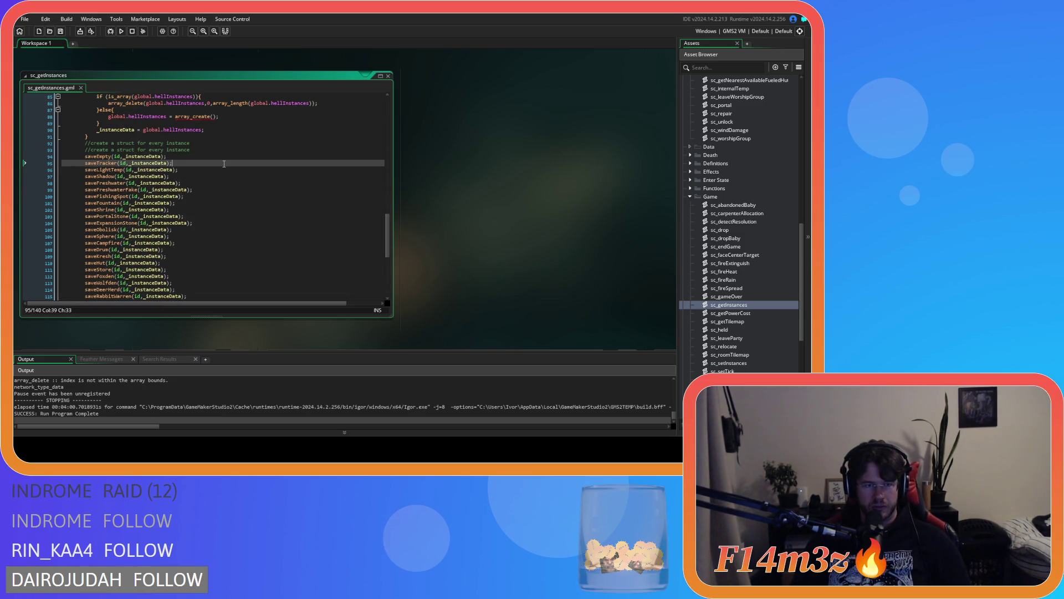
left_click(476, 199)
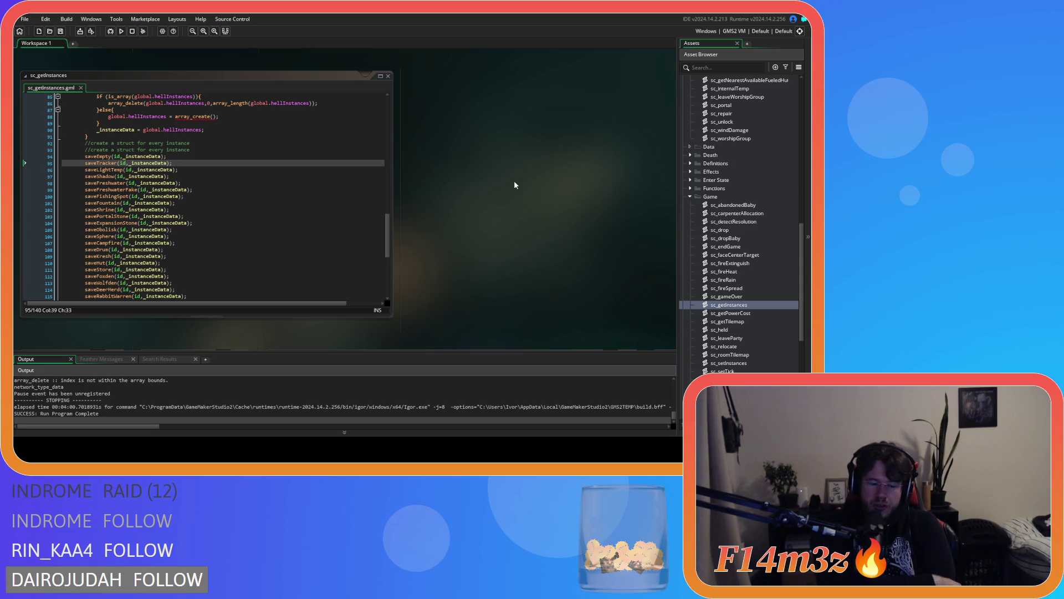
Step: Build and run Entheogen with F5 using the revised sc_getInstances script
key("F5")
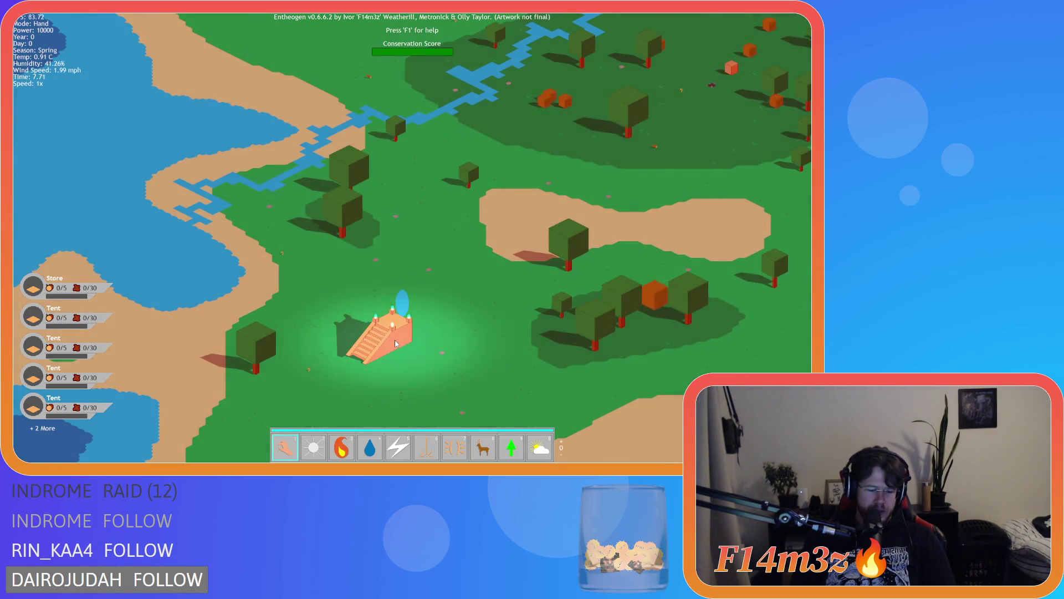
Step: Review the tribe's follower roles in the Tribe panel, toggling De/Select all, then close it
key("w")
key("t")
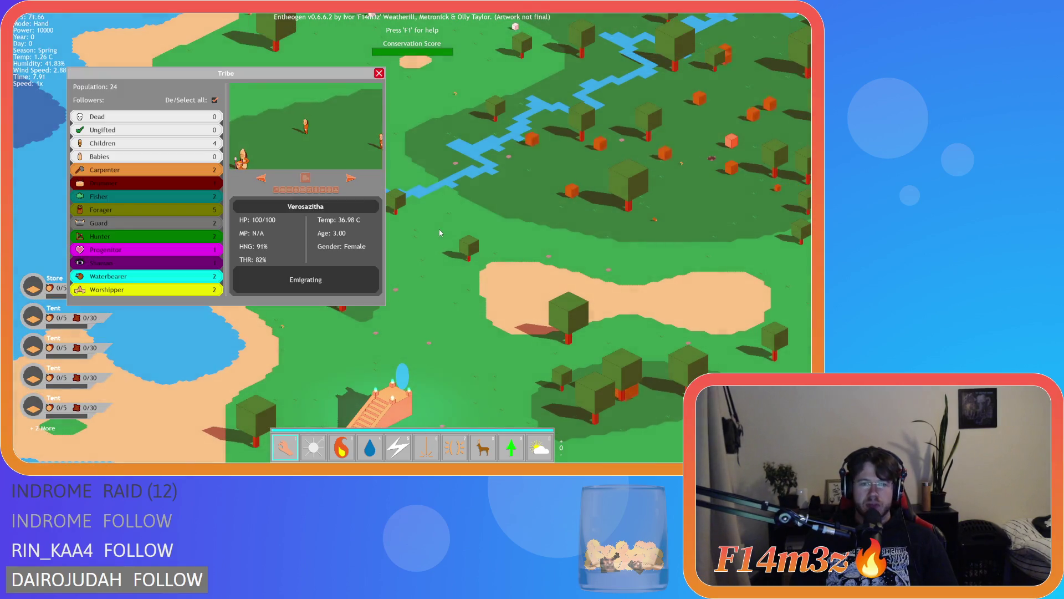
left_click(215, 100)
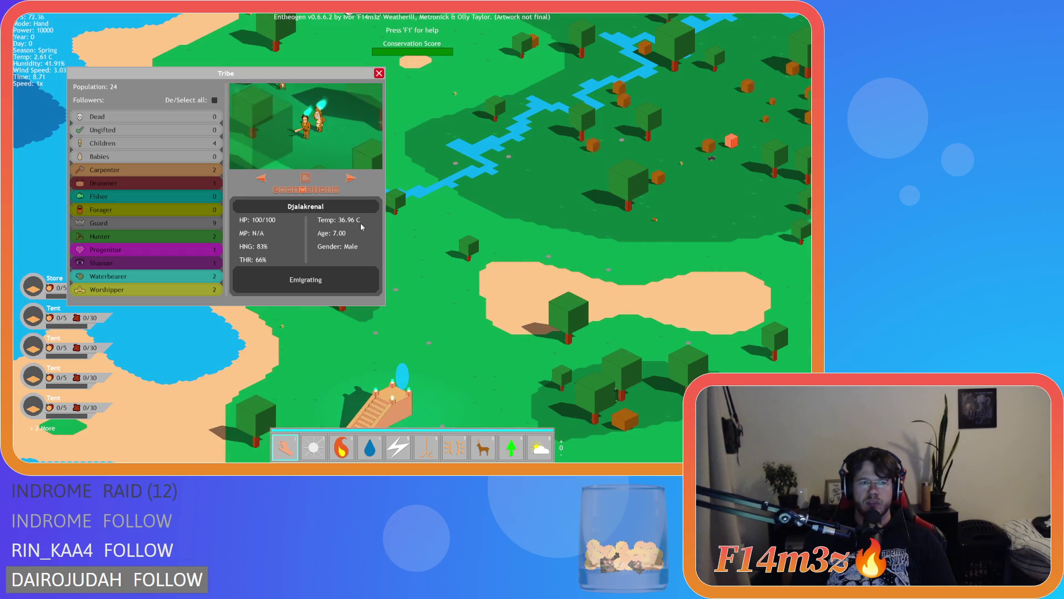
key("d")
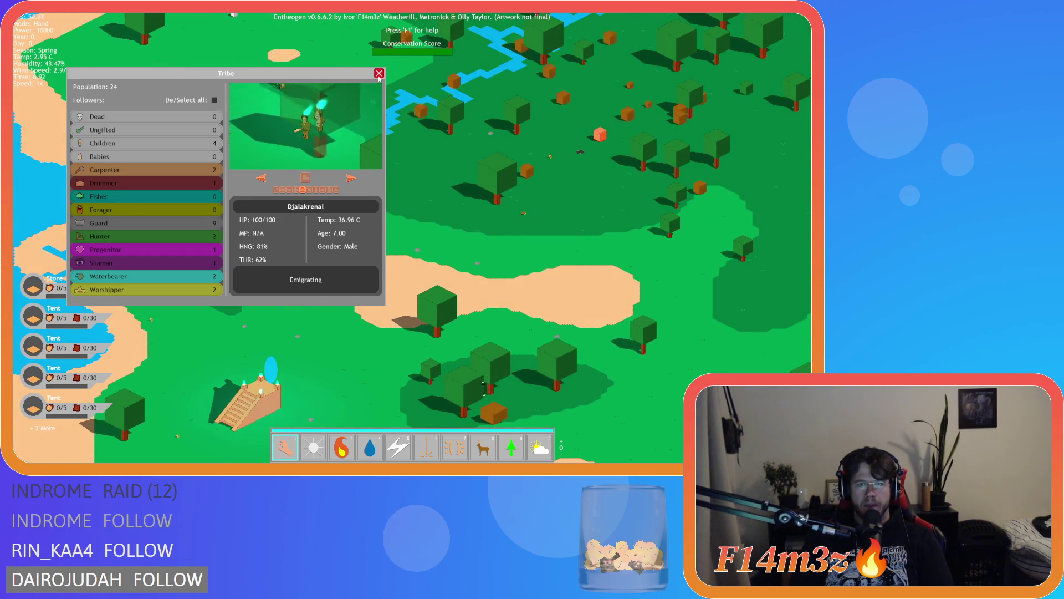
left_click(379, 74)
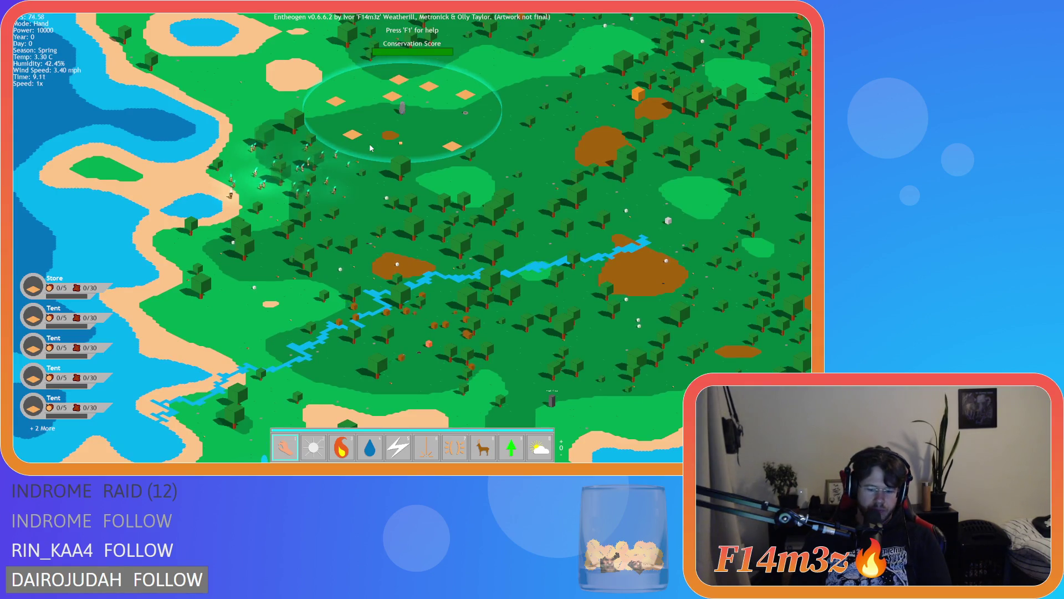
Step: Raise game speed to 8x and zoom in on the temple to watch the villagers
key("plus")
key("plus")
key("plus")
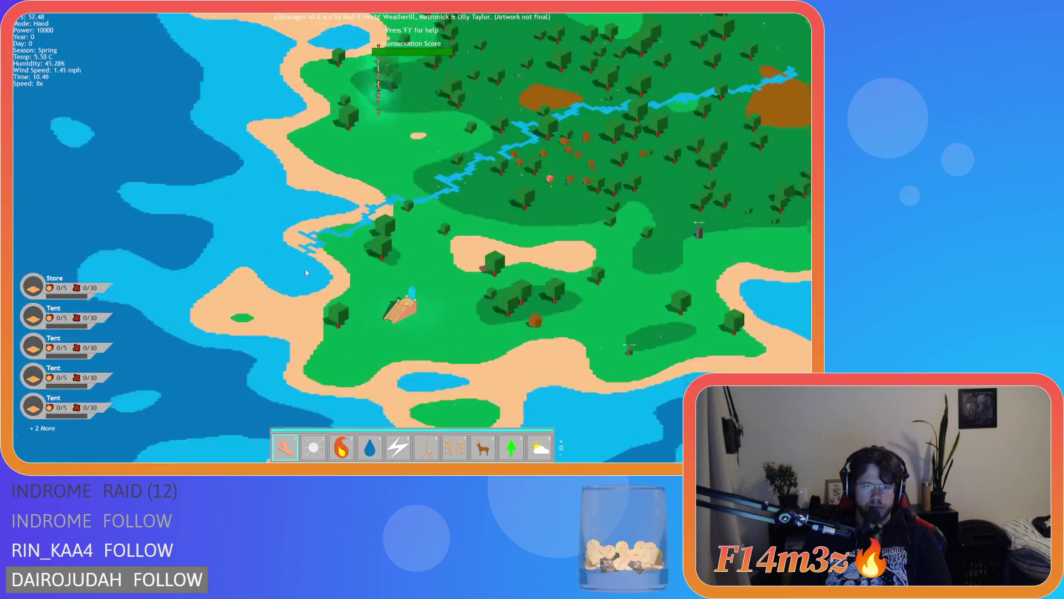
scroll(356, 278, "up", 5)
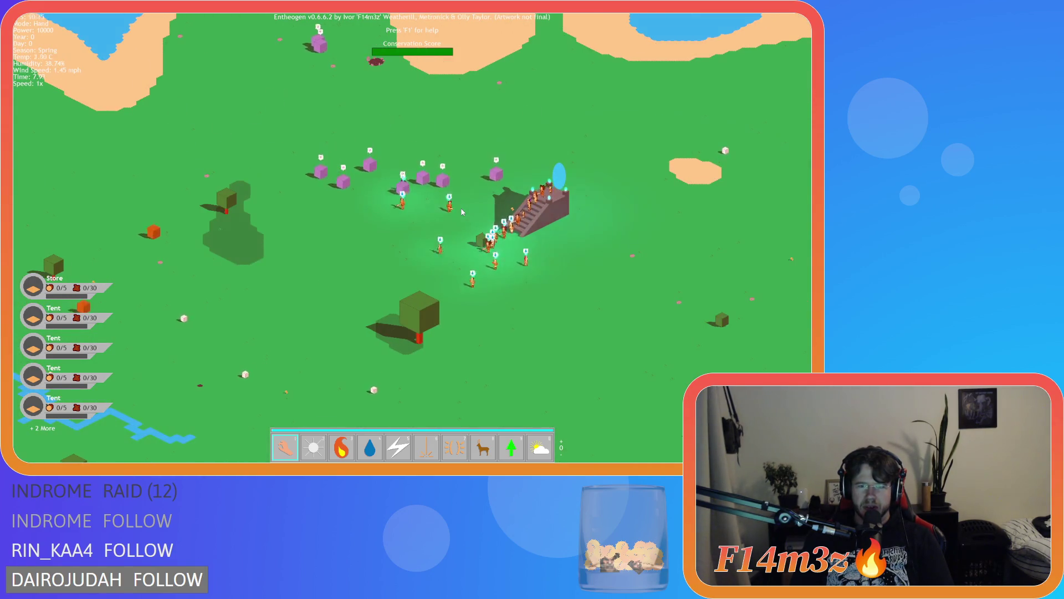
scroll(463, 212, "up", 5)
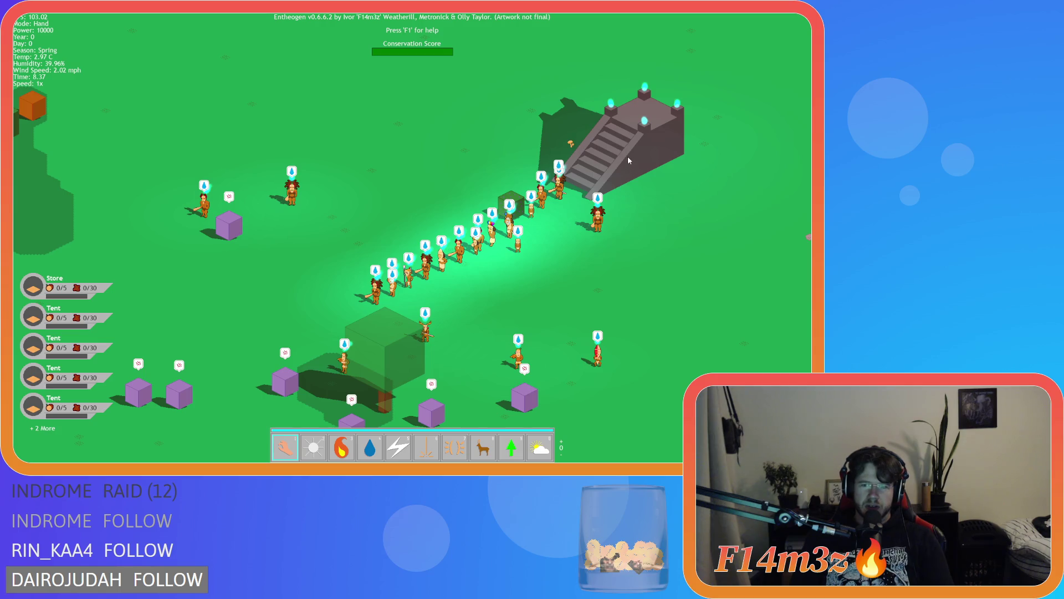
Step: Quicksave with F5, then after the crashed reload return to the sc_getInstances editor
key("F5")
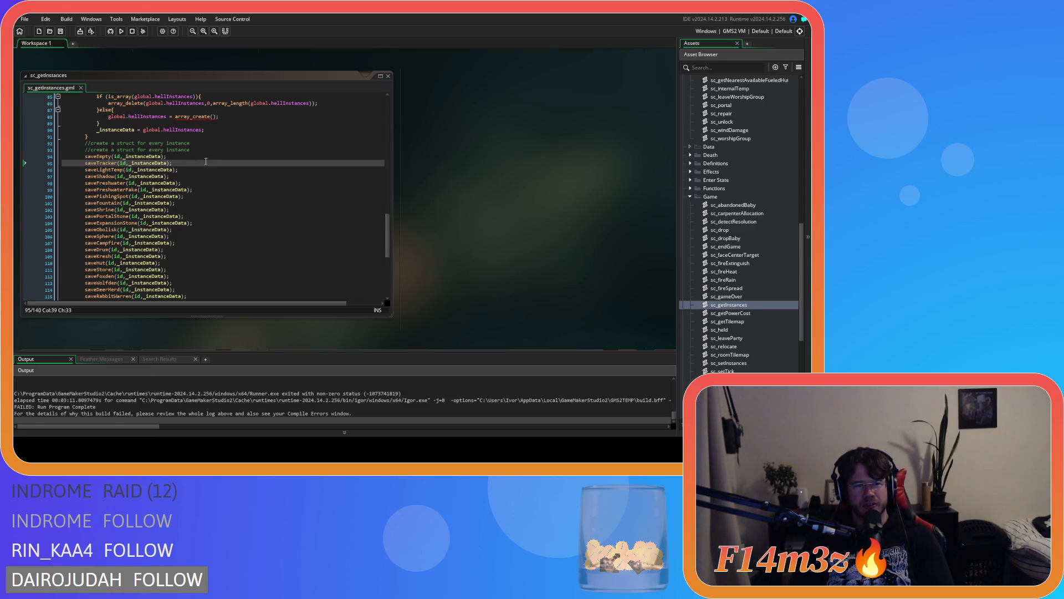
left_click(221, 184)
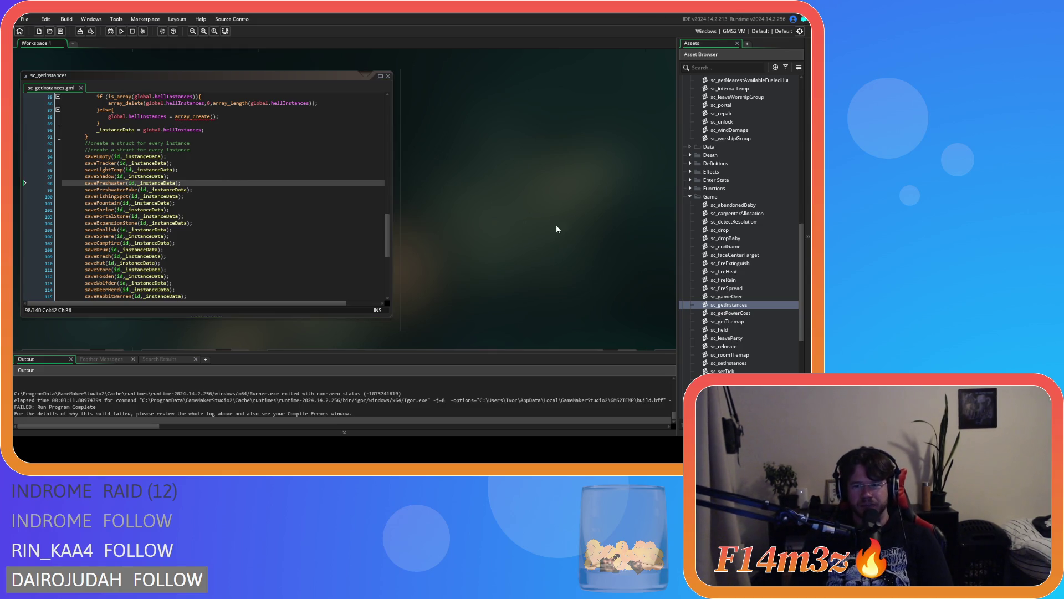
scroll(737, 266, "up", 3)
scroll(578, 245, "down", 2)
scroll(573, 241, "up", 2)
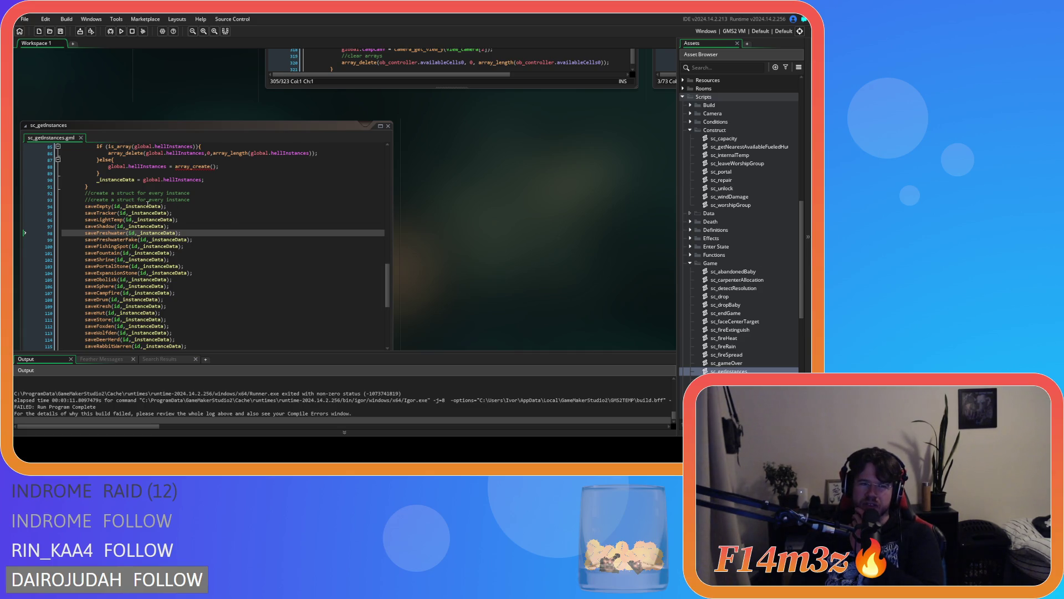
left_click(132, 213)
scroll(722, 258, "up", 10)
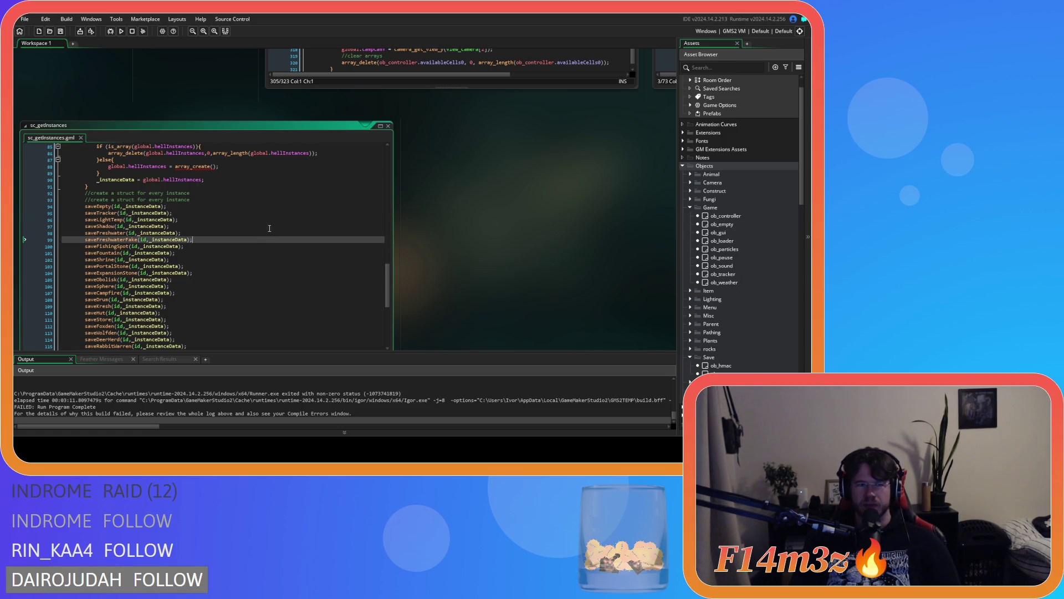
key("ctrl+v")
key("ctrl+z")
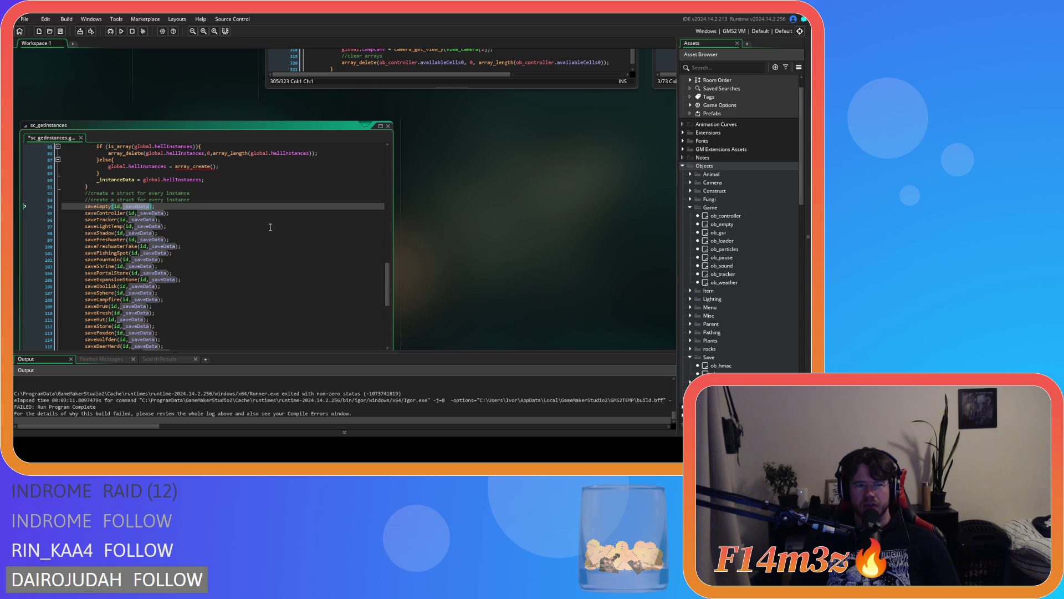
key("ctrl+z")
key("ctrl+z")
key("ctrl+z")
key("ctrl+z")
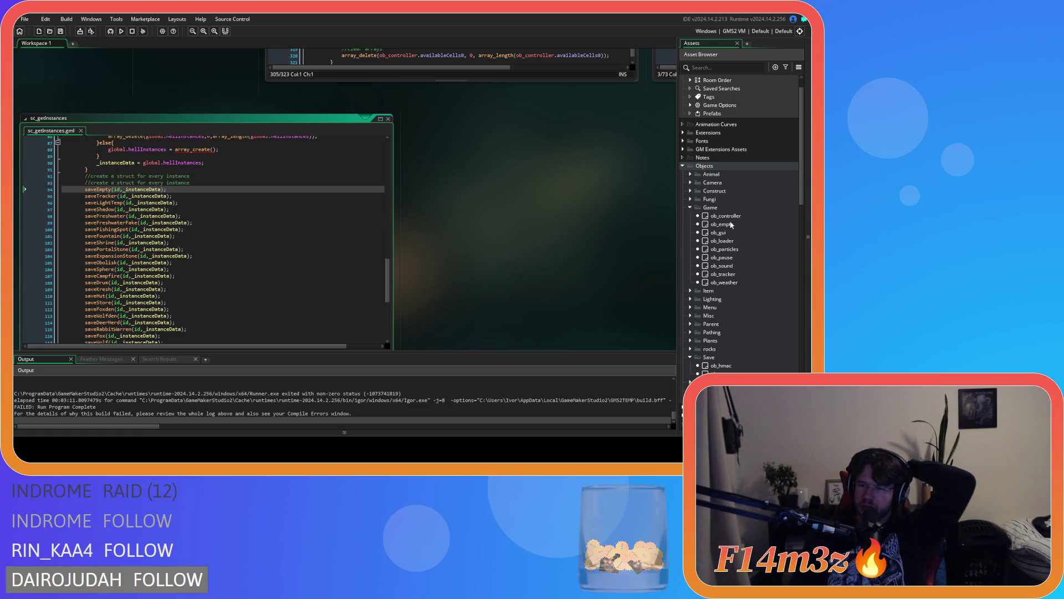
Step: Inspect ob_tracker's Create, Clean Up and Step event code, then close it
left_click(744, 275)
double_click(744, 273)
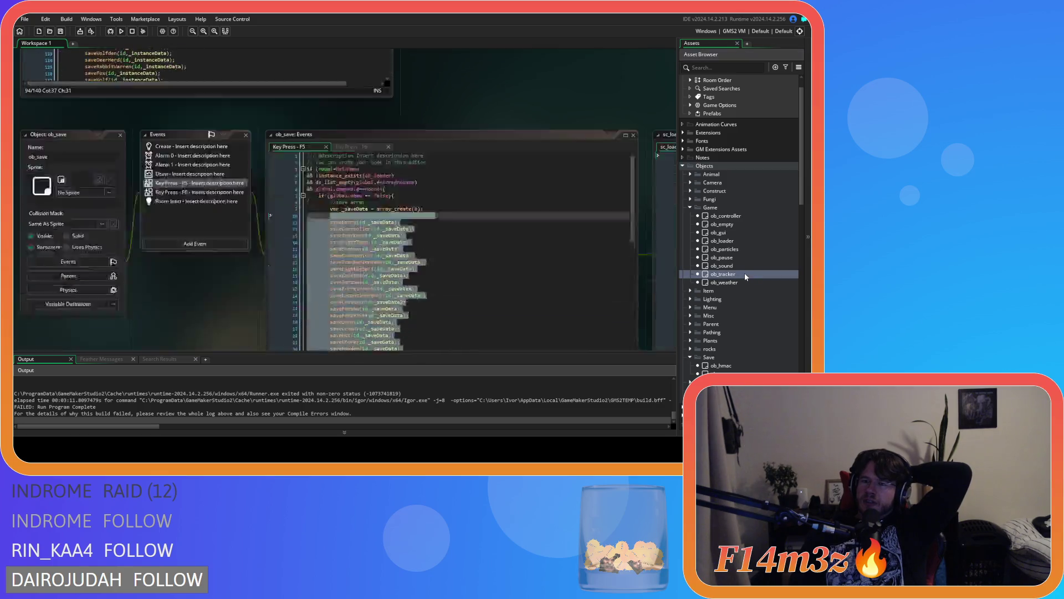
left_click(181, 119)
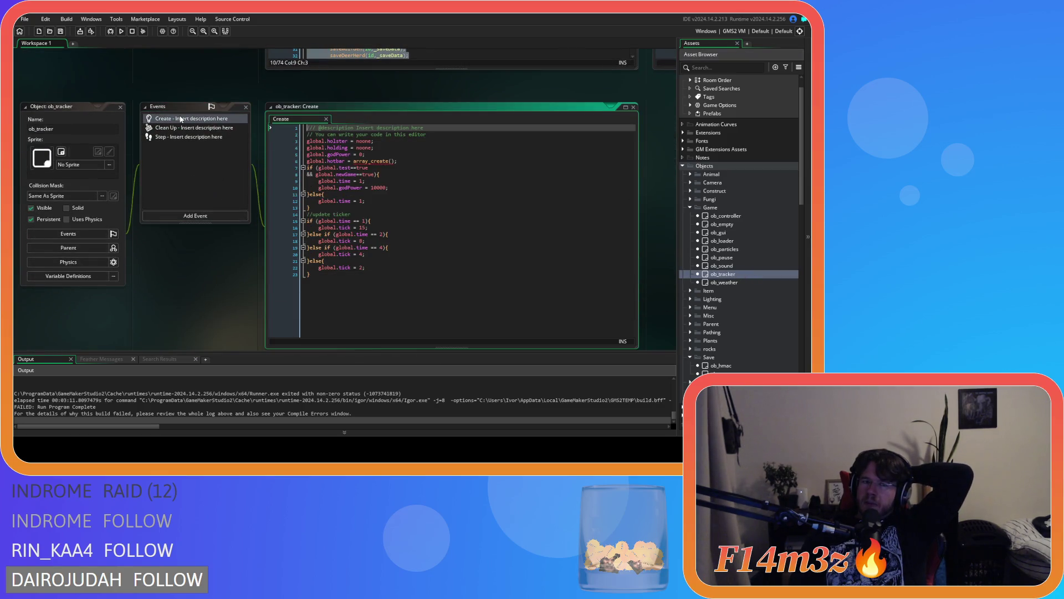
left_click(180, 129)
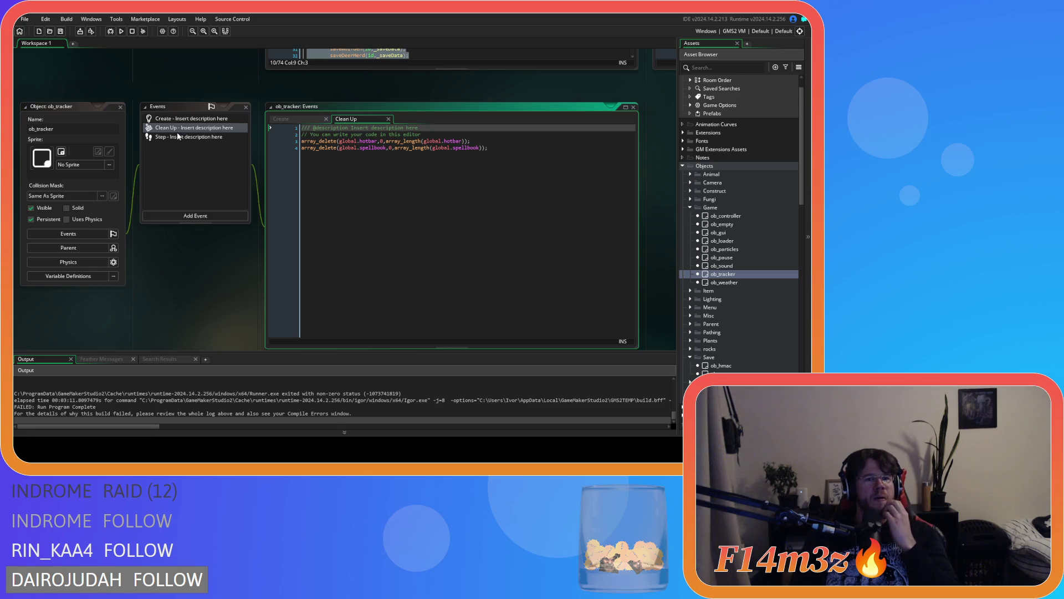
left_click(180, 137)
left_click(310, 119)
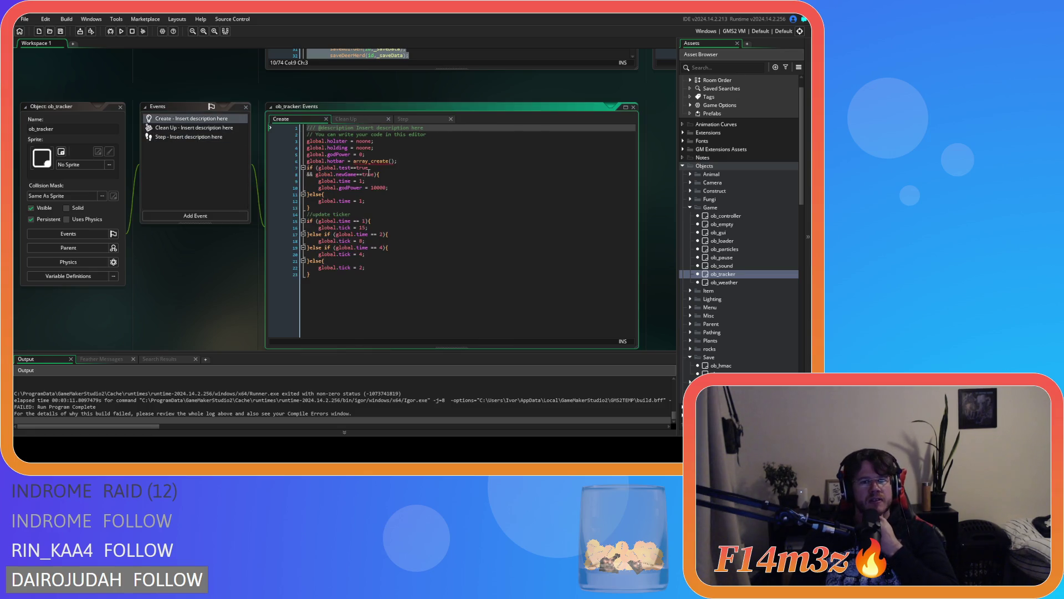
left_click_drag(310, 274, 366, 221)
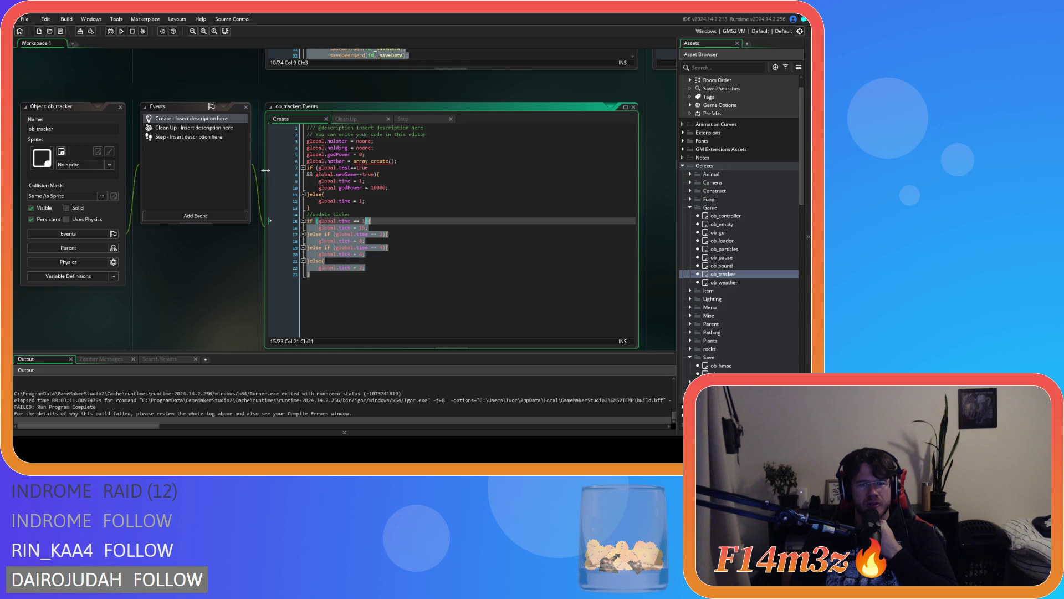
left_click(120, 106)
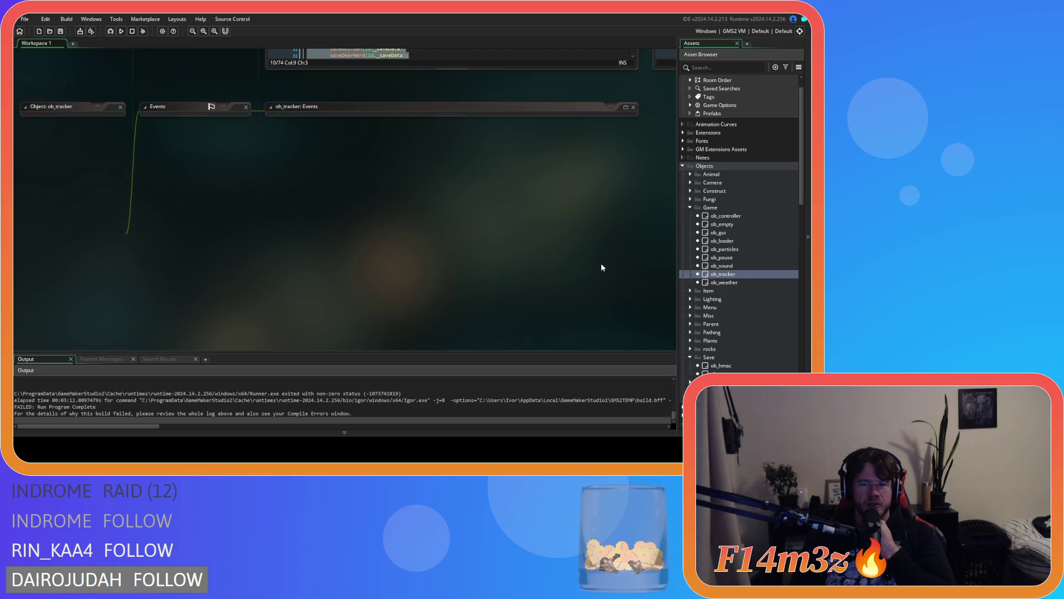
Step: Check ob_controller, then return to ob_save's F5 code after the saveShadow call
left_click(746, 218)
double_click(746, 219)
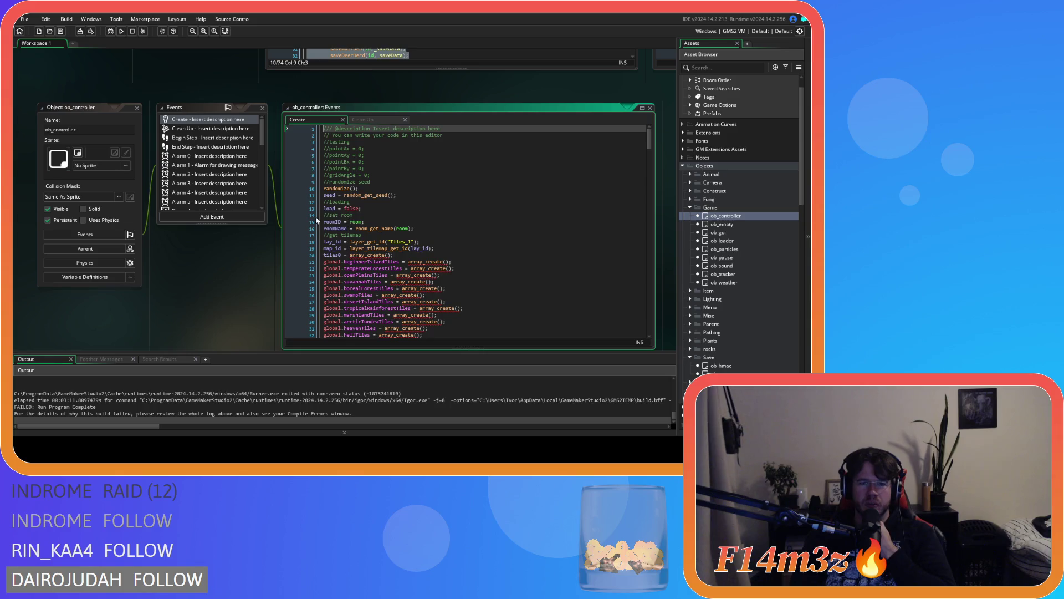
scroll(261, 219, "up", 3)
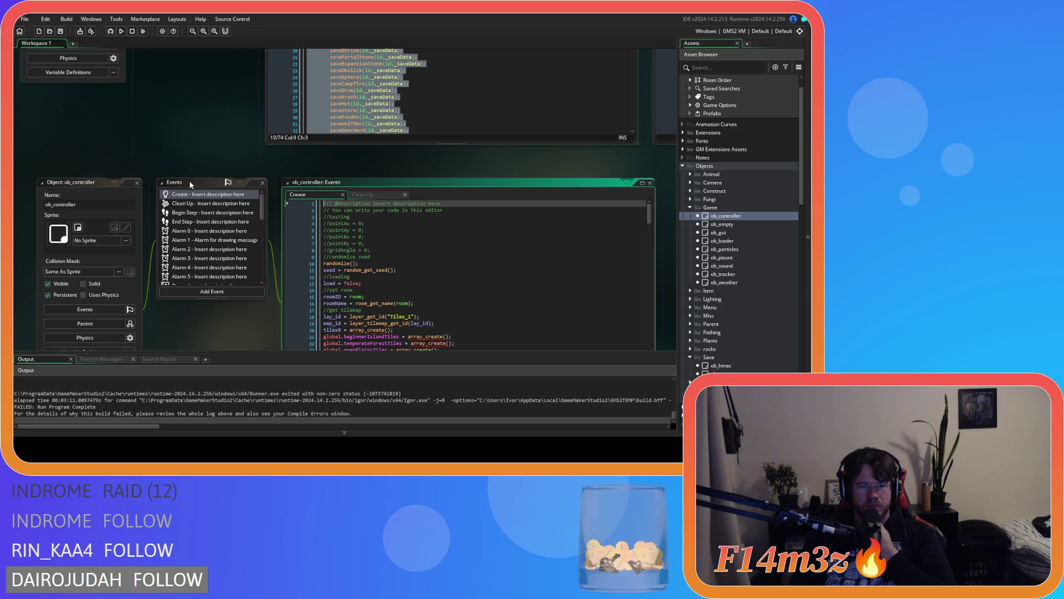
left_click(137, 182)
scroll(381, 288, "up", 4)
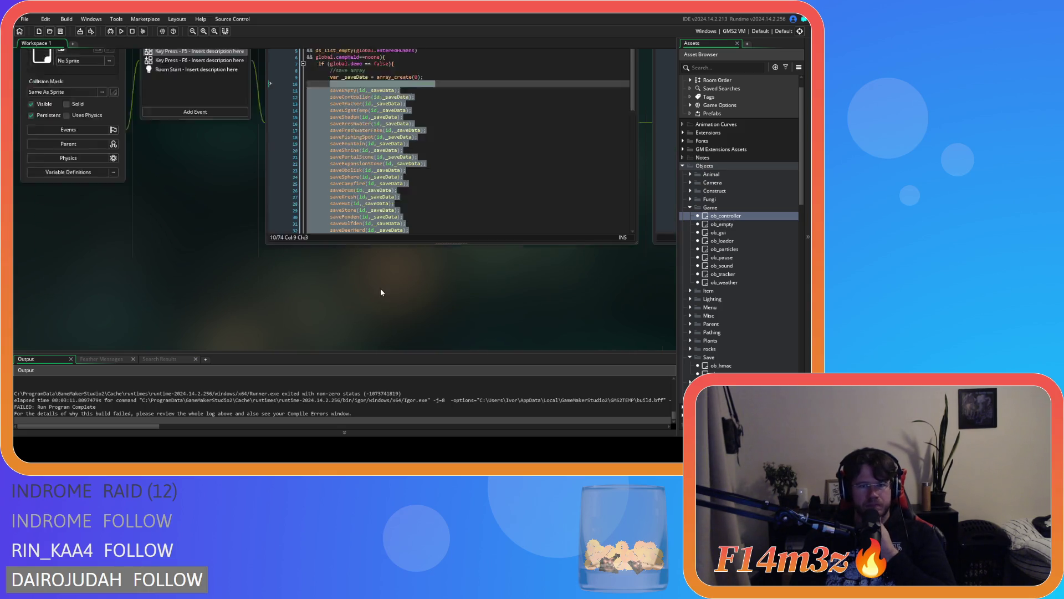
scroll(380, 292, "up", 1)
left_click(446, 143)
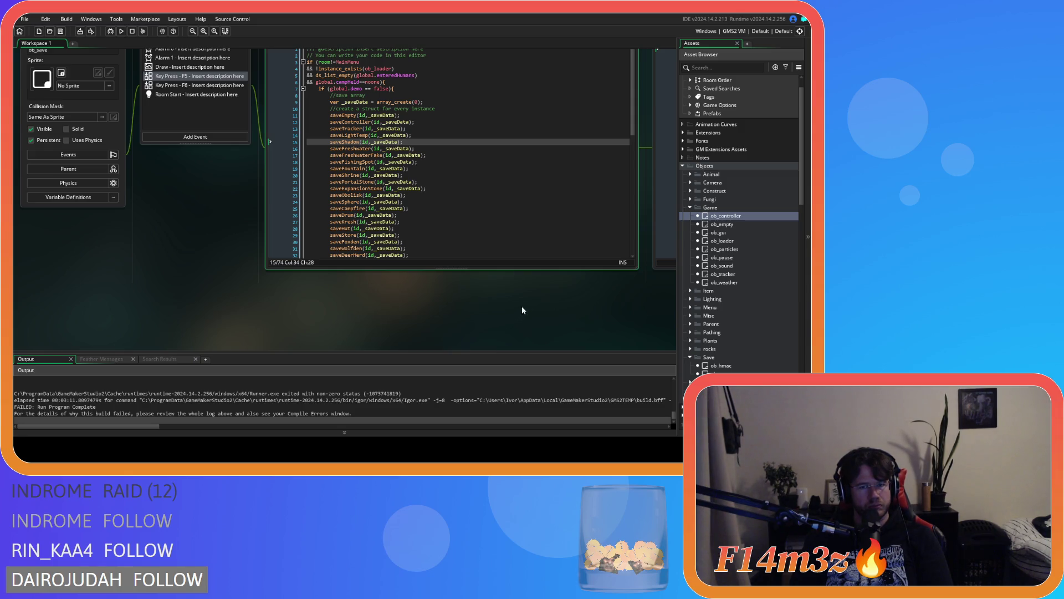
mouse_move(634, 130)
left_mouse_down()
mouse_move(630, 254)
mouse_move(615, 125)
left_mouse_up()
scroll(231, 289, "up", 5)
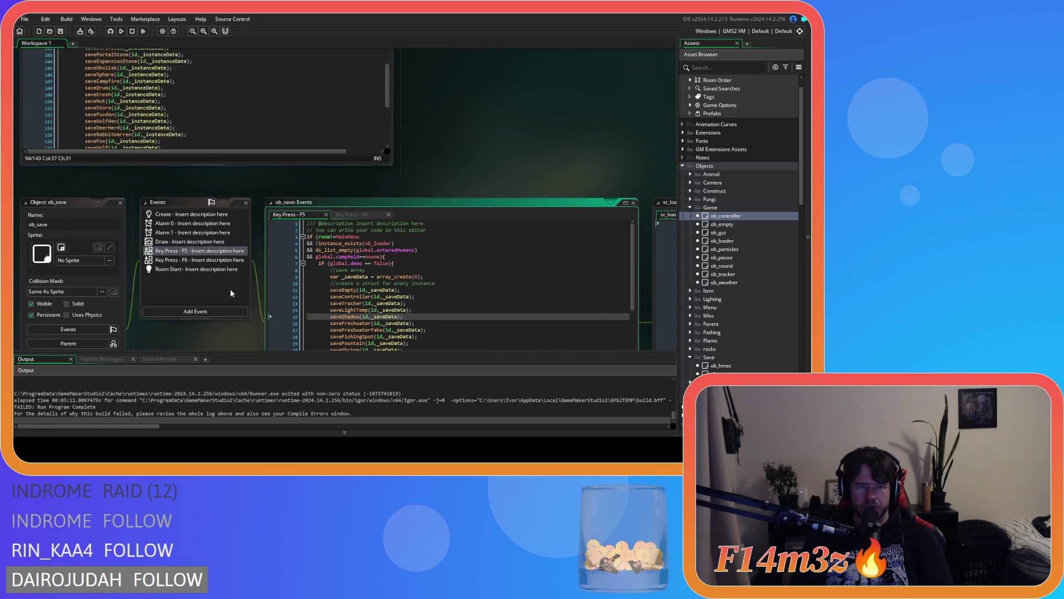
scroll(395, 263, "up", 10)
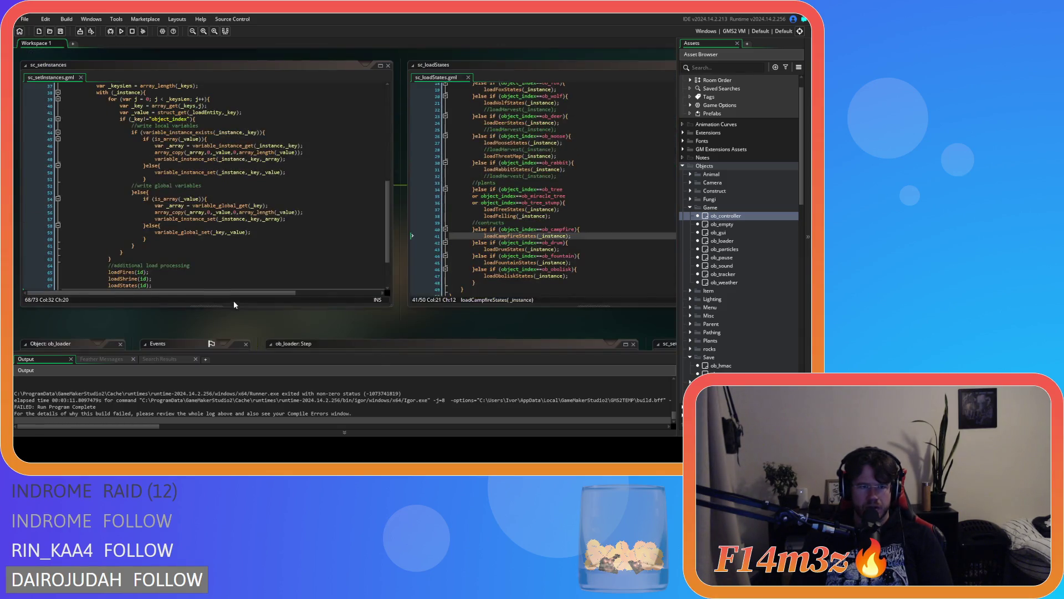
scroll(371, 218, "down", 3)
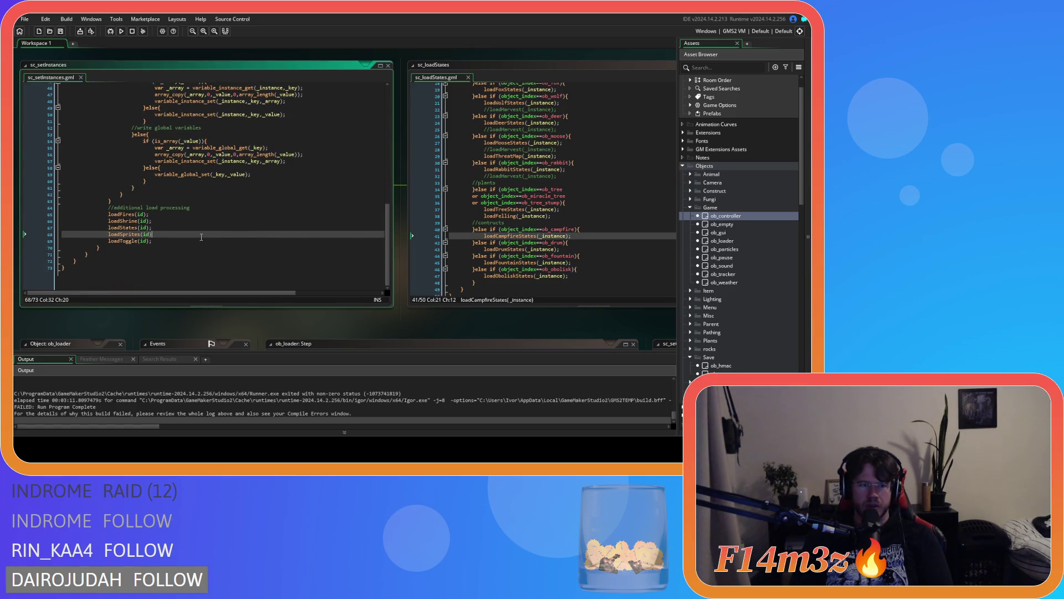
left_click(194, 244)
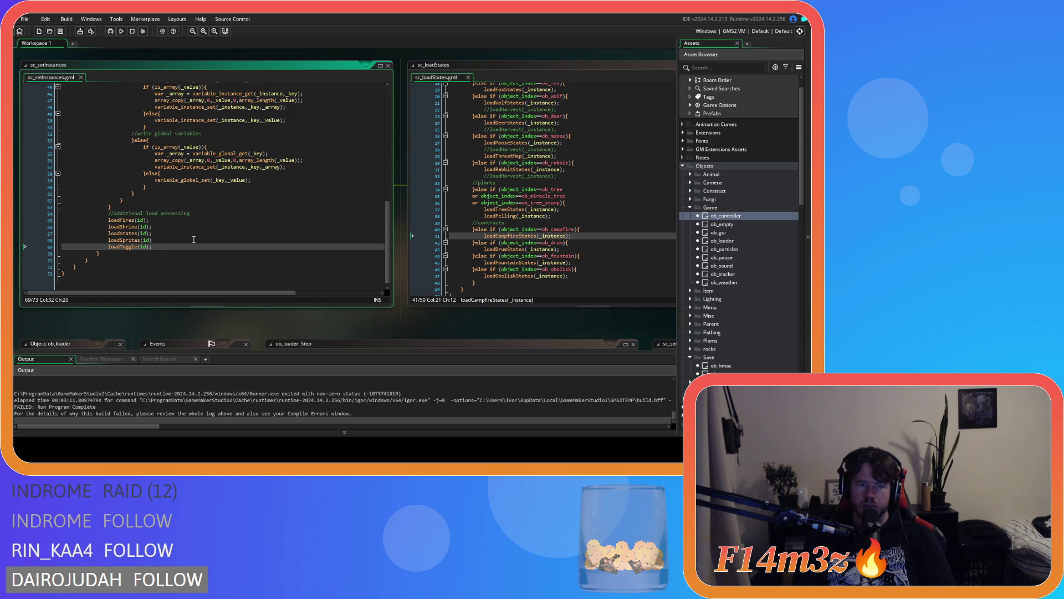
scroll(286, 288, "down", 3)
scroll(285, 286, "down", 4)
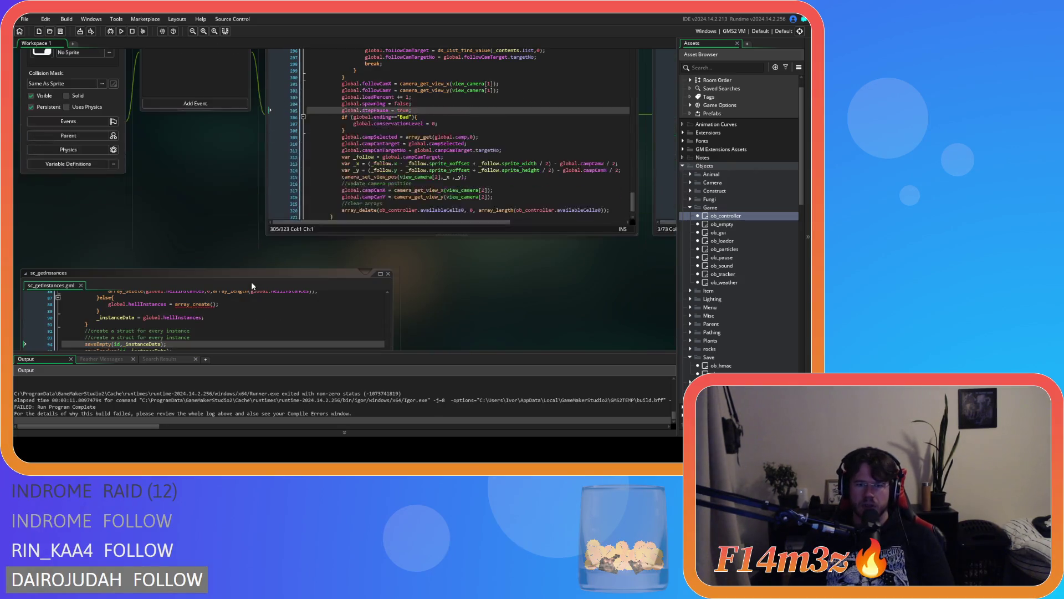
scroll(517, 290, "down", 4)
scroll(366, 388, "up", 3)
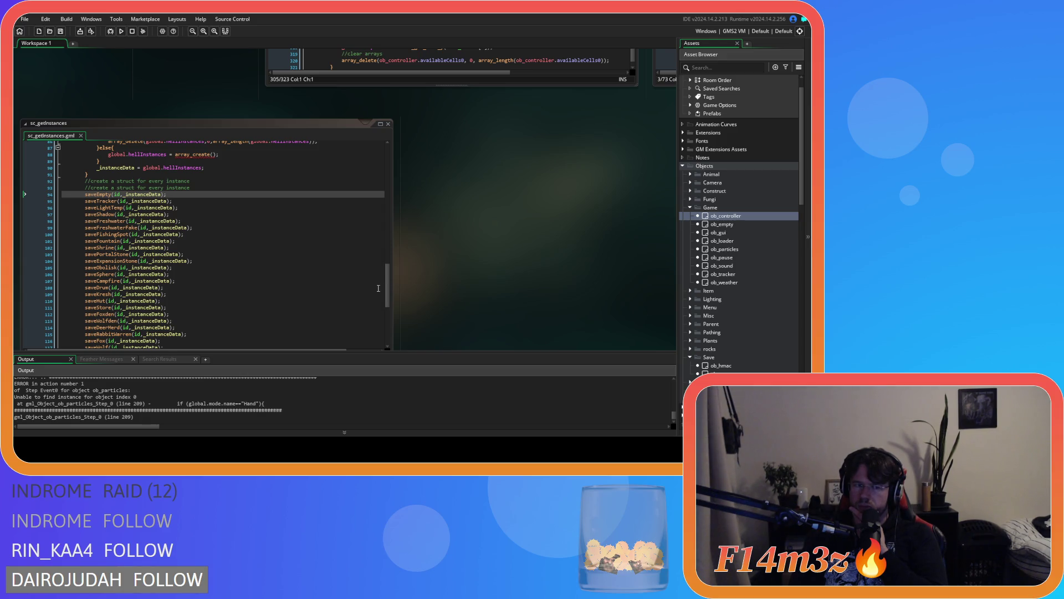
scroll(380, 288, "down", 2)
scroll(379, 288, "down", 2)
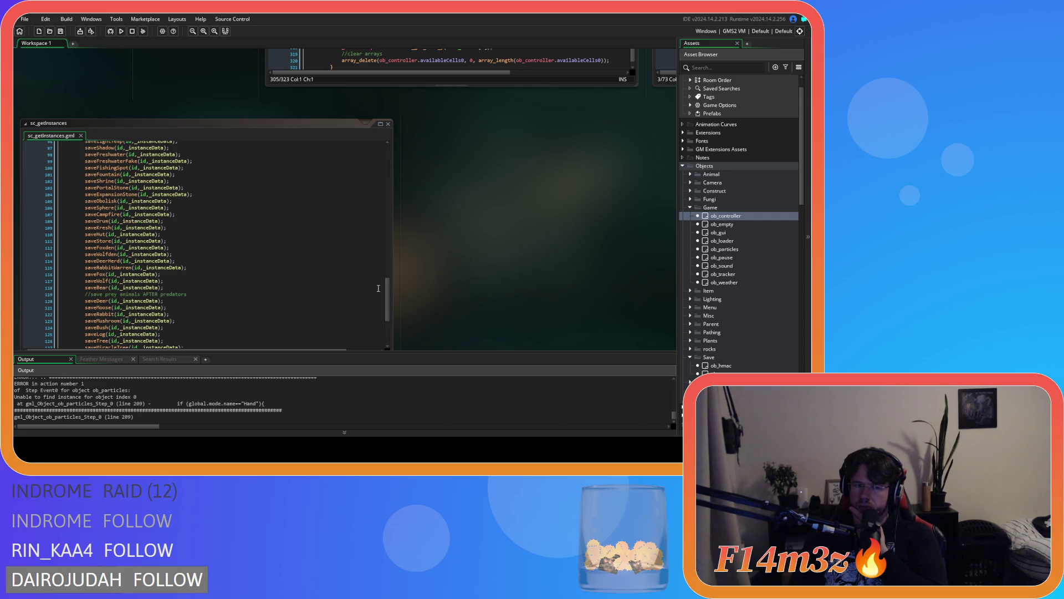
scroll(378, 288, "up", 4)
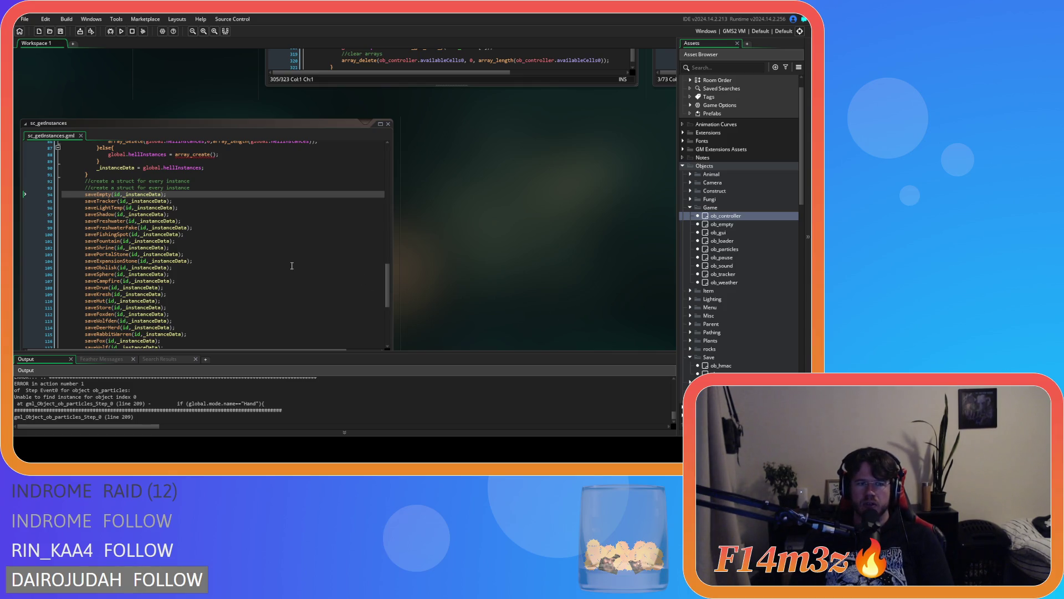
Step: Open sc_saveTracker from sc_getInstances and inspect its depth and mode field lines
middle_click(97, 202)
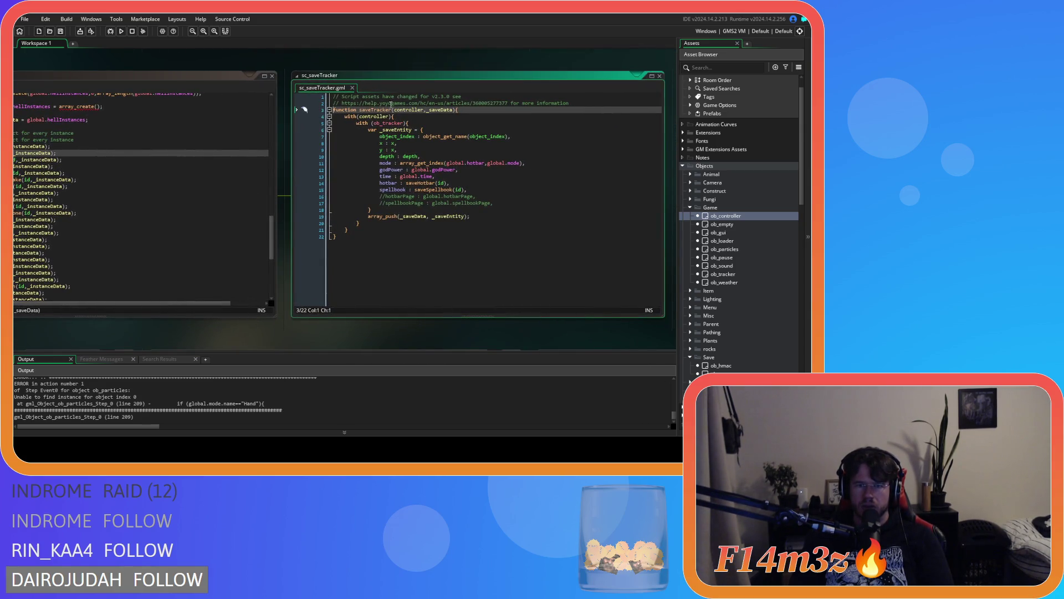
left_click(363, 157)
left_click(373, 163)
key("Right")
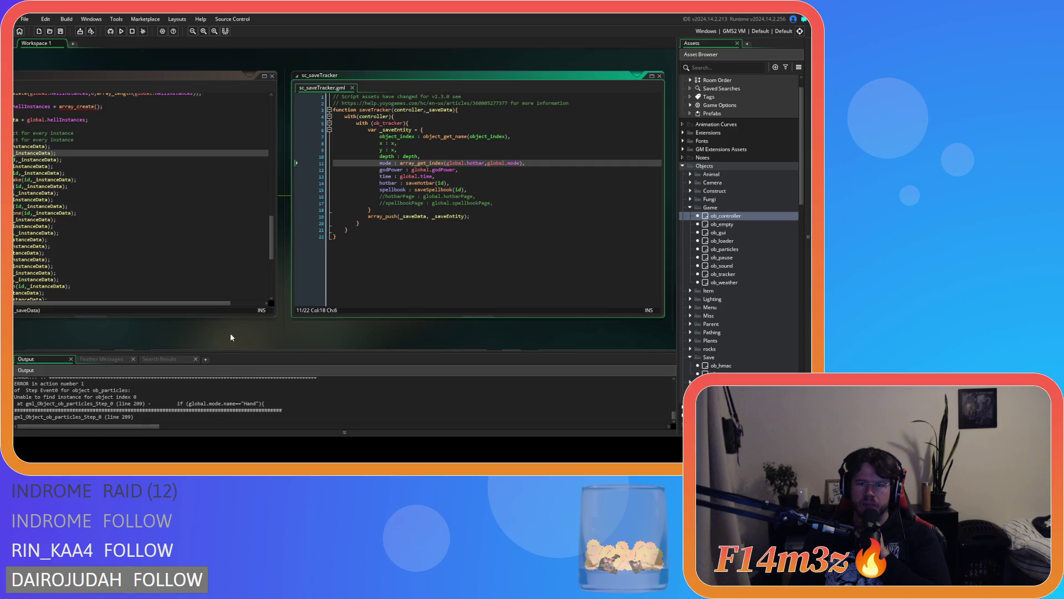
Step: Try deleting saveTracker's mode field, undo it, and review the godPower and hotbar lines
left_click_drag(232, 337, 316, 338)
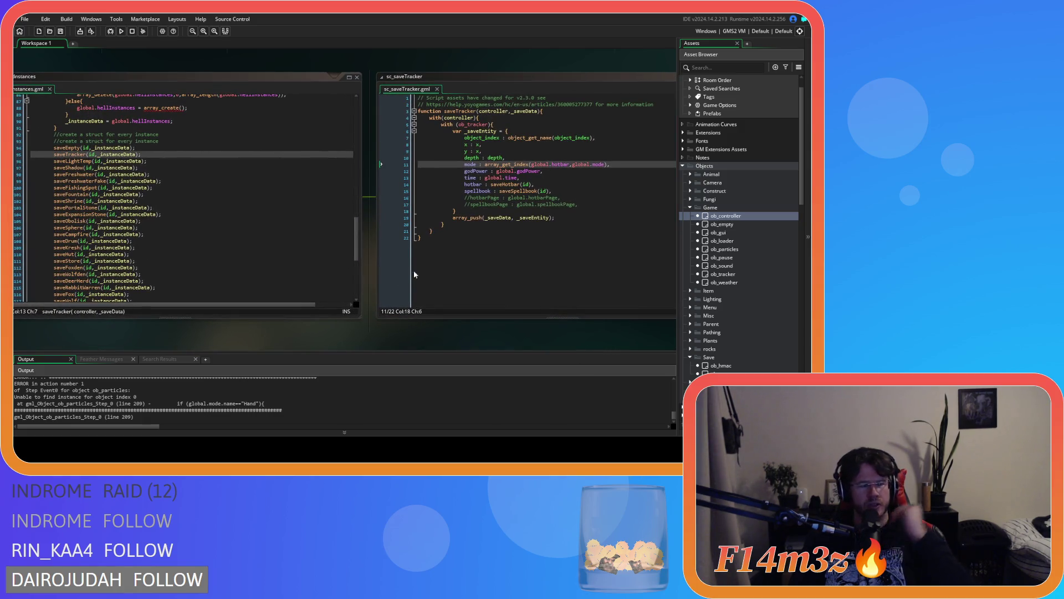
left_click_drag(623, 163, 460, 164)
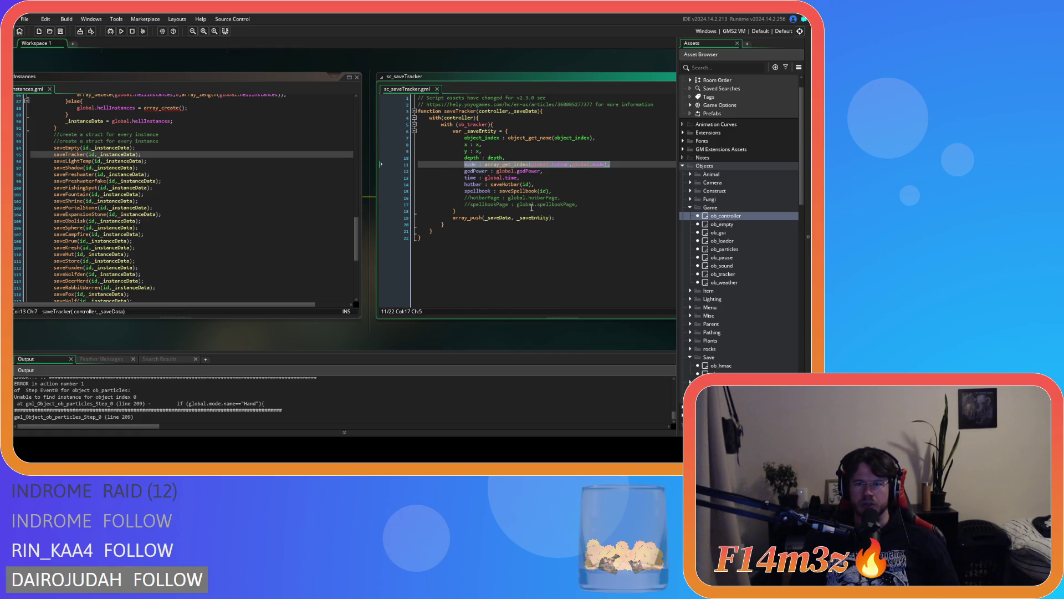
key("BackSpace")
left_click_drag(465, 164, 367, 165)
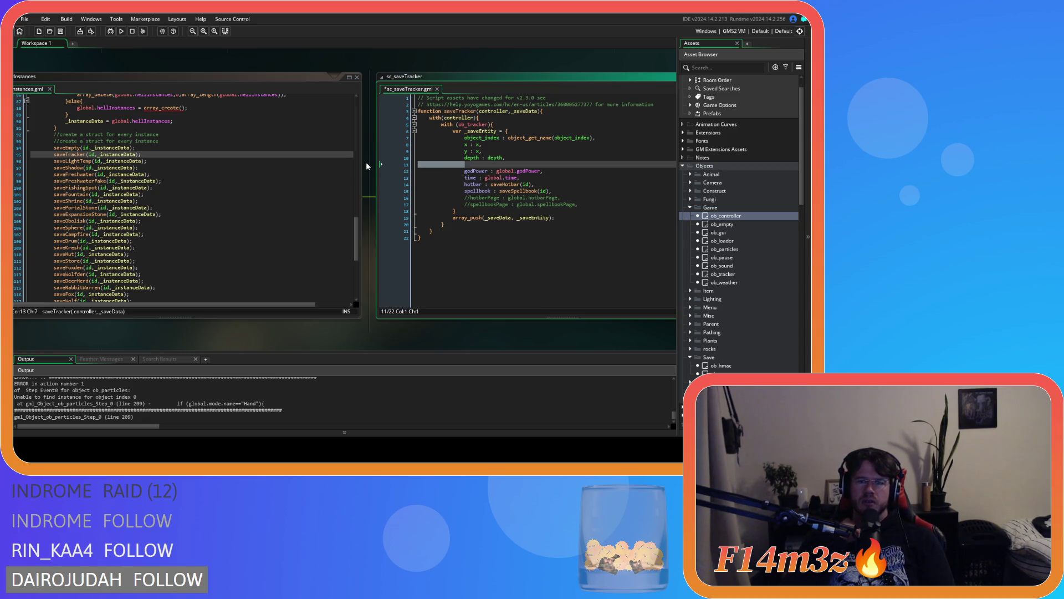
key("ctrl+z")
left_click(552, 171)
mouse_move(552, 171)
left_mouse_down()
mouse_move(452, 164)
mouse_move(465, 164)
left_mouse_up()
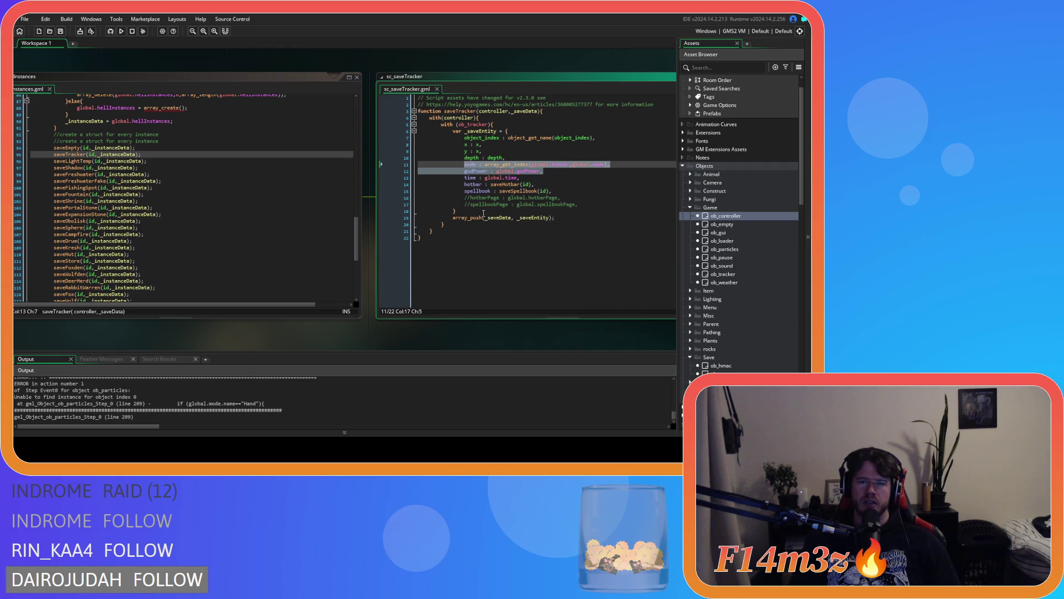
left_click(546, 184)
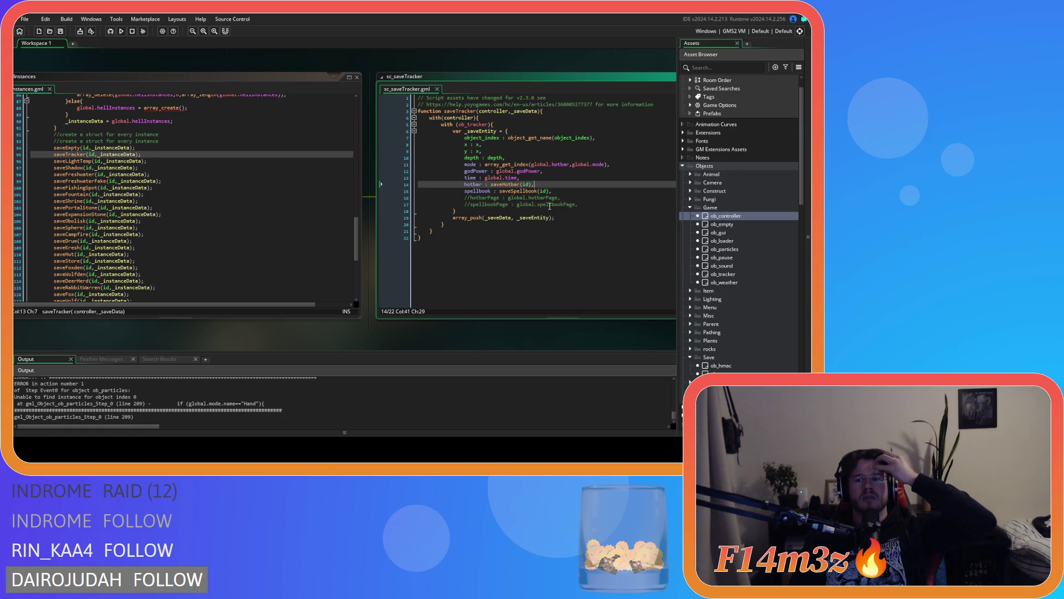
Step: Open ob_tracker and bring ob_save's Key Press - F5 save code into view
double_click(716, 276)
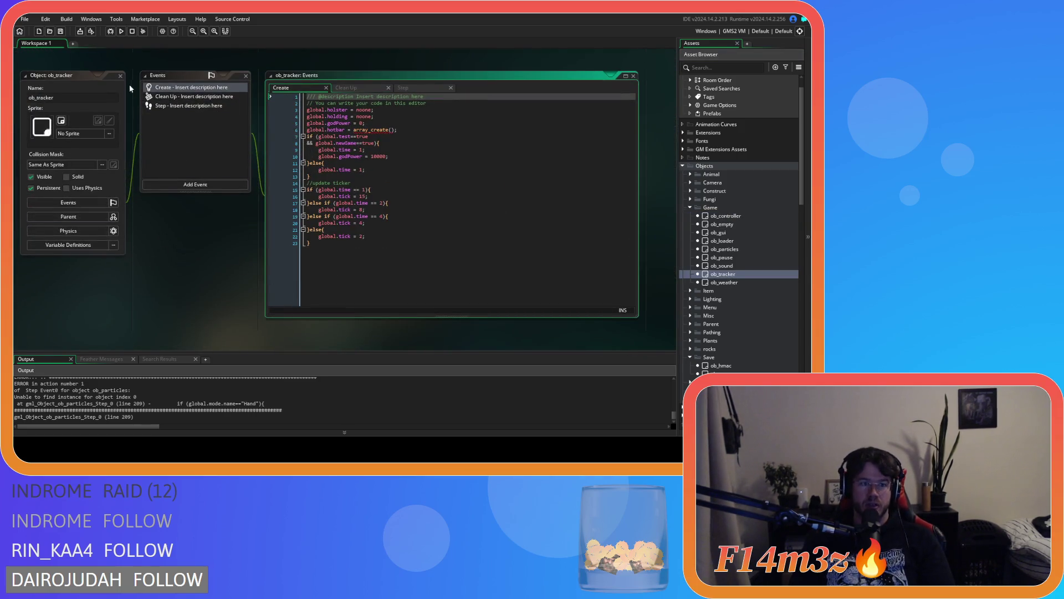
scroll(258, 293, "down", 5)
scroll(241, 271, "down", 1)
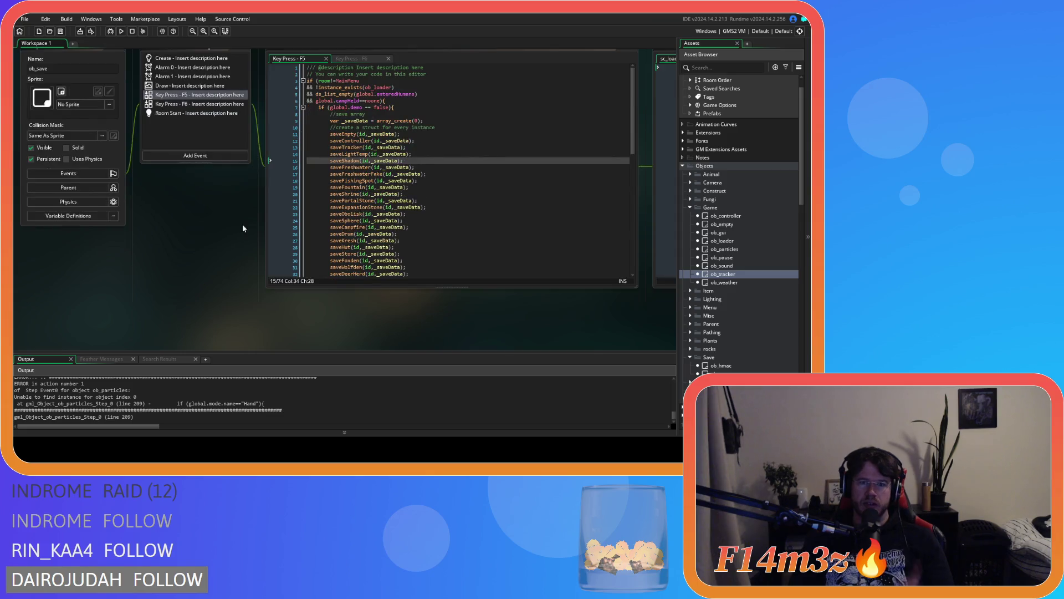
Step: Delete the saveTracker(id,_instanceData); line, save sc_getInstances, and run the game briefly
scroll(225, 246, "up", 6)
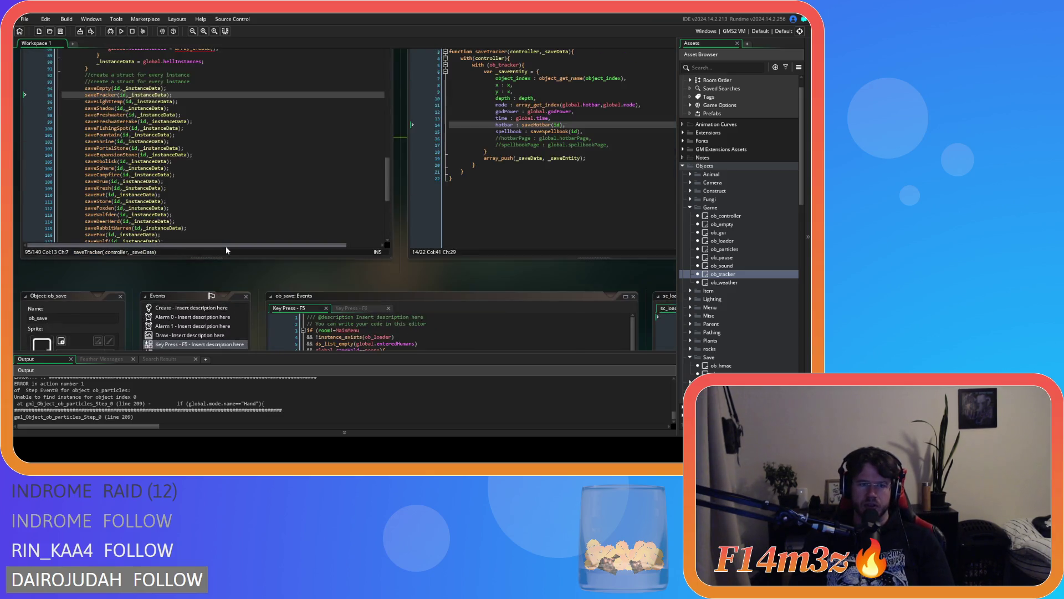
triple_click(157, 143)
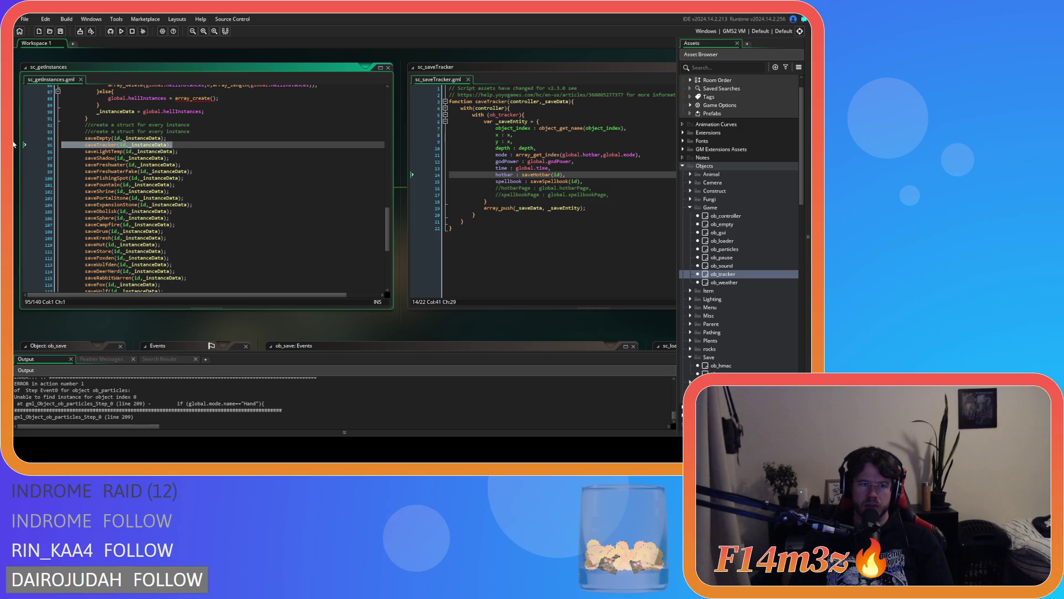
key("BackSpace")
key("BackSpace")
left_click(222, 179)
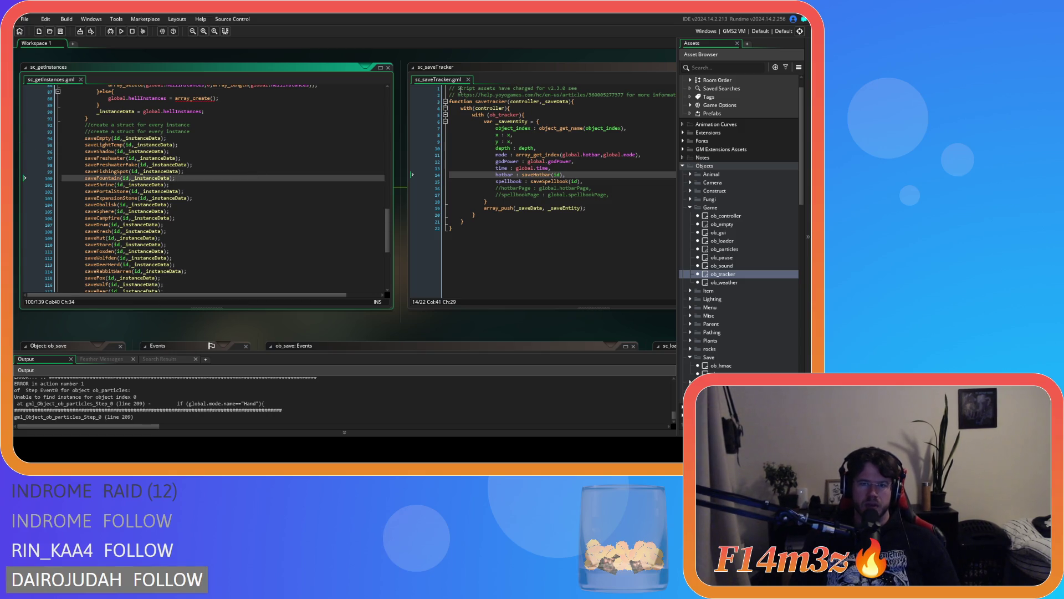
key("ctrl+s")
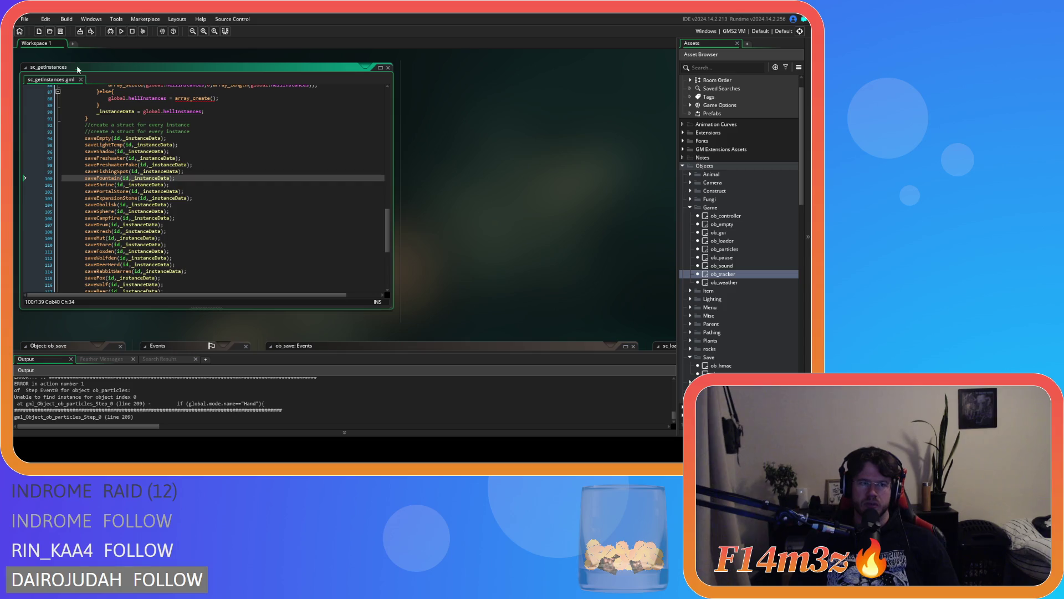
left_click(62, 34)
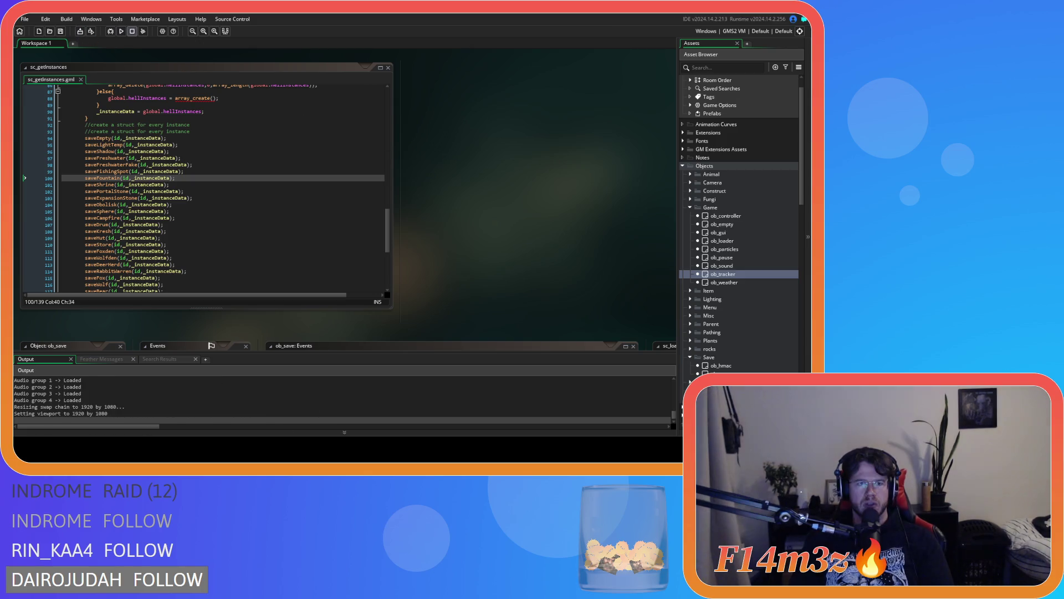
left_click(132, 32)
Step: Restore the deleted saveTracker call and open its sc_saveTracker definition
key("ctrl+z")
left_click(103, 147)
middle_click(102, 147)
Step: Review the mode, godPower, time, hotbar and spellbook fields, close sc_saveTracker, and delete the call again
left_click(411, 221)
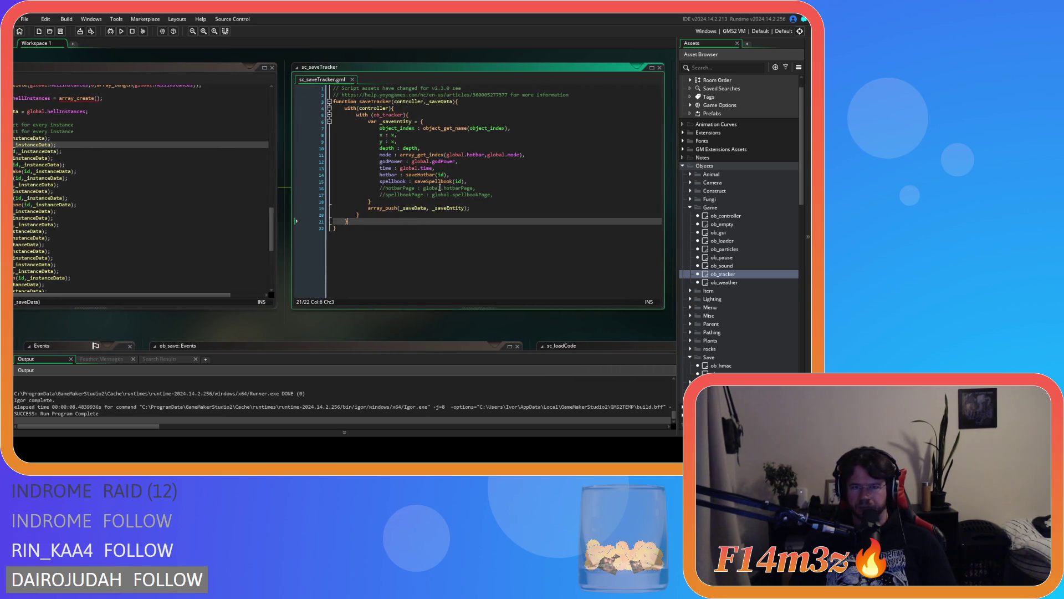
left_click(441, 155)
left_click(406, 162)
left_click(391, 168)
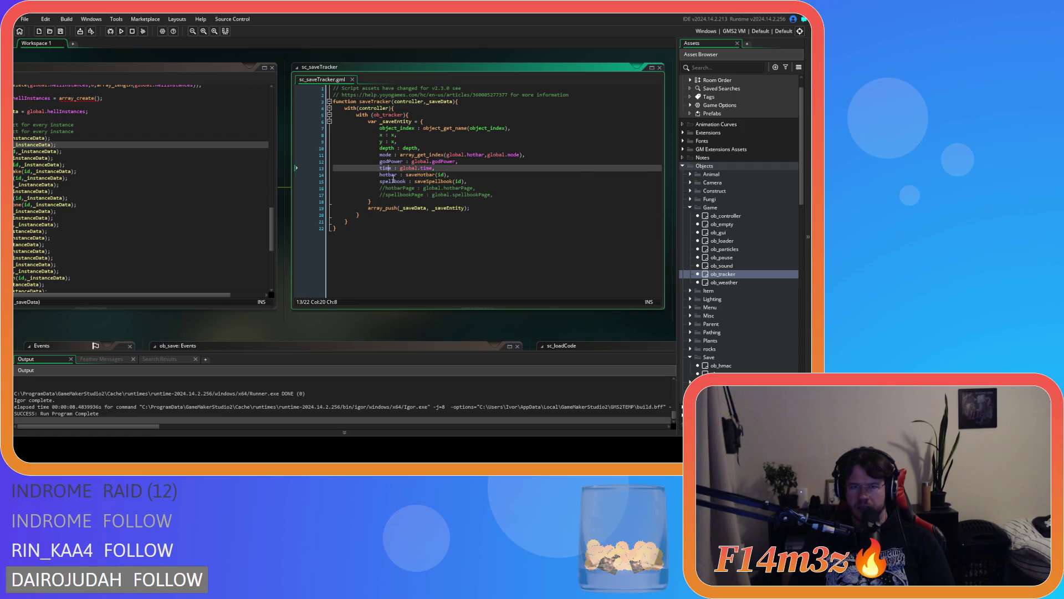
left_click(379, 176)
left_click_drag(391, 181, 404, 182)
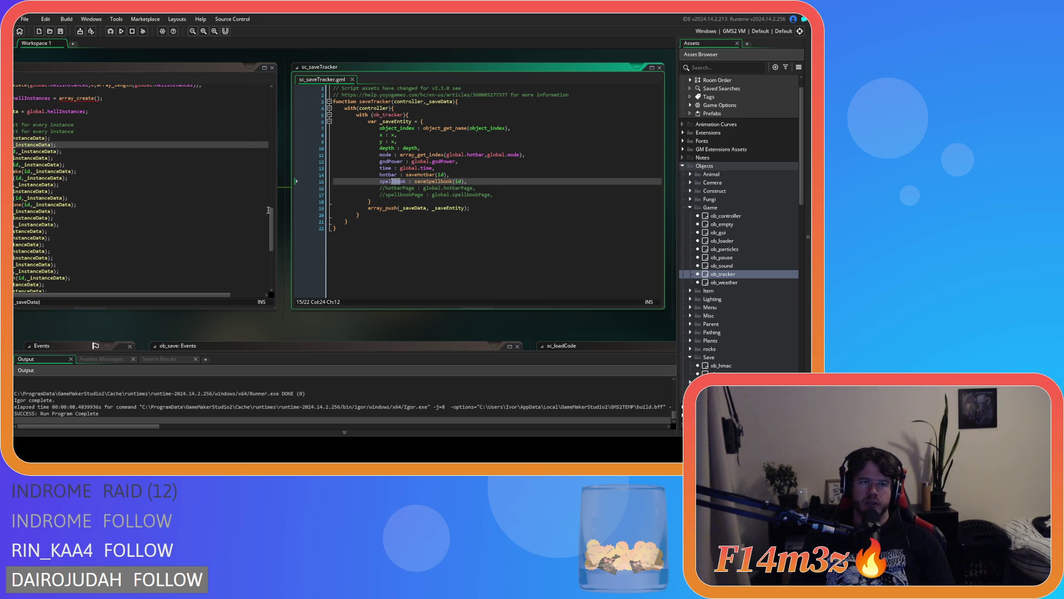
left_click(353, 80)
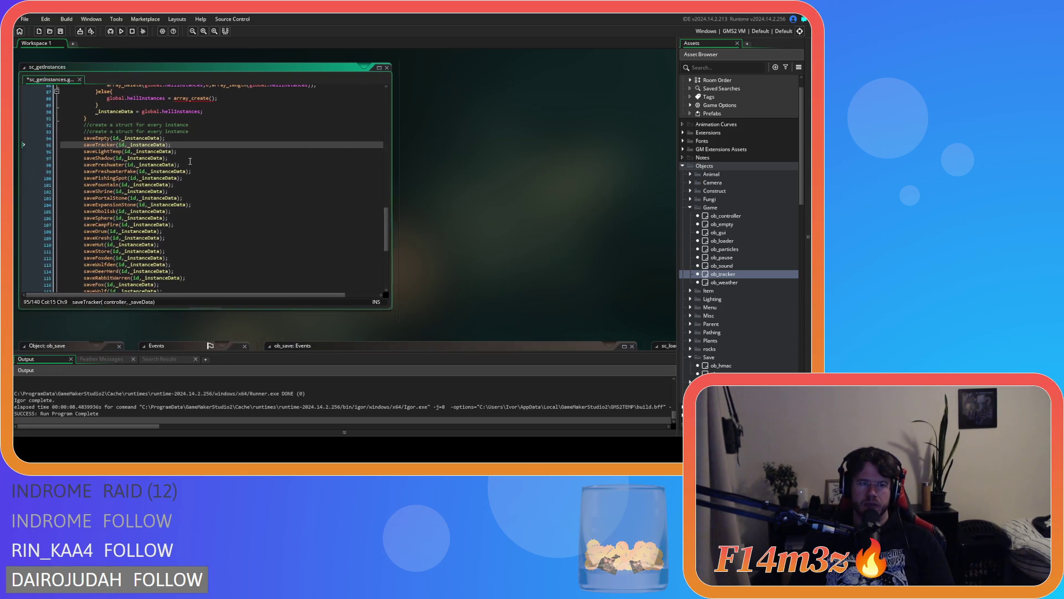
key("Delete")
Step: Delete the saveTracker(id,_instanceData); line from sc_getInstances and build and run the game with F5
left_click(220, 147)
key("F5")
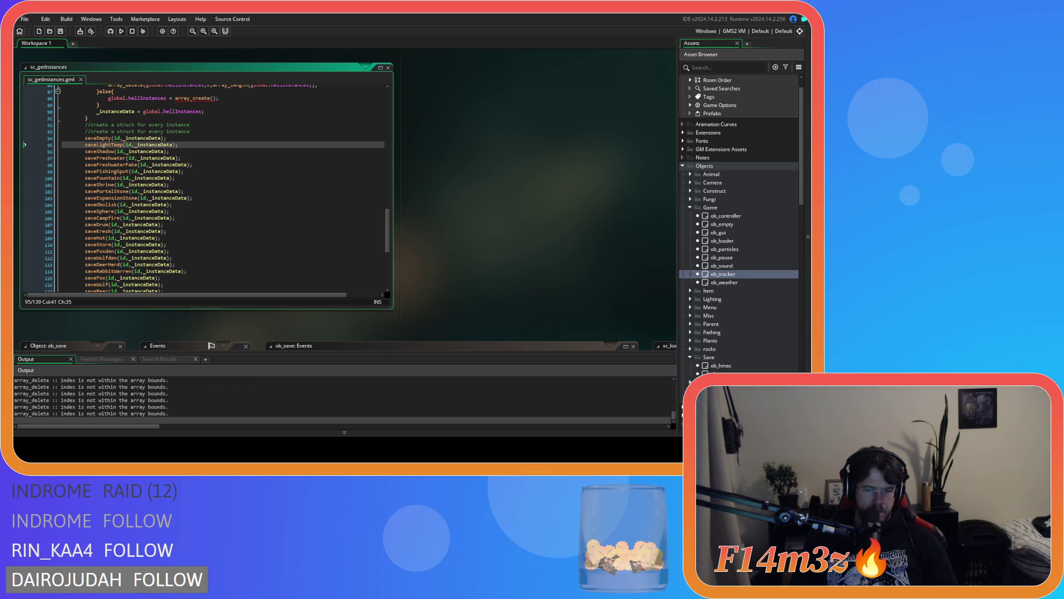
key("alt+Tab")
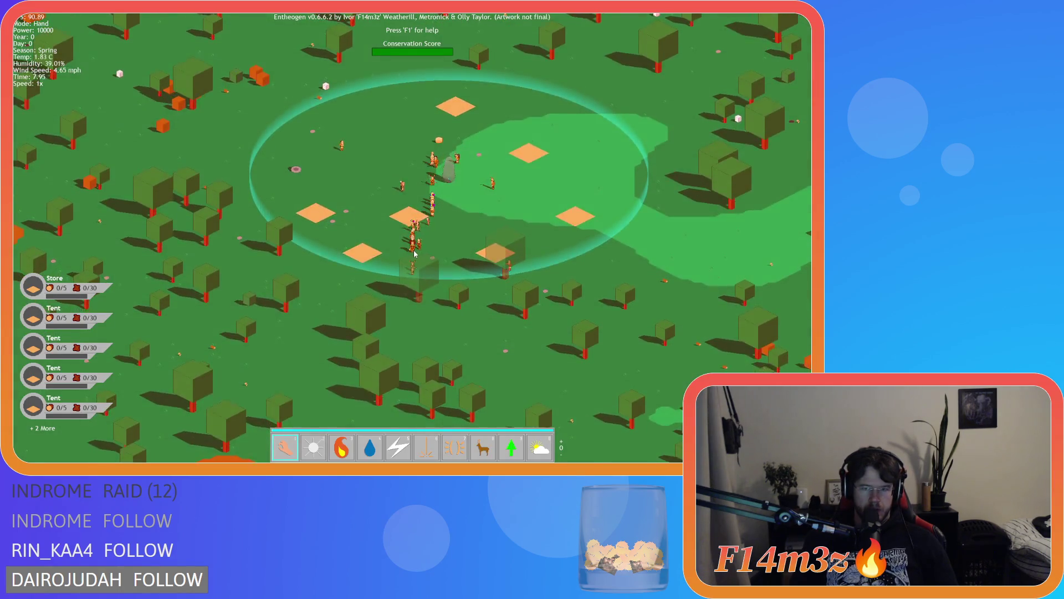
Step: Reassign the Fisher and Forager followers to Guard in the Tribe window, then close it
key("t")
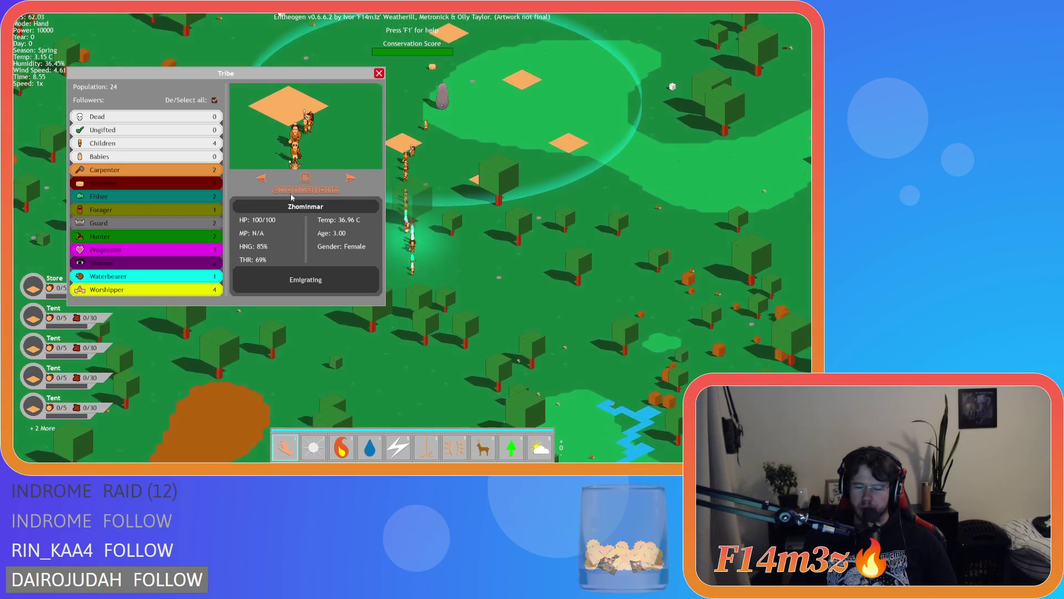
left_click(215, 99)
left_click(137, 211)
left_click(138, 195)
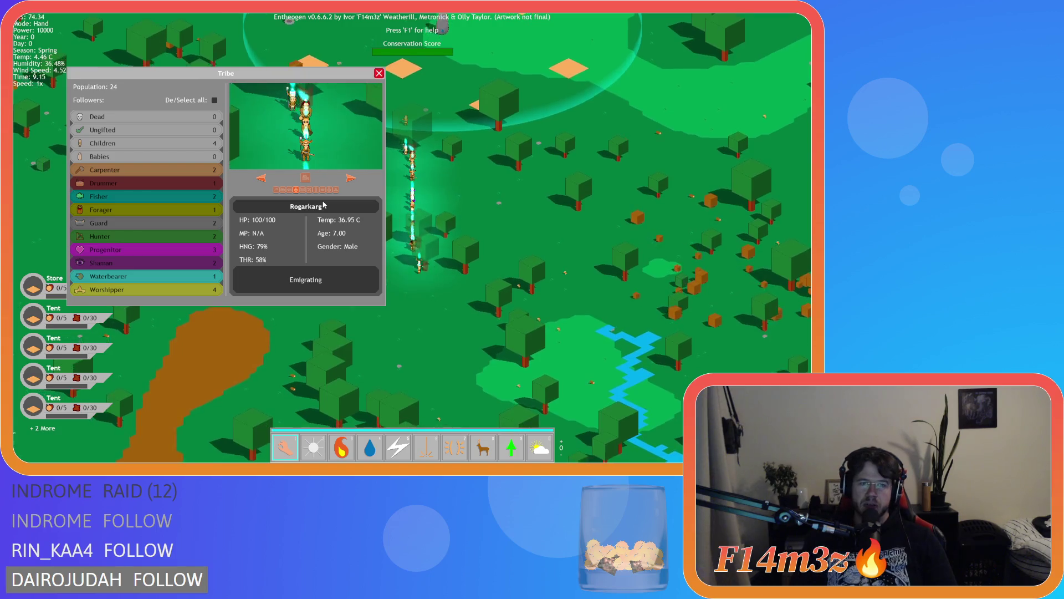
left_click(351, 177)
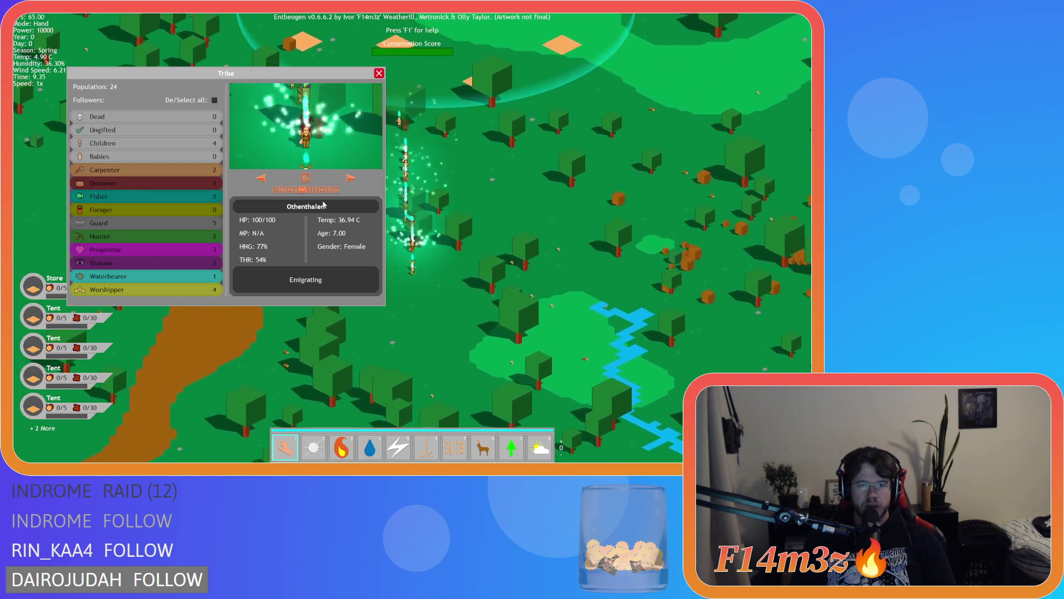
left_click(379, 75)
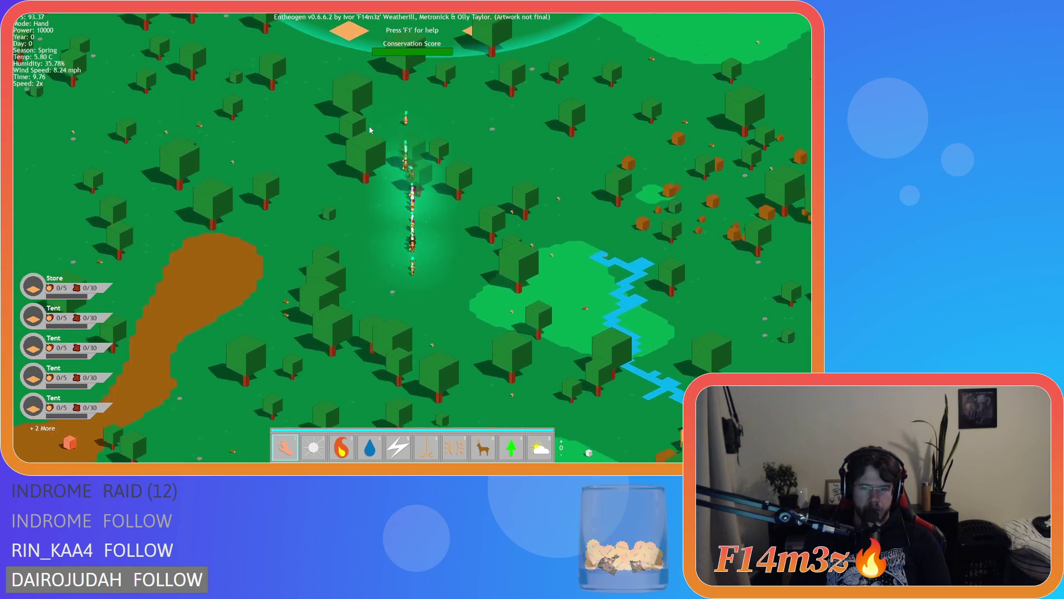
Step: Raise the game speed so the tribe walks to the temple faster
key("plus")
key("plus")
key("plus")
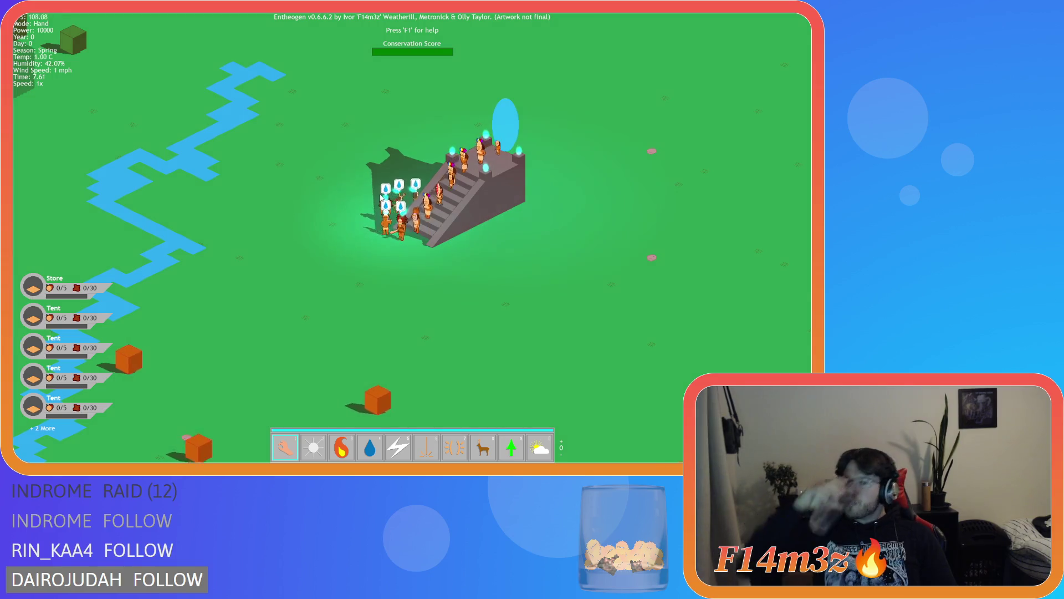
key("w")
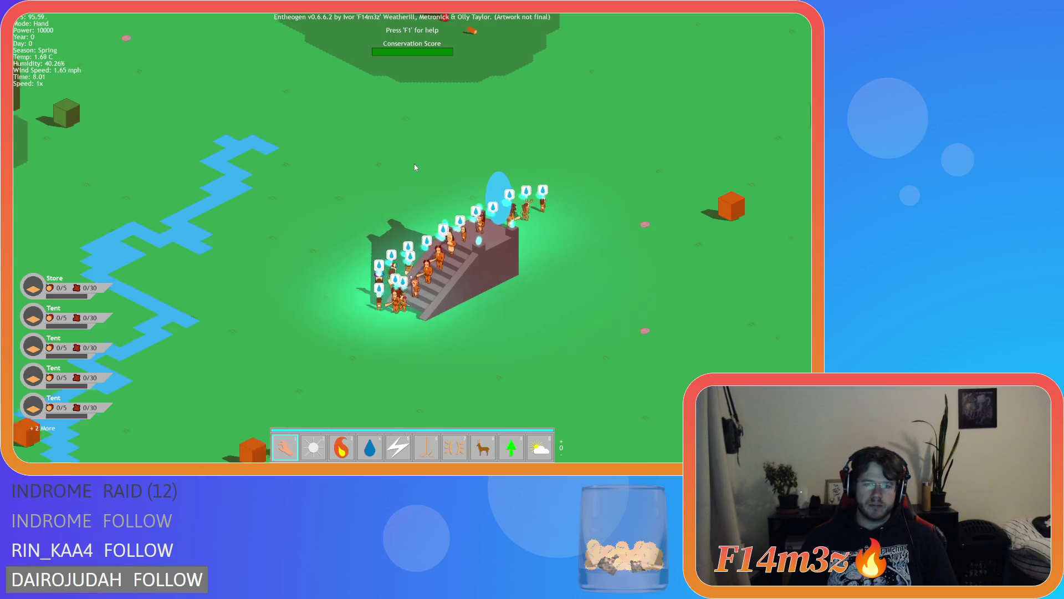
Step: Quicksave the game with F5 while the camera sits over the temple
scroll(414, 164, "down", 3)
scroll(407, 186, "up", 3)
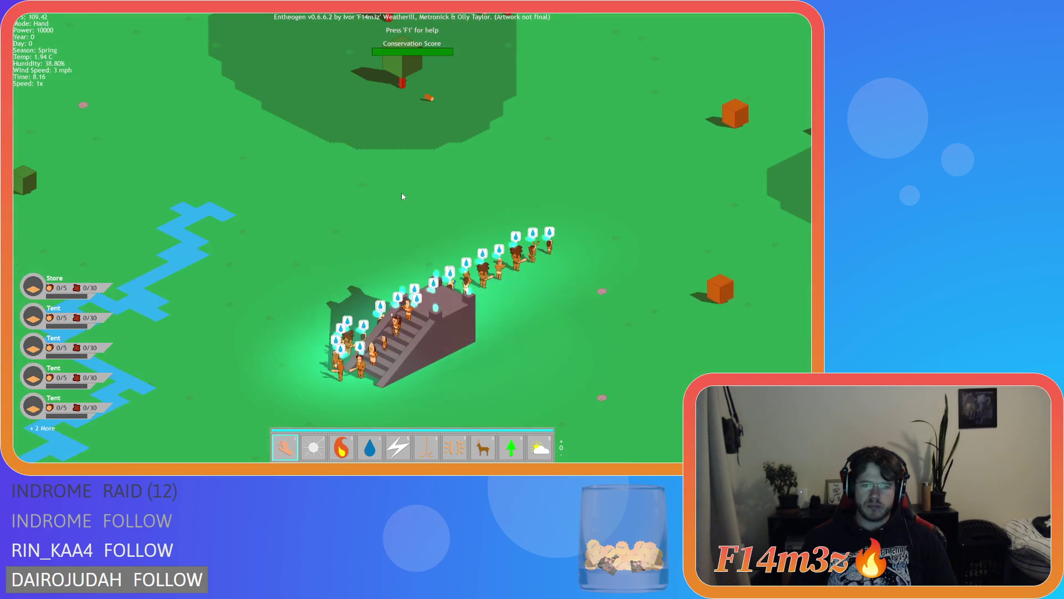
key("s")
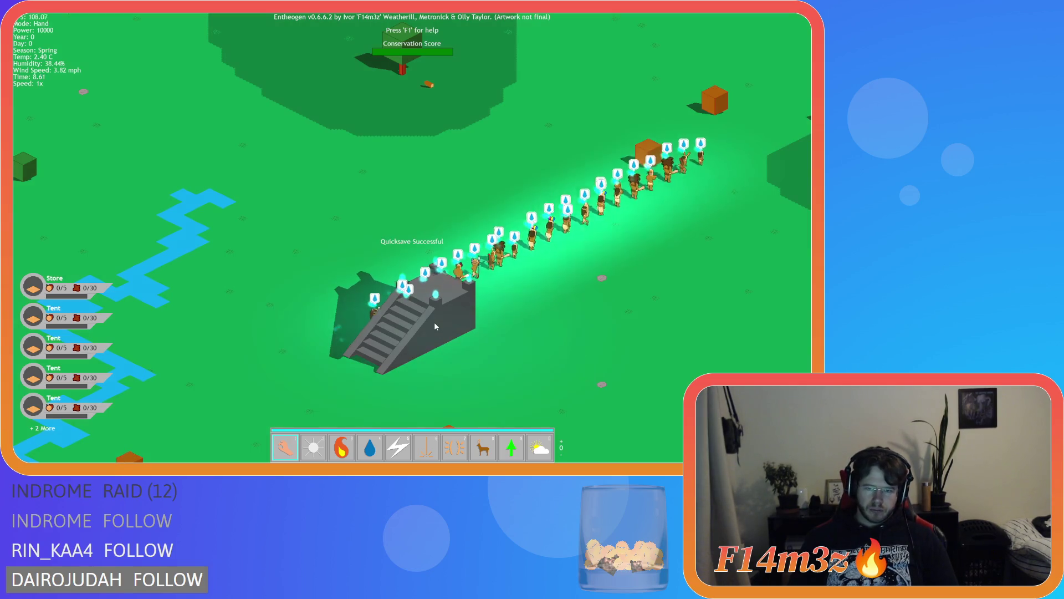
key("F5")
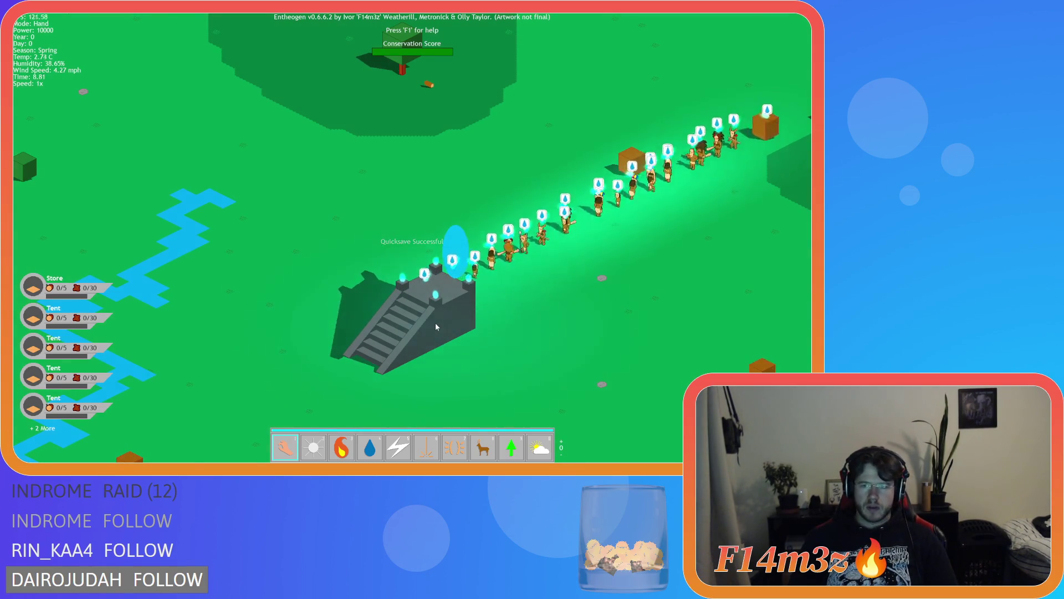
key("d")
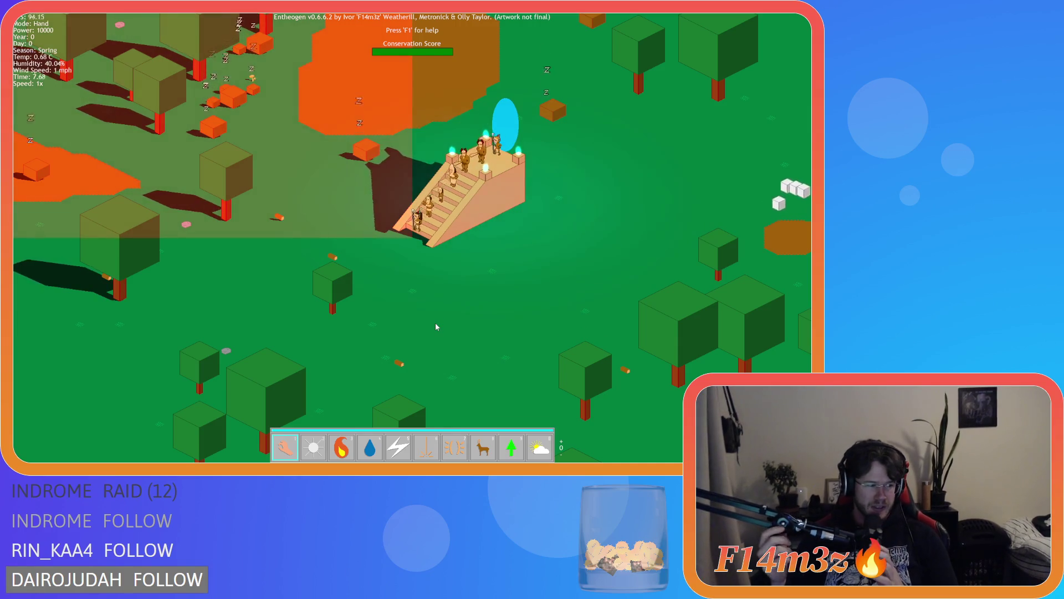
scroll(393, 288, "down", 5)
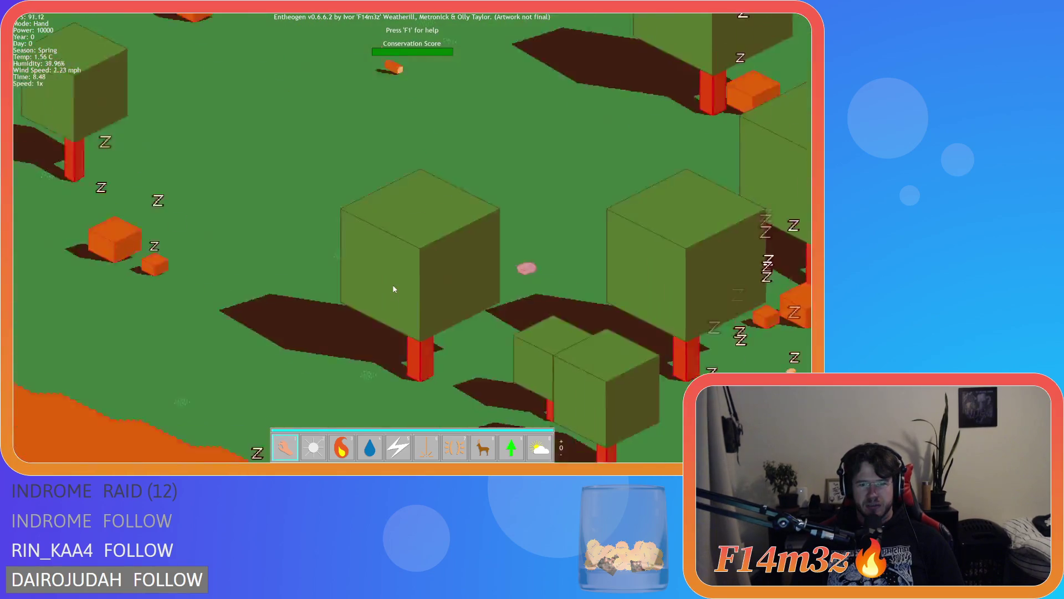
scroll(393, 288, "up", 5)
scroll(424, 299, "down", 5)
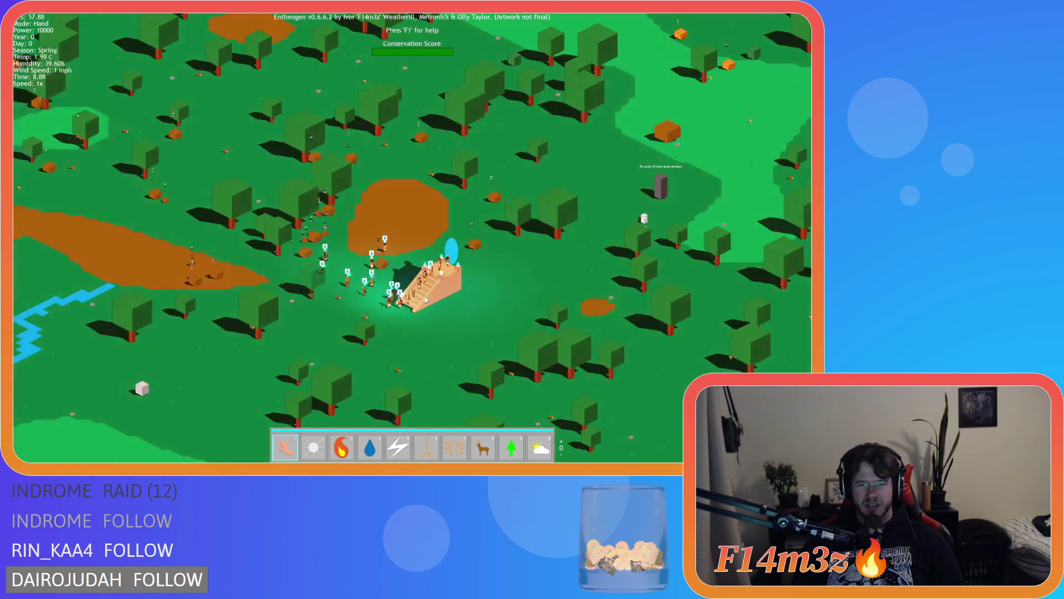
scroll(424, 299, "up", 5)
scroll(424, 300, "down", 5)
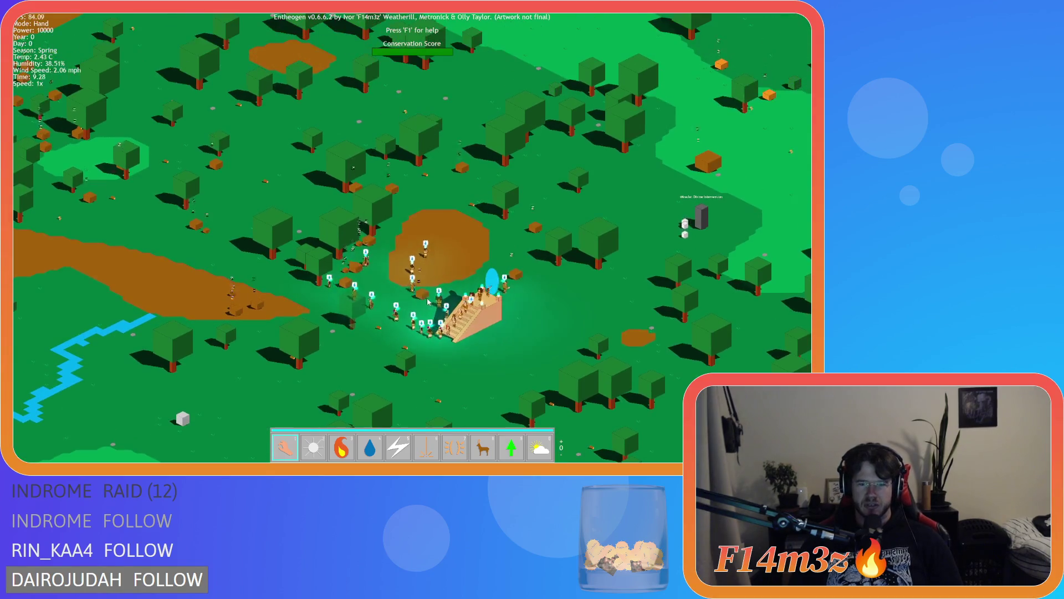
scroll(425, 299, "up", 5)
scroll(428, 301, "down", 4)
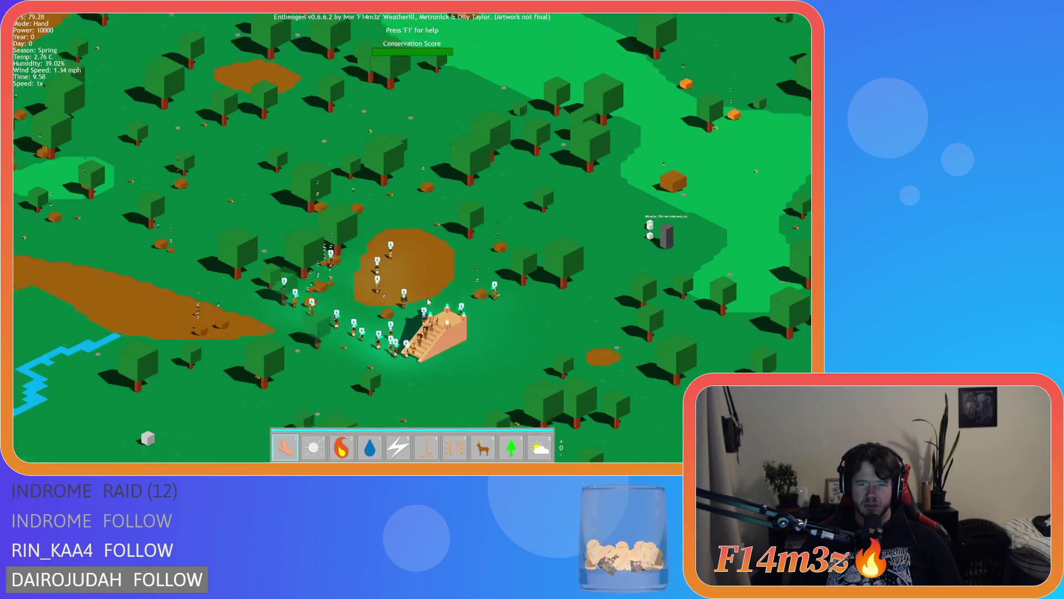
scroll(427, 302, "up", 5)
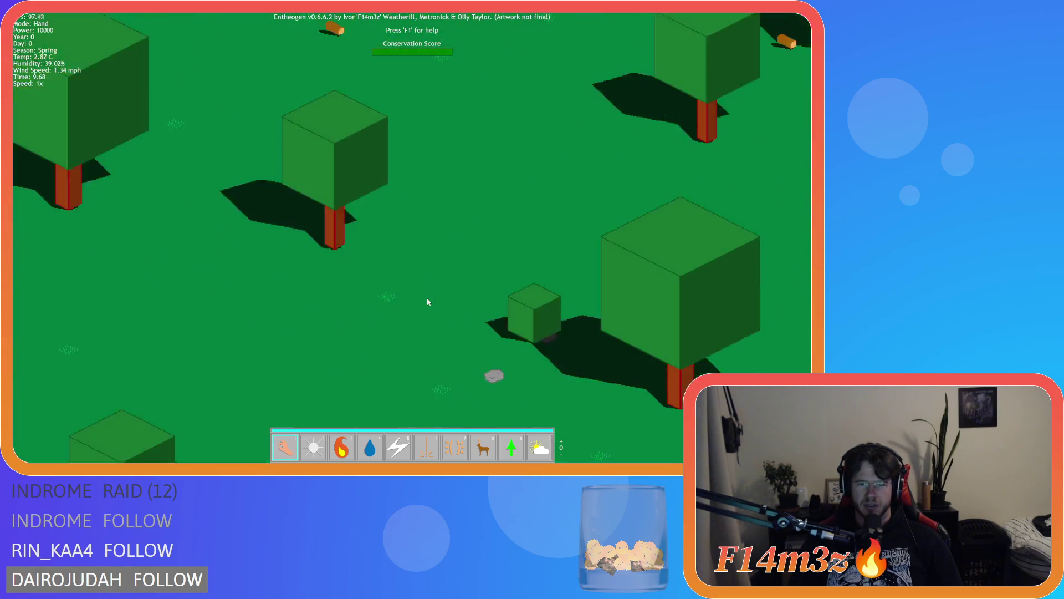
scroll(428, 301, "down", 6)
scroll(427, 302, "up", 2)
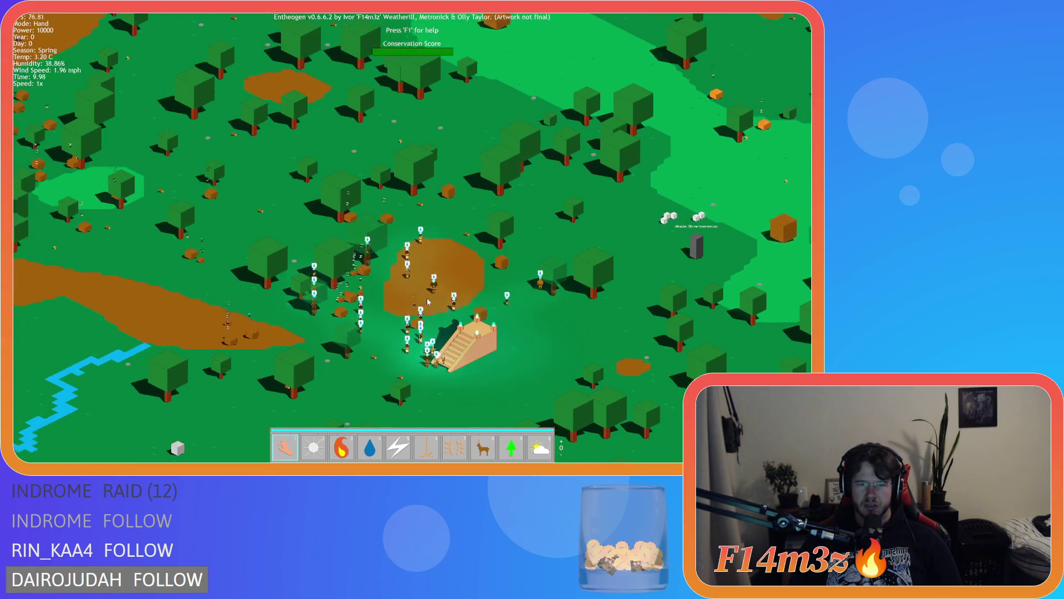
scroll(427, 302, "up", 1)
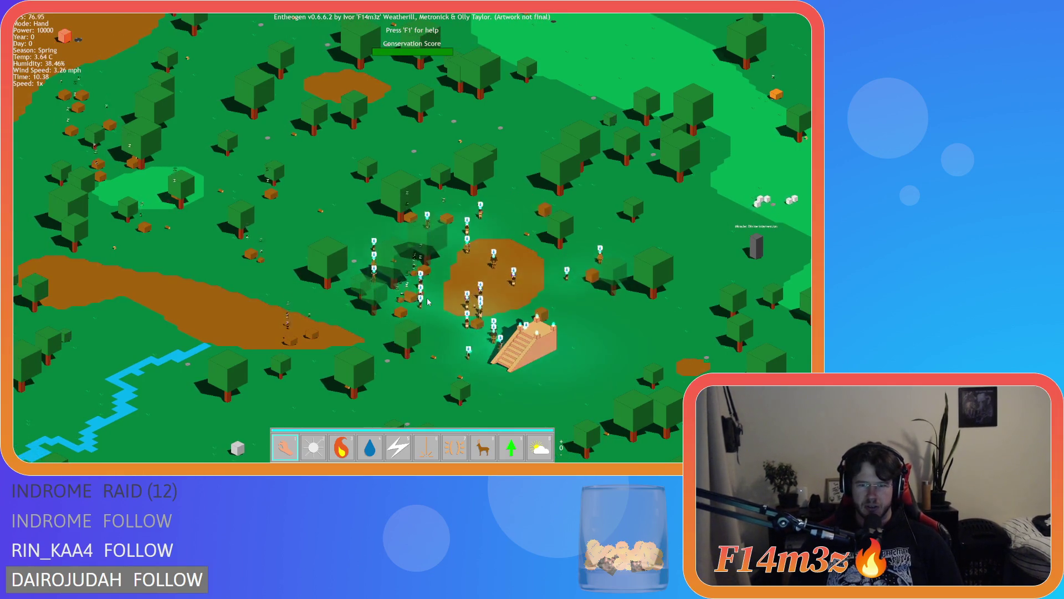
scroll(428, 301, "down", 3)
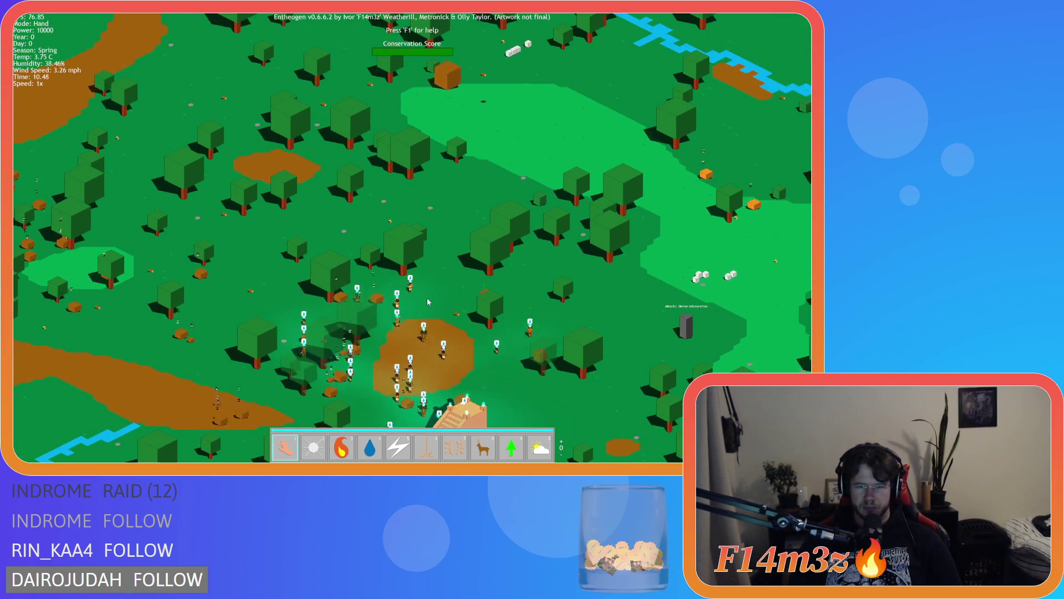
scroll(427, 302, "up", 3)
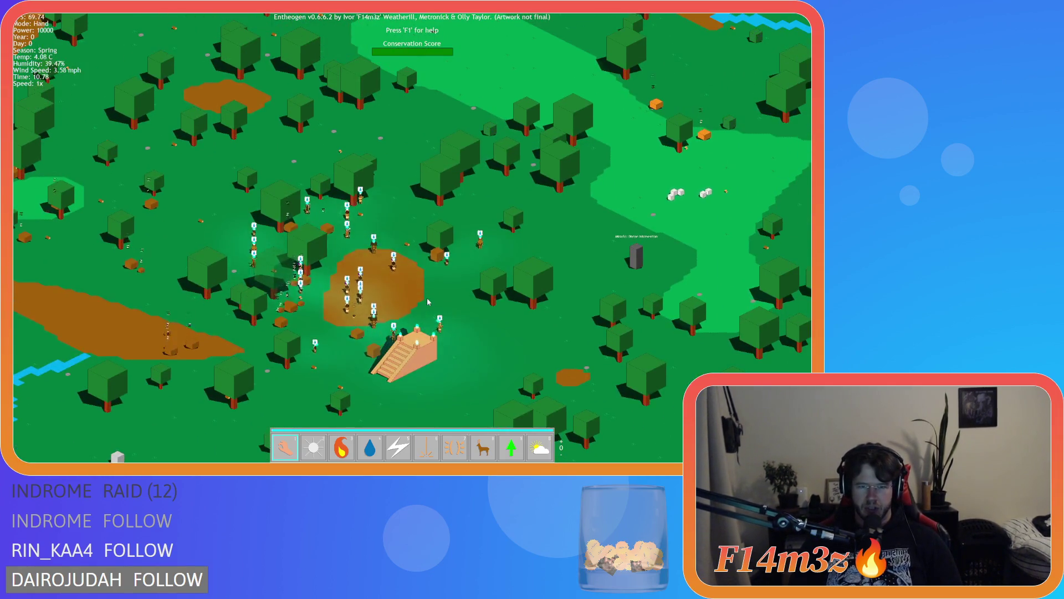
scroll(427, 301, "down", 3)
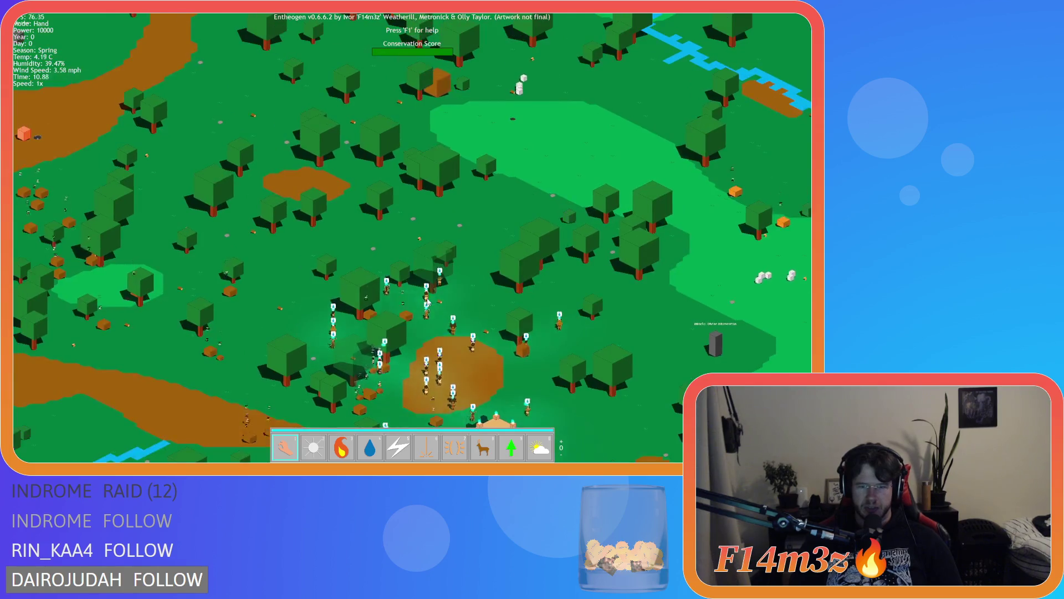
scroll(428, 302, "up", 4)
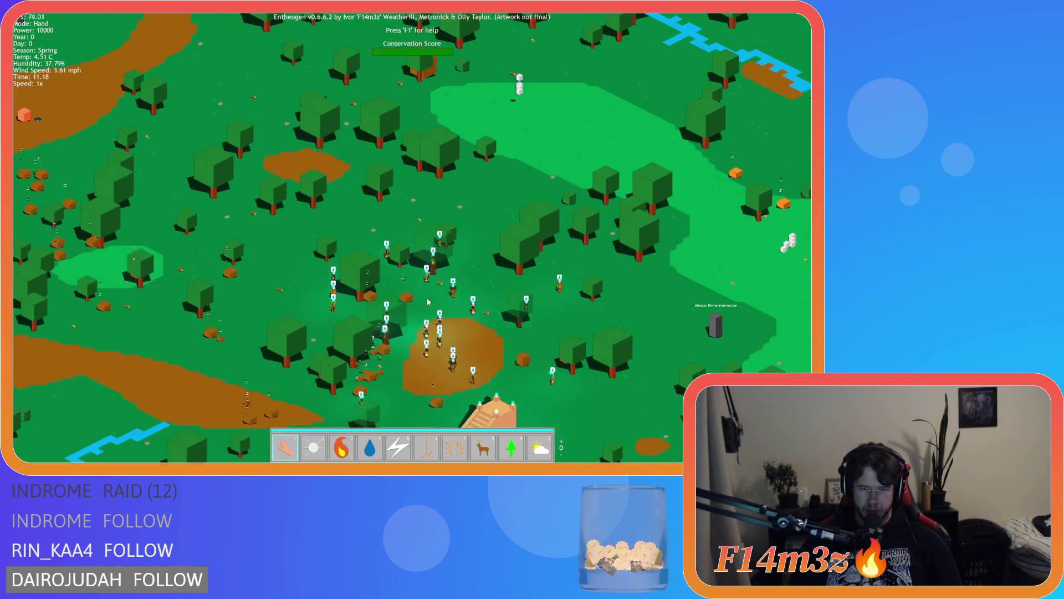
scroll(427, 302, "down", 4)
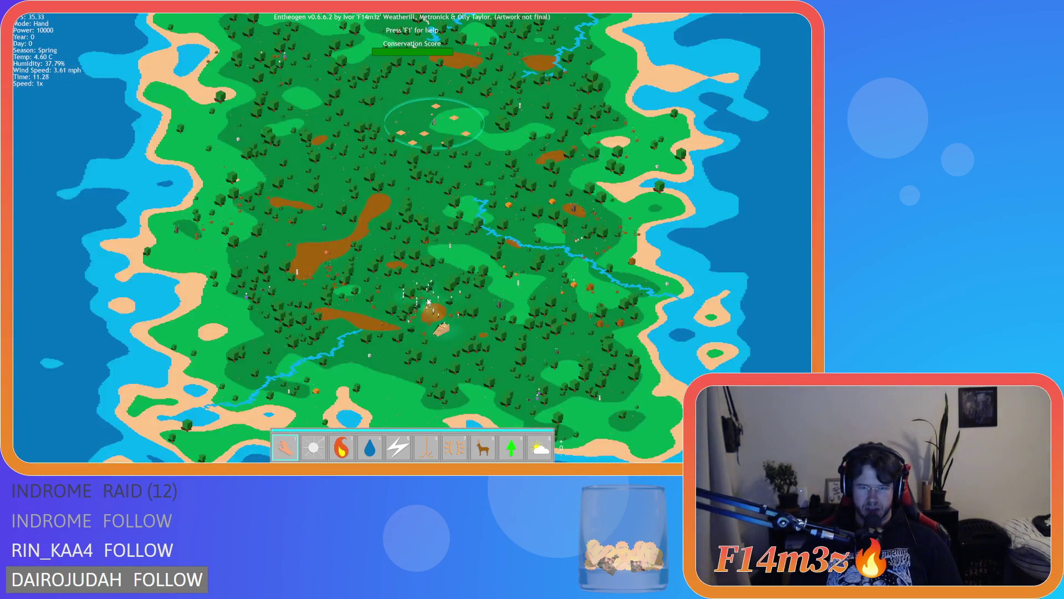
scroll(428, 302, "up", 5)
scroll(427, 301, "down", 2)
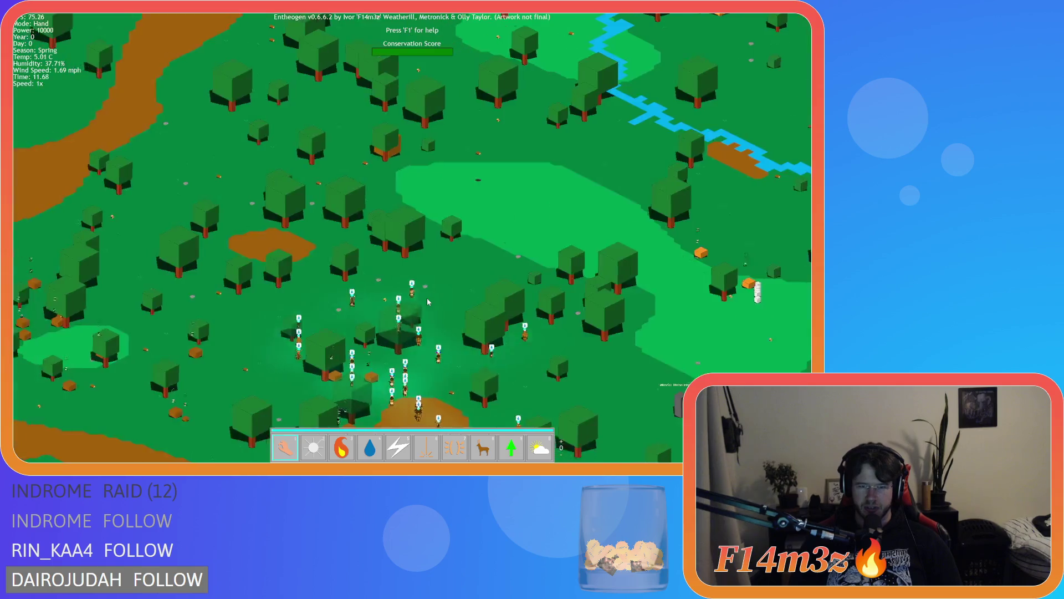
scroll(427, 302, "down", 5)
scroll(428, 302, "up", 5)
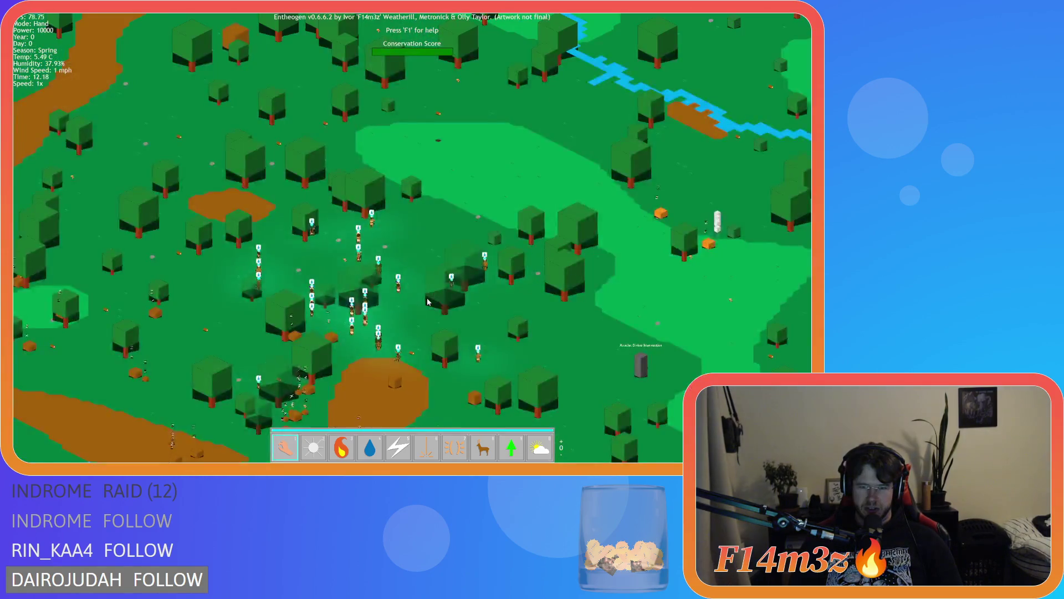
scroll(427, 302, "down", 3)
scroll(428, 302, "up", 3)
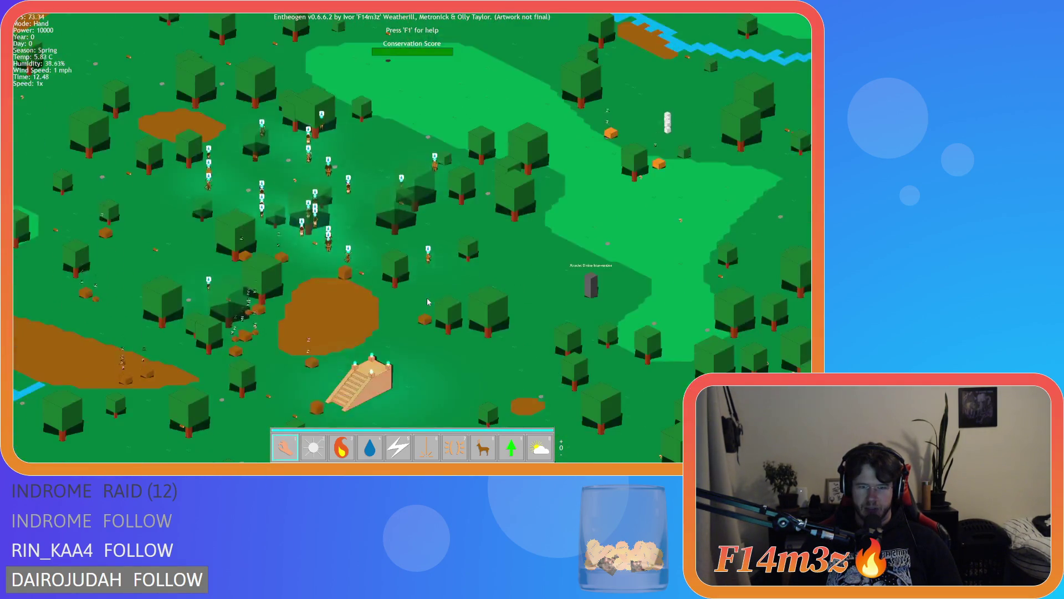
scroll(427, 302, "down", 5)
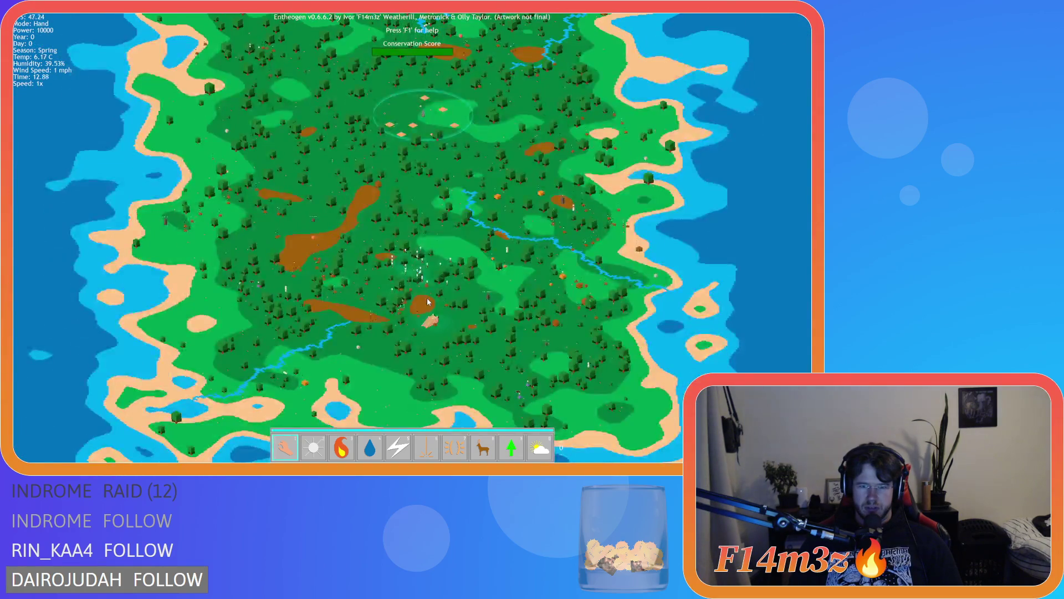
scroll(428, 302, "up", 5)
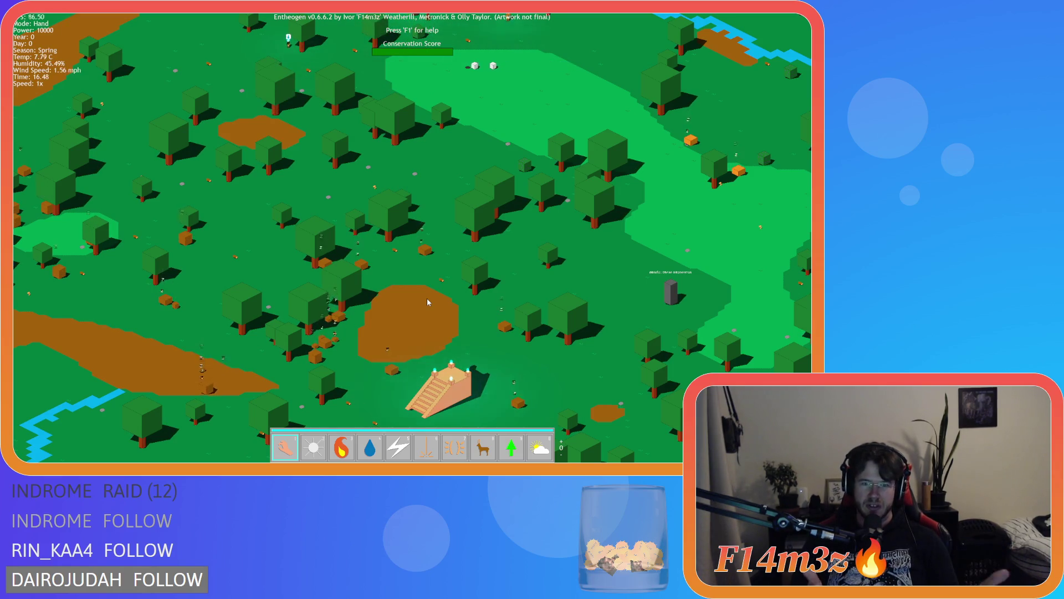
Step: Pan and zoom around the villagers until the temple sits at the bottom centre of the view
key("s")
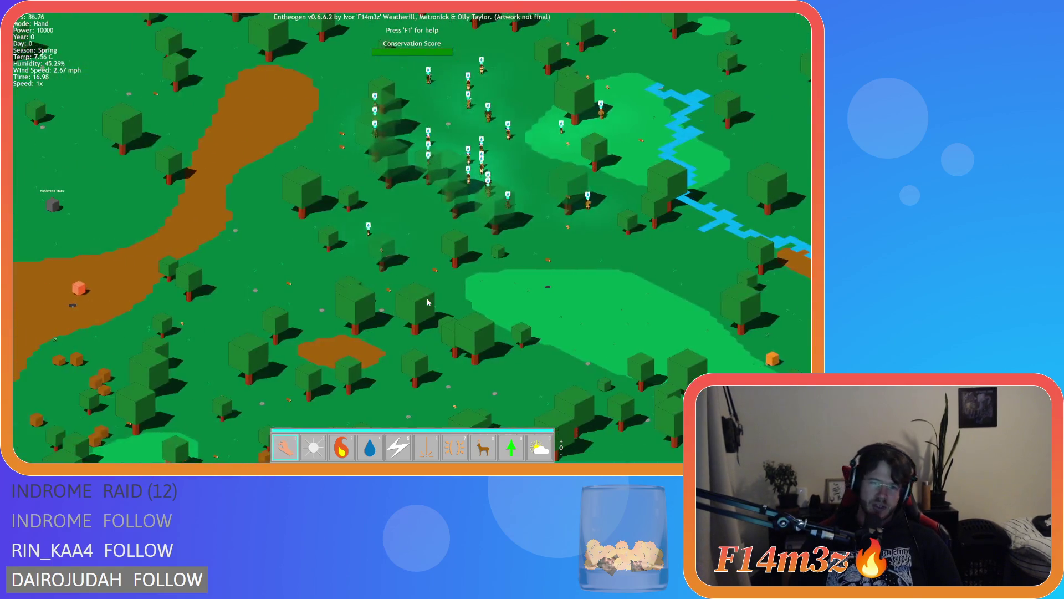
key("a")
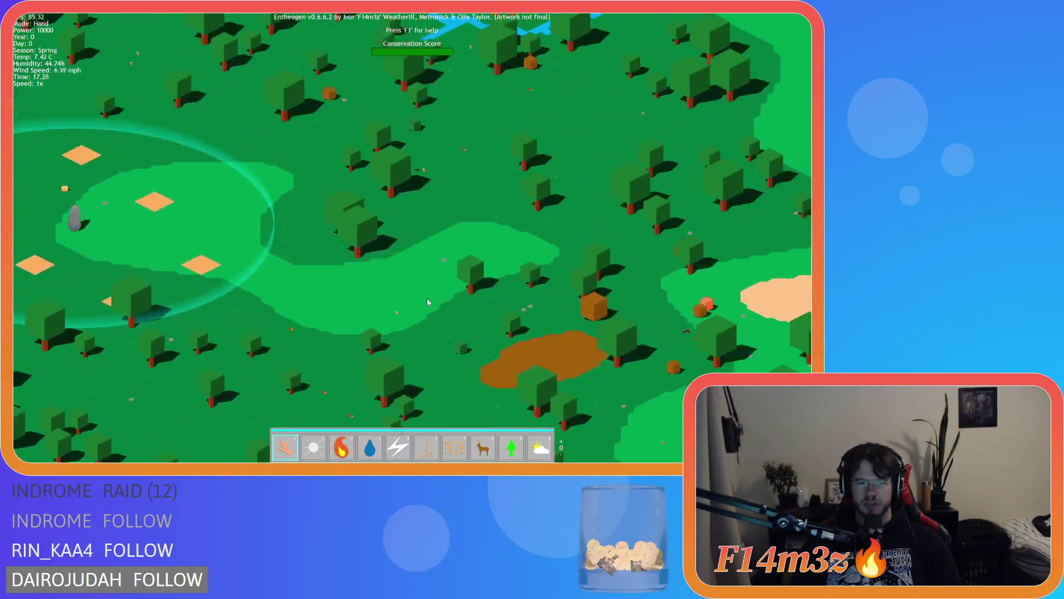
scroll(427, 302, "down", 10)
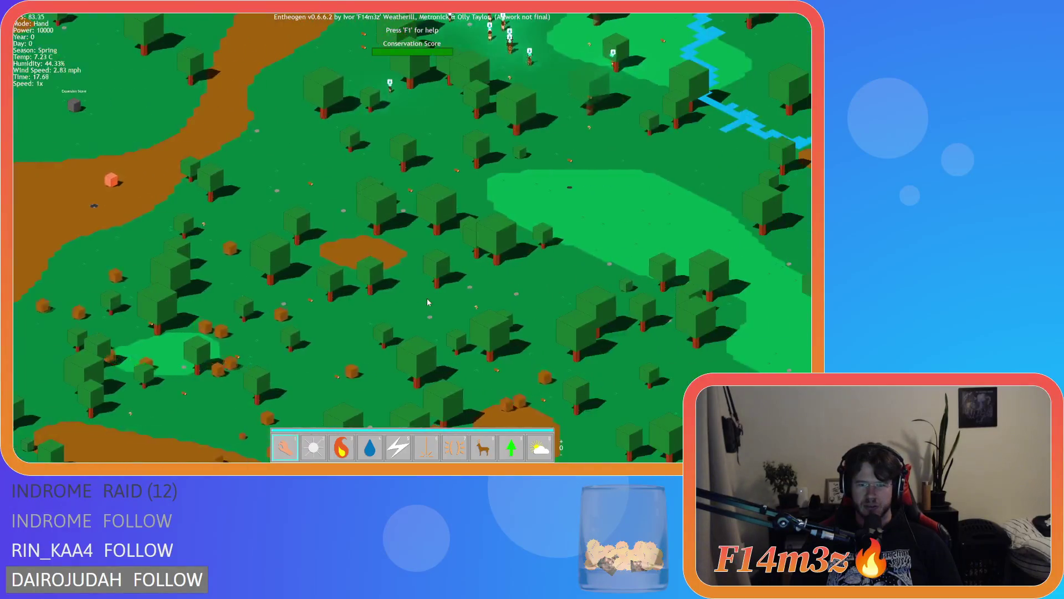
scroll(427, 302, "up", 10)
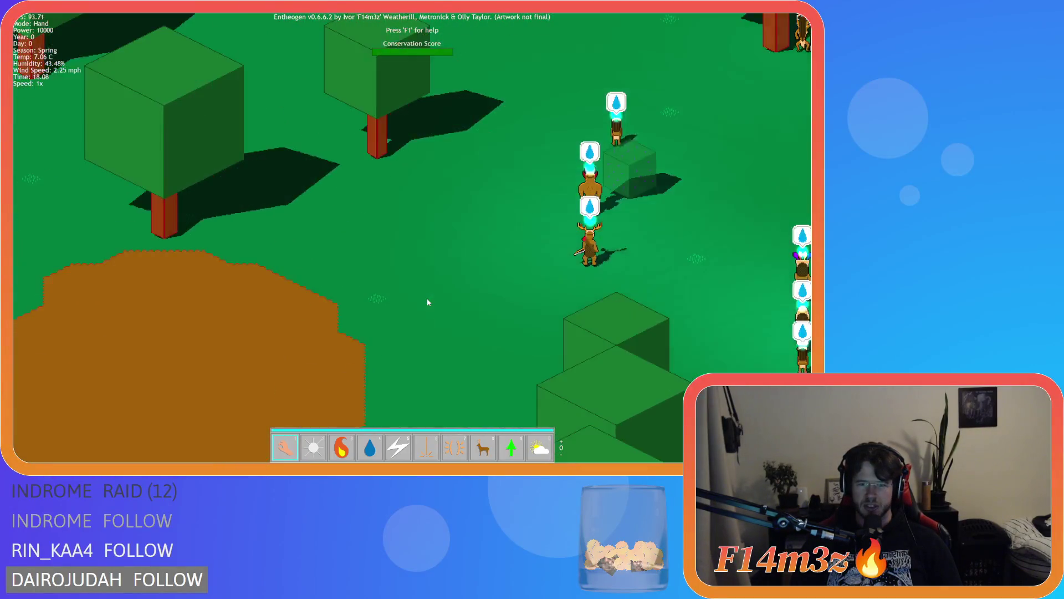
scroll(427, 302, "down", 5)
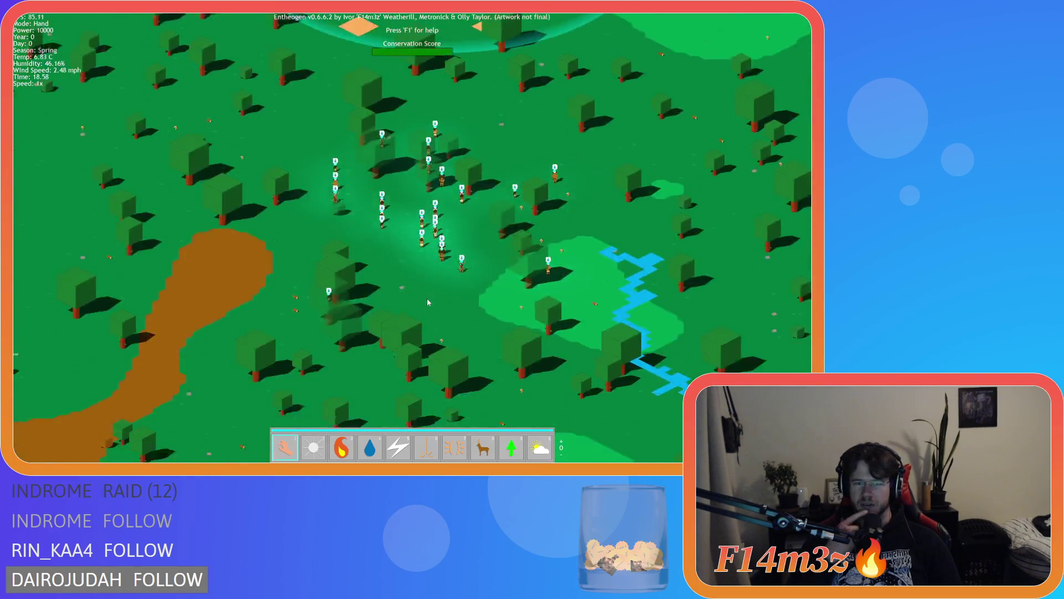
scroll(427, 302, "down", 3)
scroll(427, 302, "up", 8)
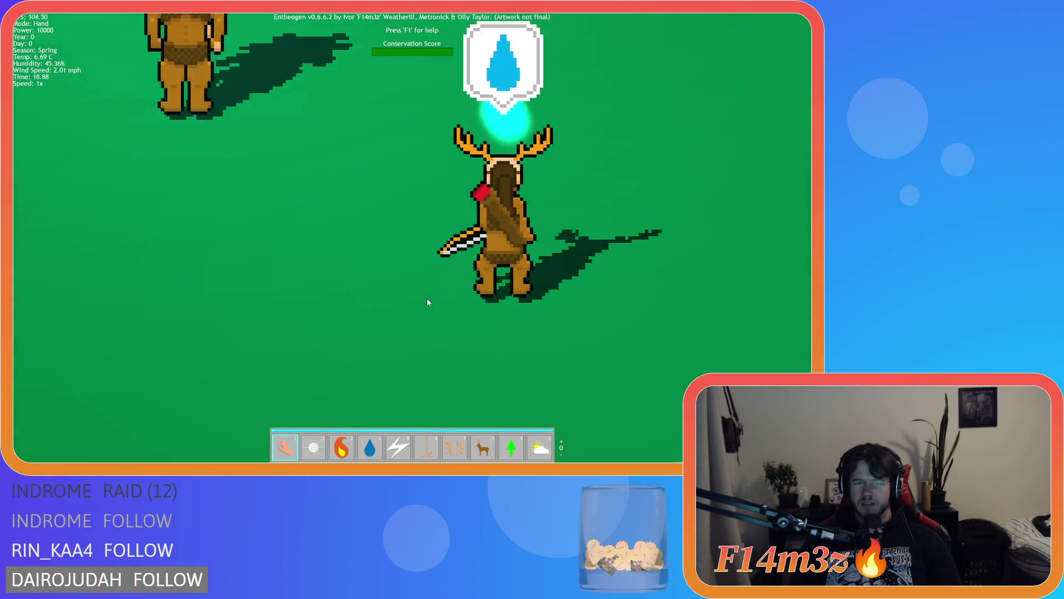
scroll(427, 302, "down", 6)
key("s")
key("d")
key("w")
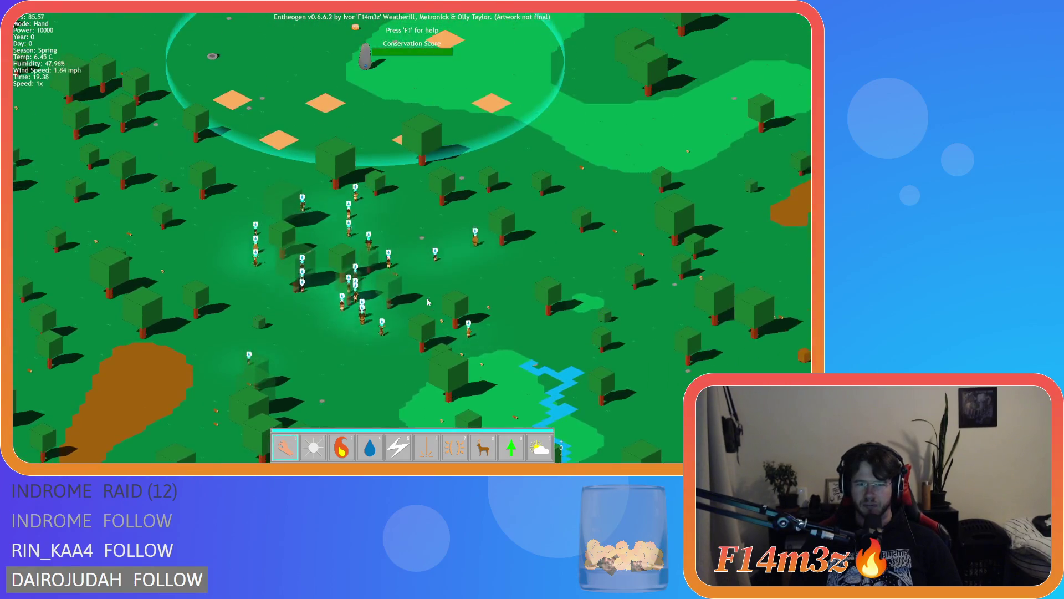
key("a")
key("d")
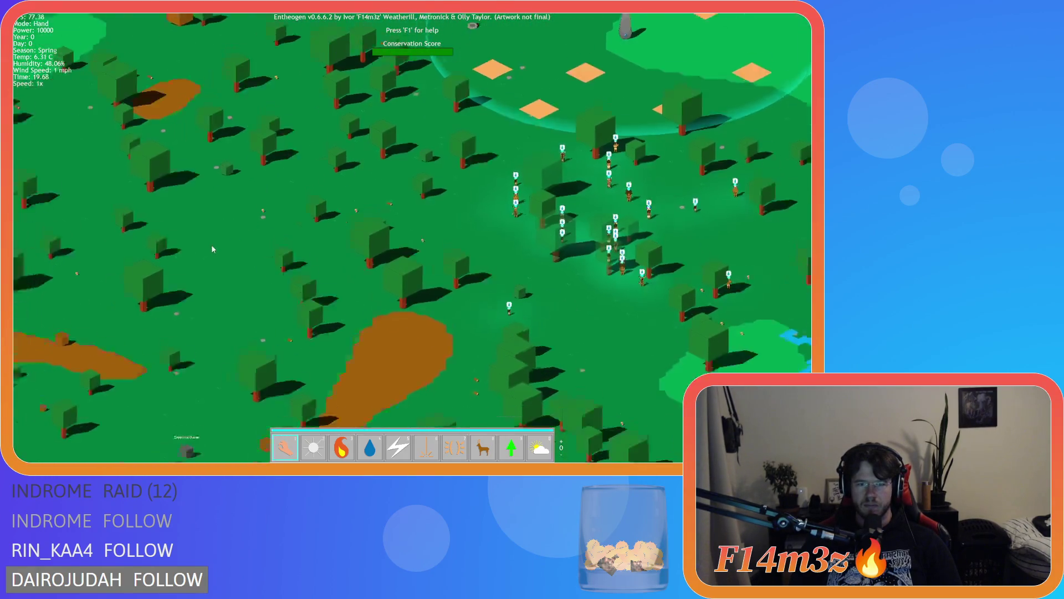
key("s")
key("d")
key("w")
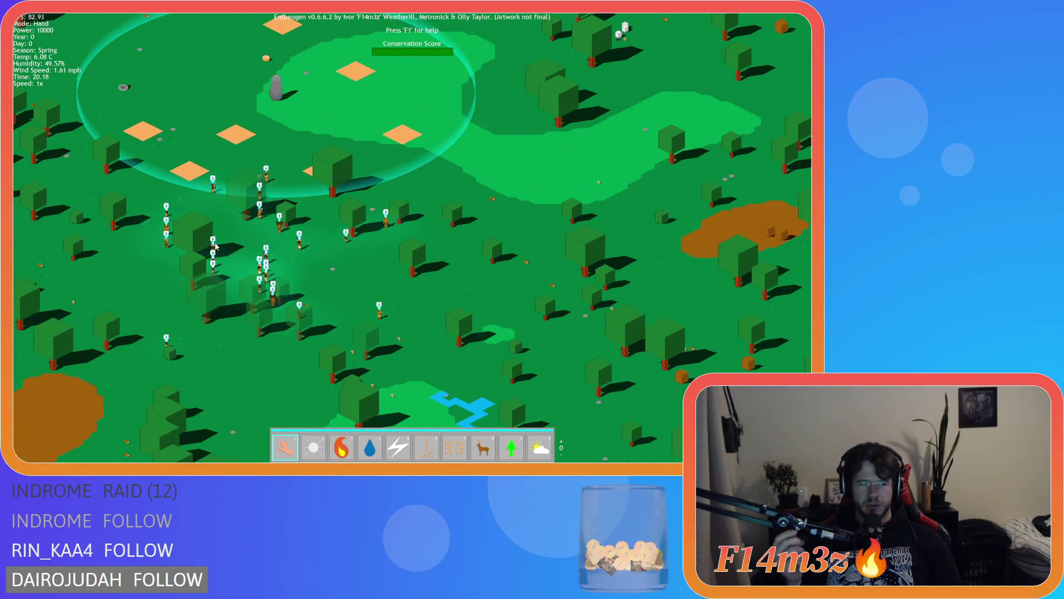
scroll(216, 245, "down", 5)
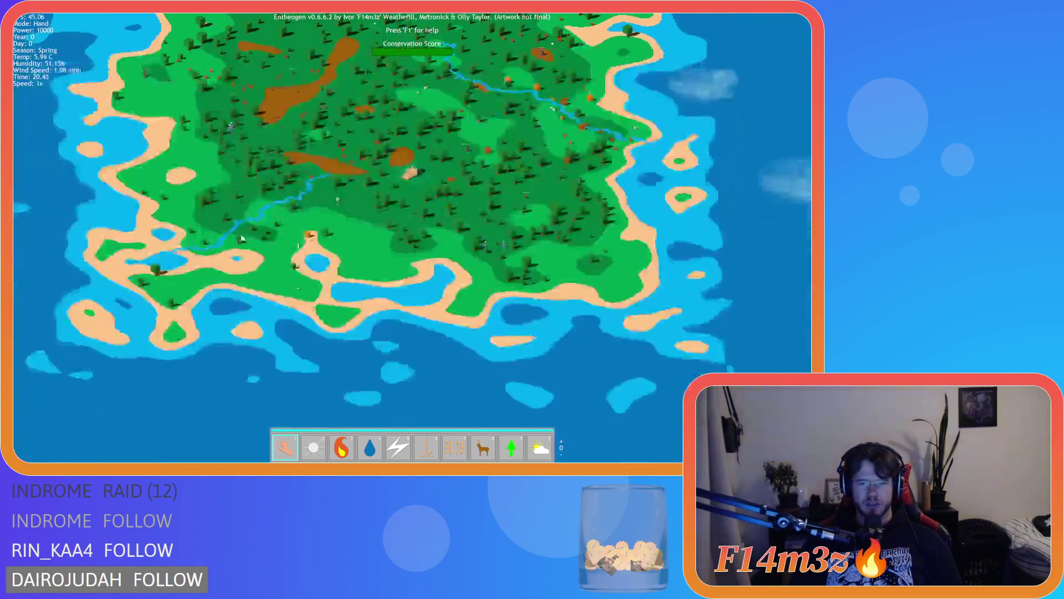
scroll(291, 239, "up", 5)
key("d")
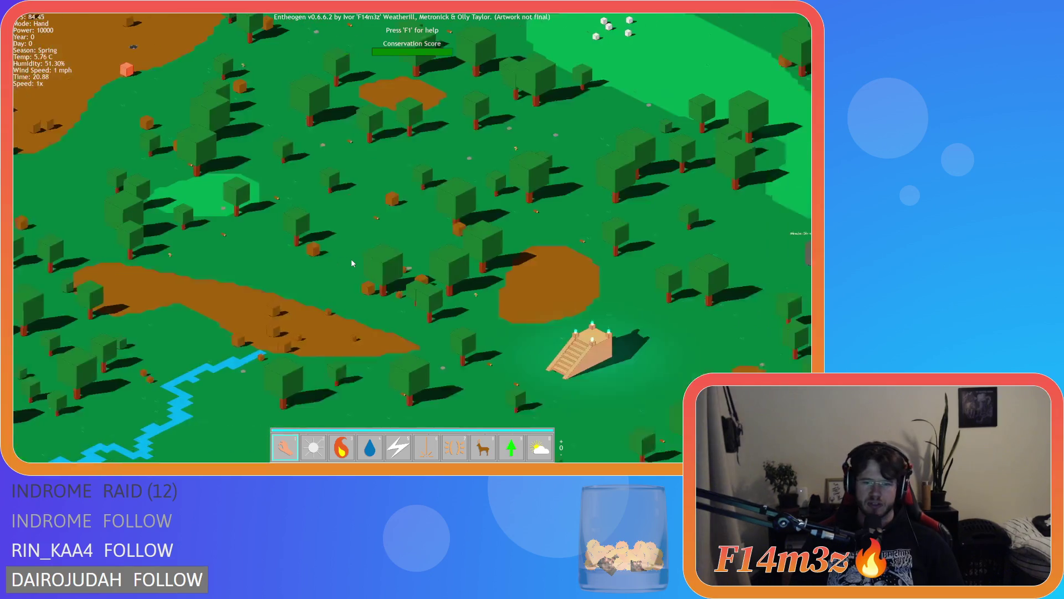
key("w")
scroll(352, 263, "down", 5)
scroll(351, 263, "up", 10)
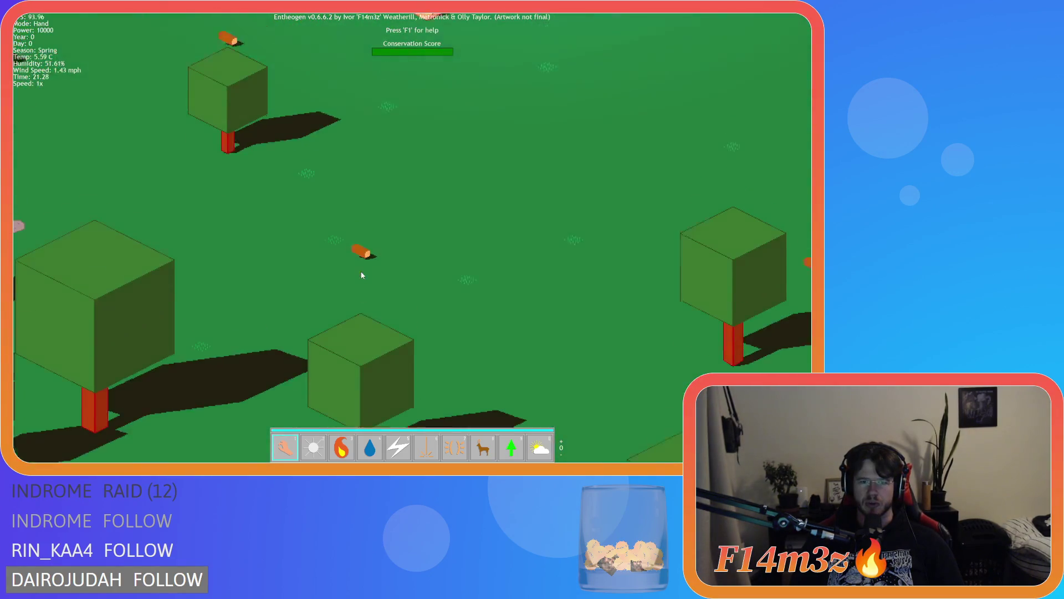
scroll(379, 267, "down", 5)
scroll(441, 270, "up", 5)
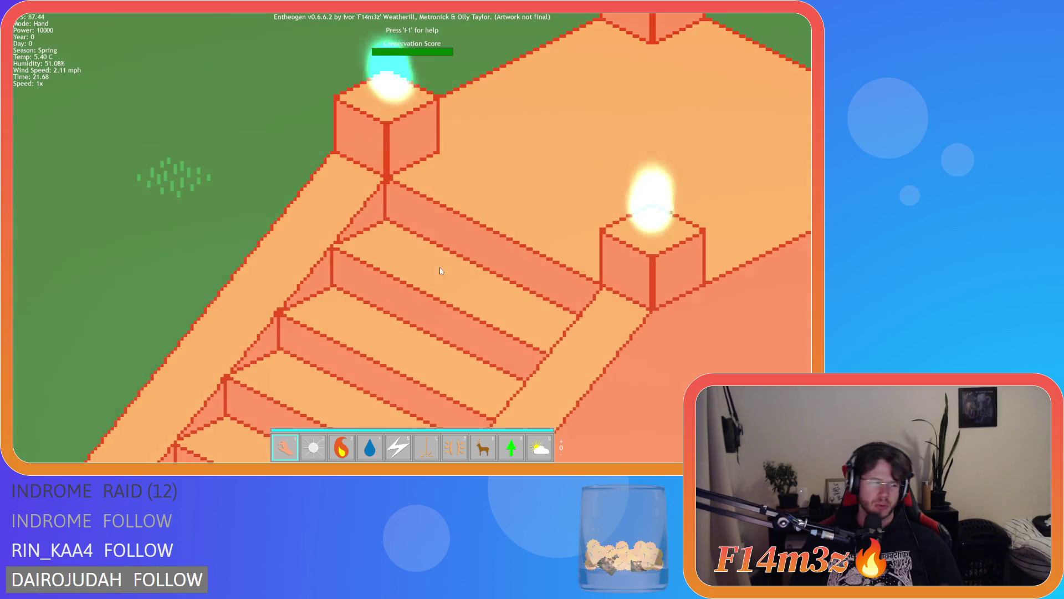
scroll(440, 271, "down", 8)
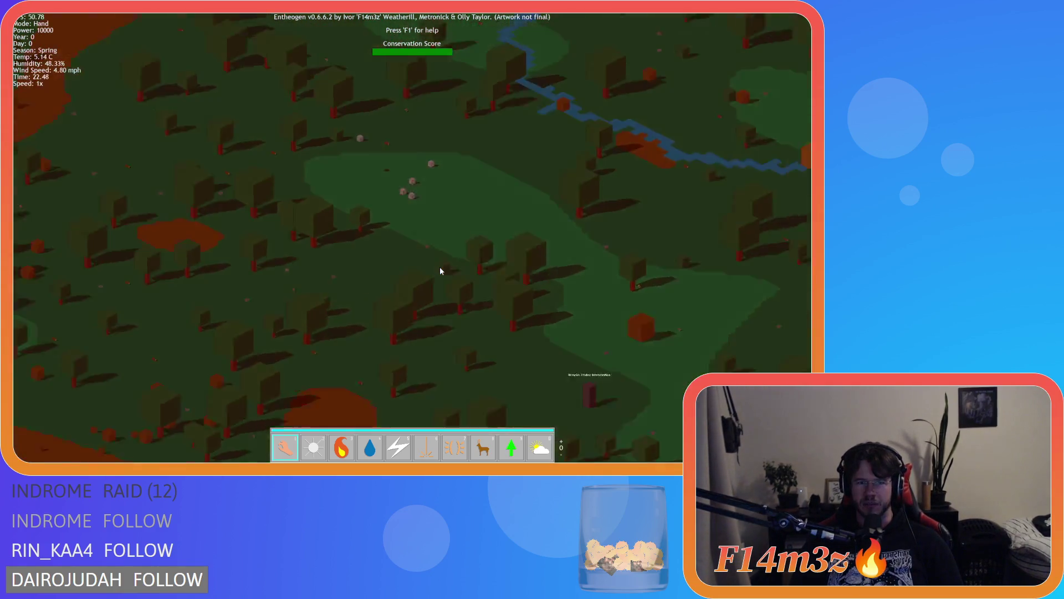
scroll(415, 265, "up", 3)
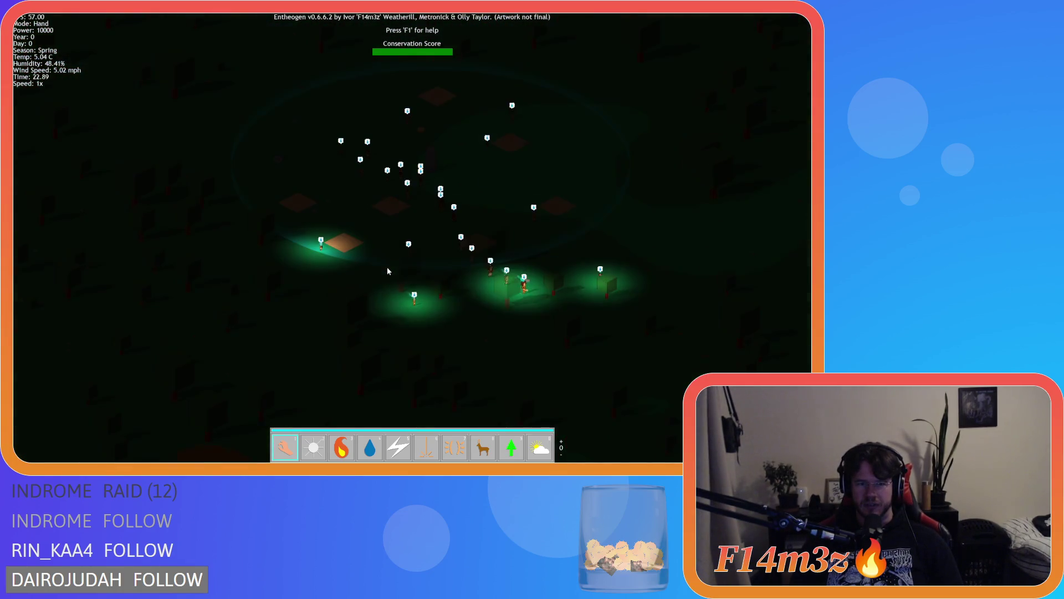
Step: Pan across the night-time island to look for other villager clusters
key("s")
key("w")
key("s")
key("w")
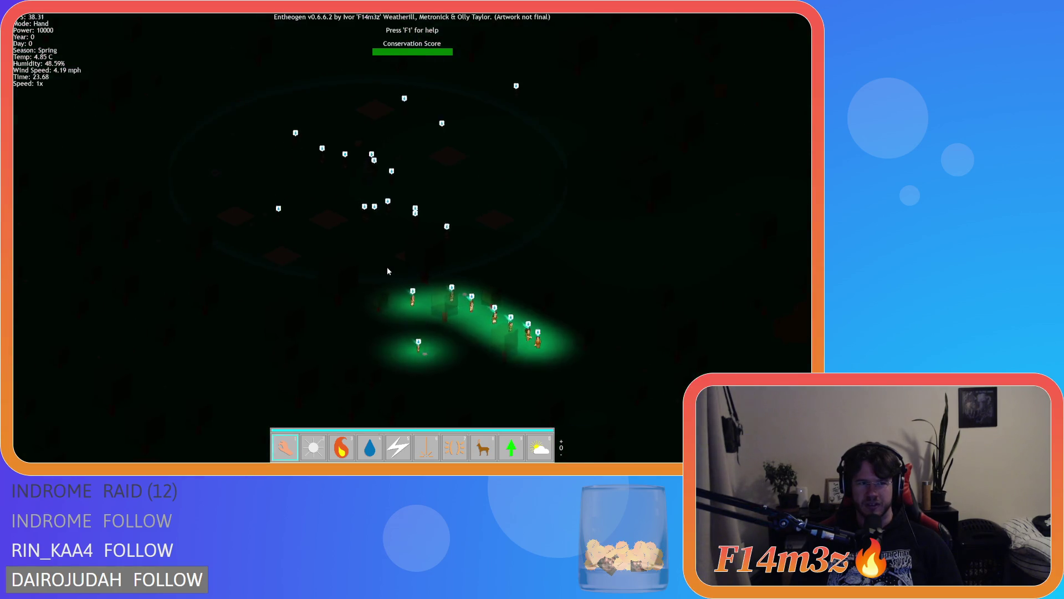
key("w")
key("s")
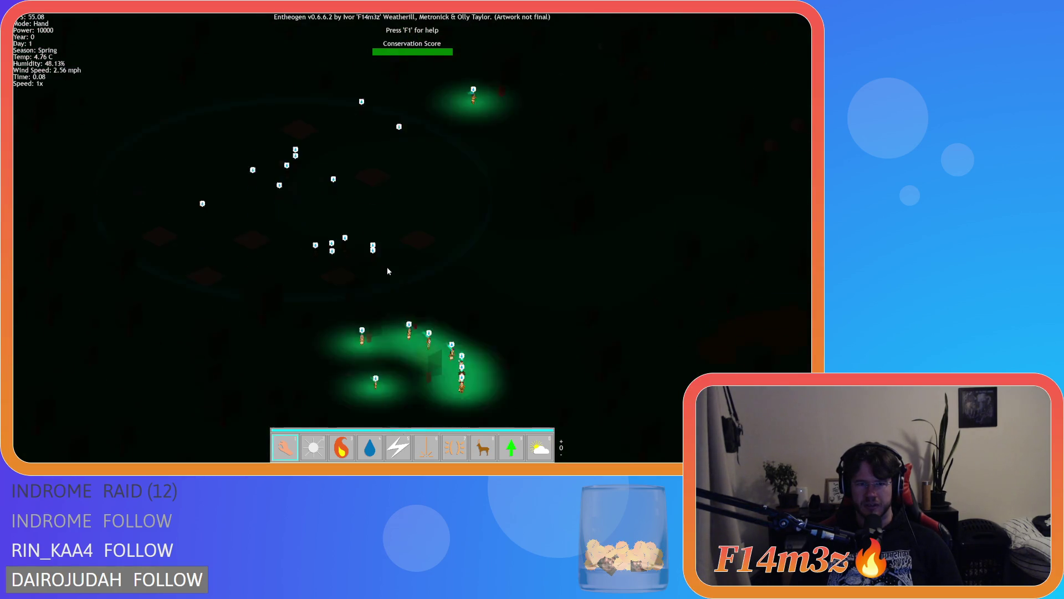
key("s")
scroll(388, 271, "up", 5)
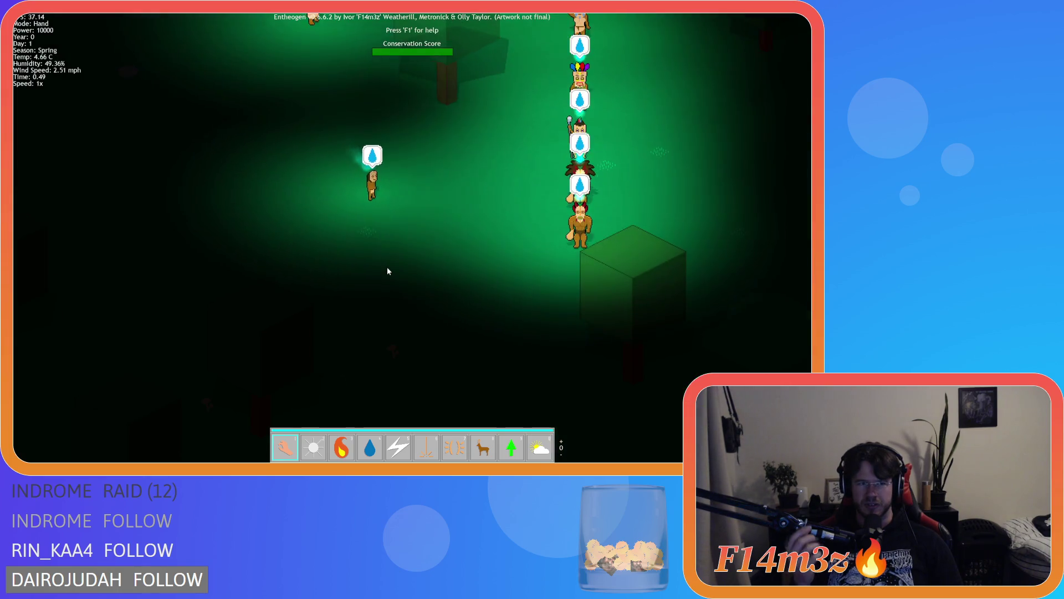
key("a")
scroll(387, 270, "down", 5)
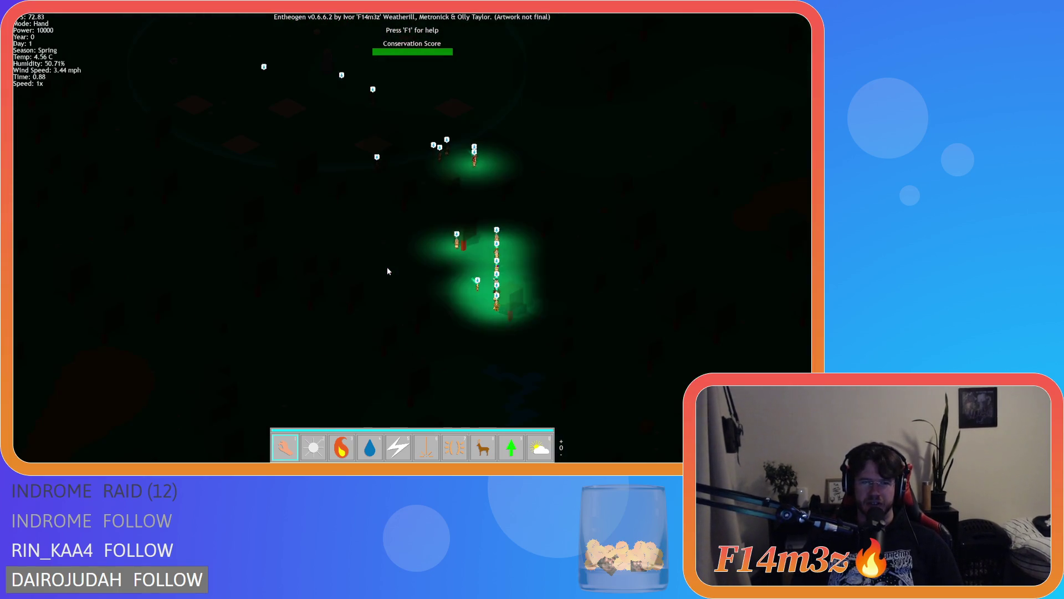
key("w")
key("s")
key("w")
key("a")
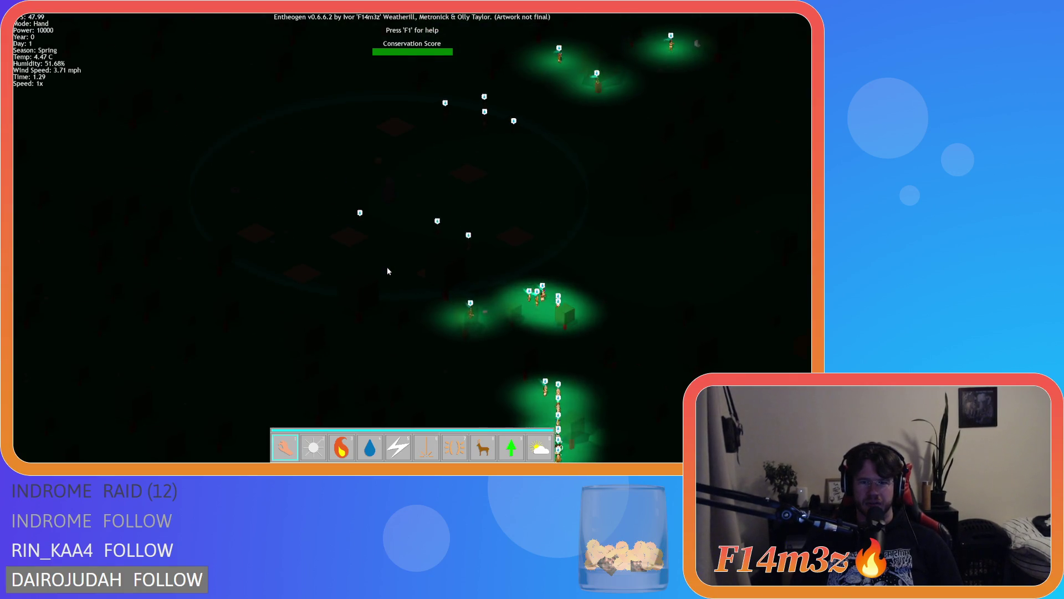
key("d")
key("s")
key("a")
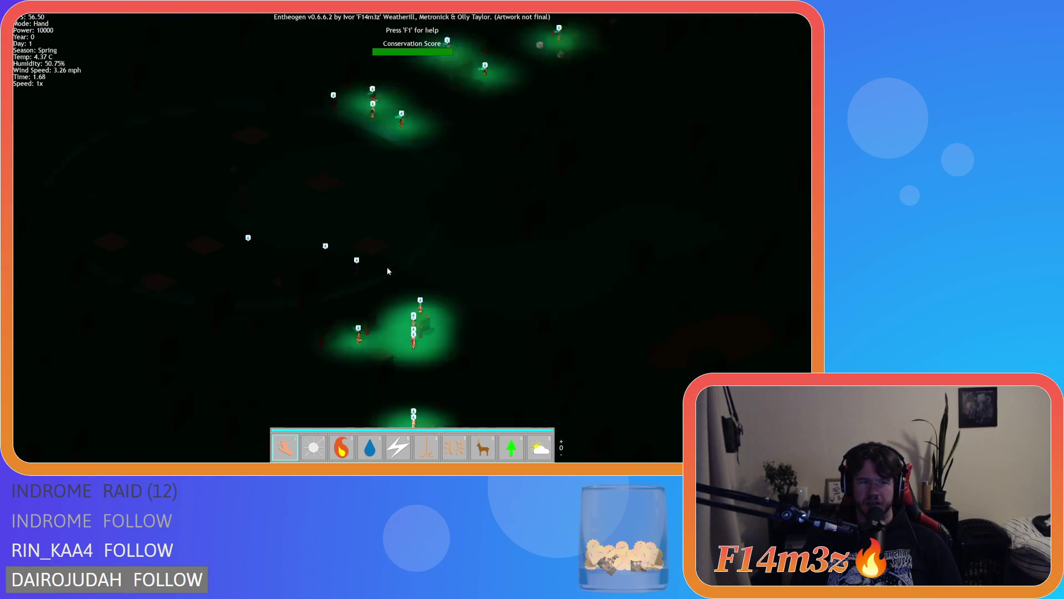
Step: Switch to the Light power with key 2 and cast a circle of light on the dark ground
key("w")
key("2")
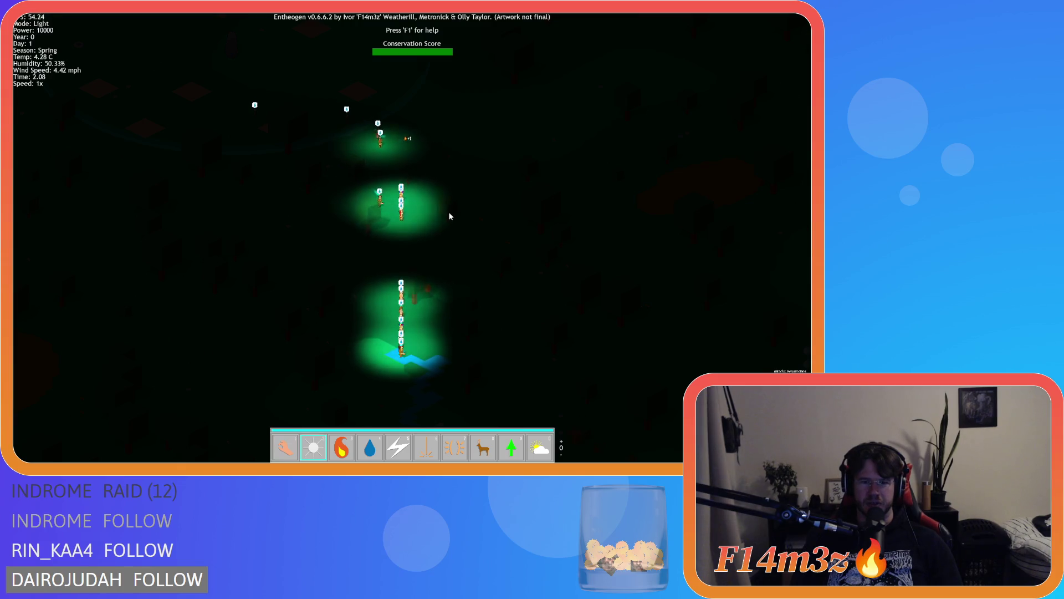
left_click(344, 268)
Step: Switch back to the Hand power and pan the camera around the lit circle
key("1")
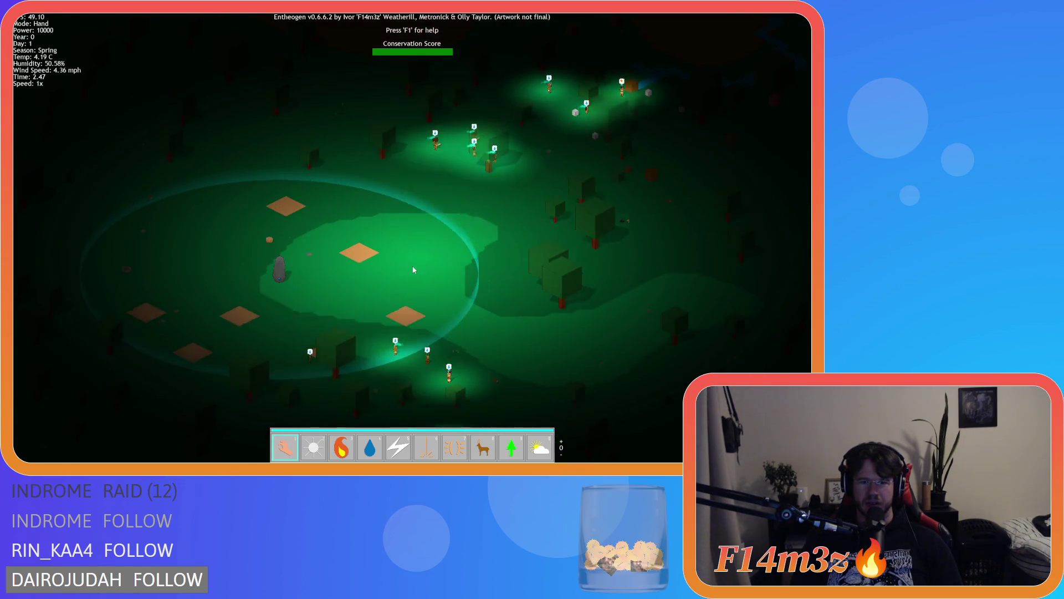
key("s")
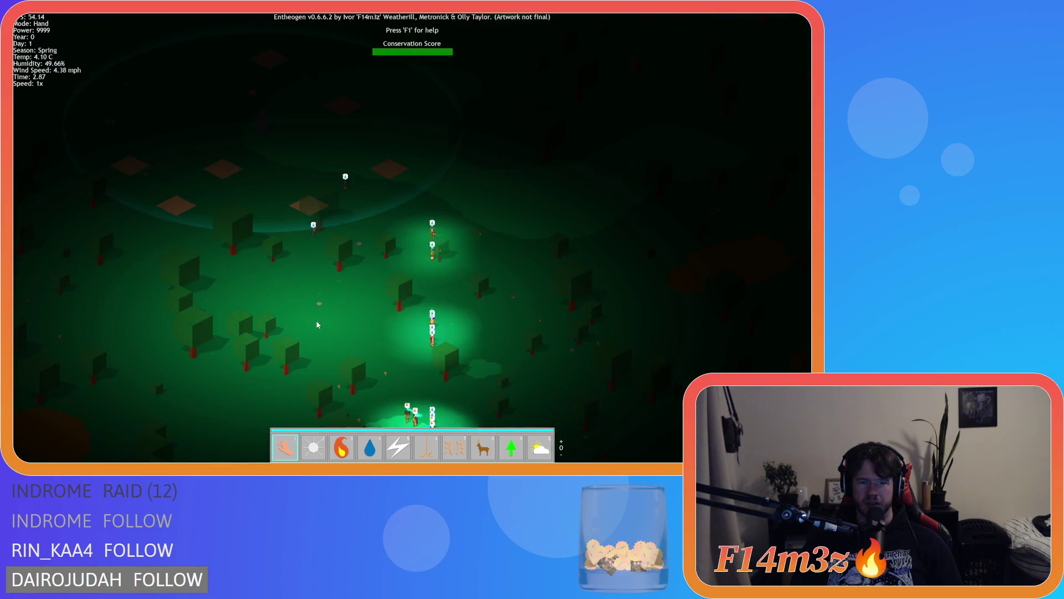
key("a")
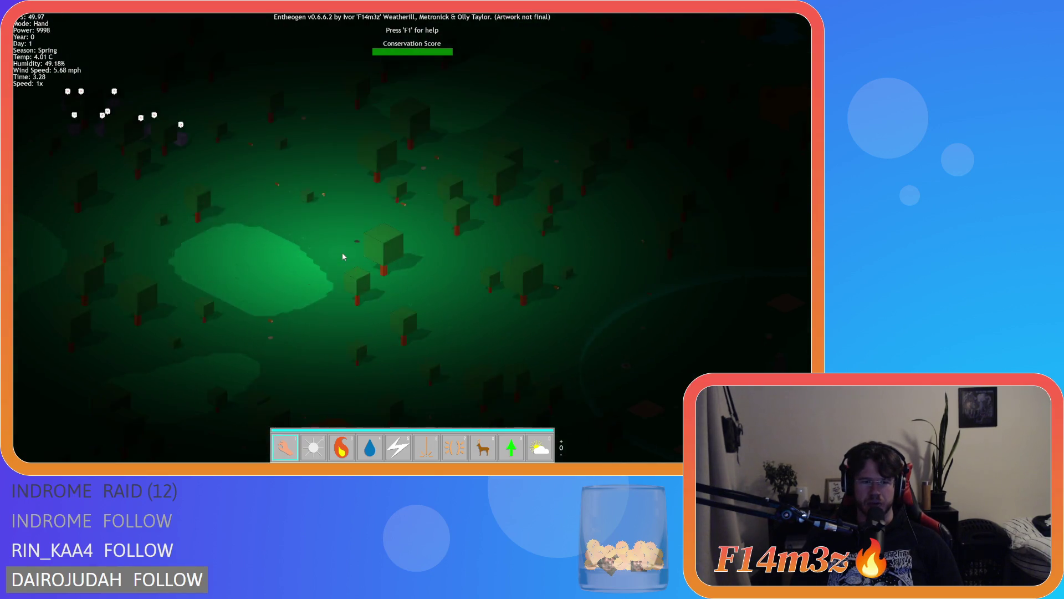
key("d")
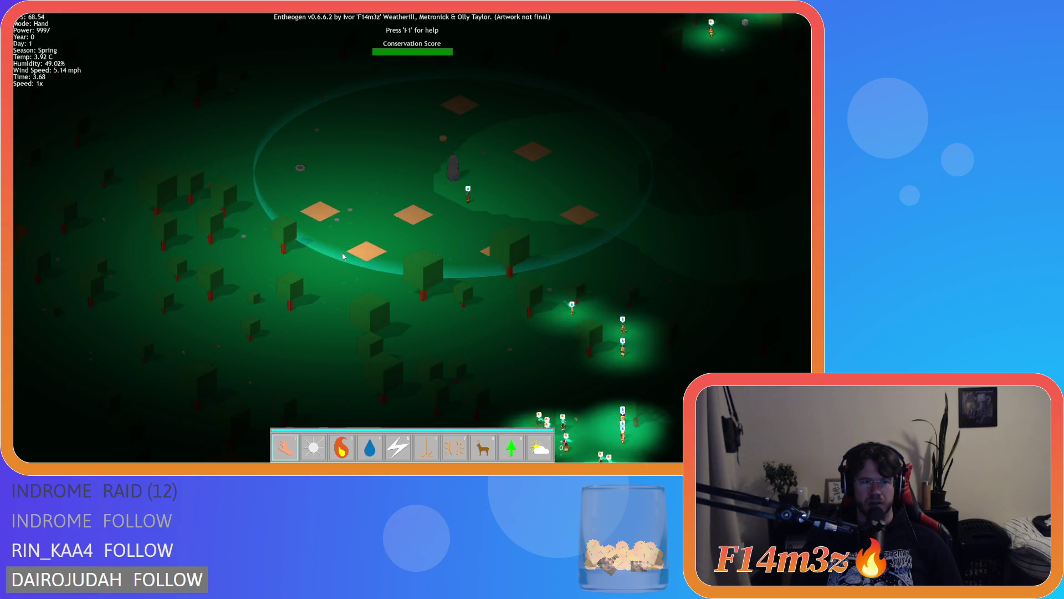
key("s")
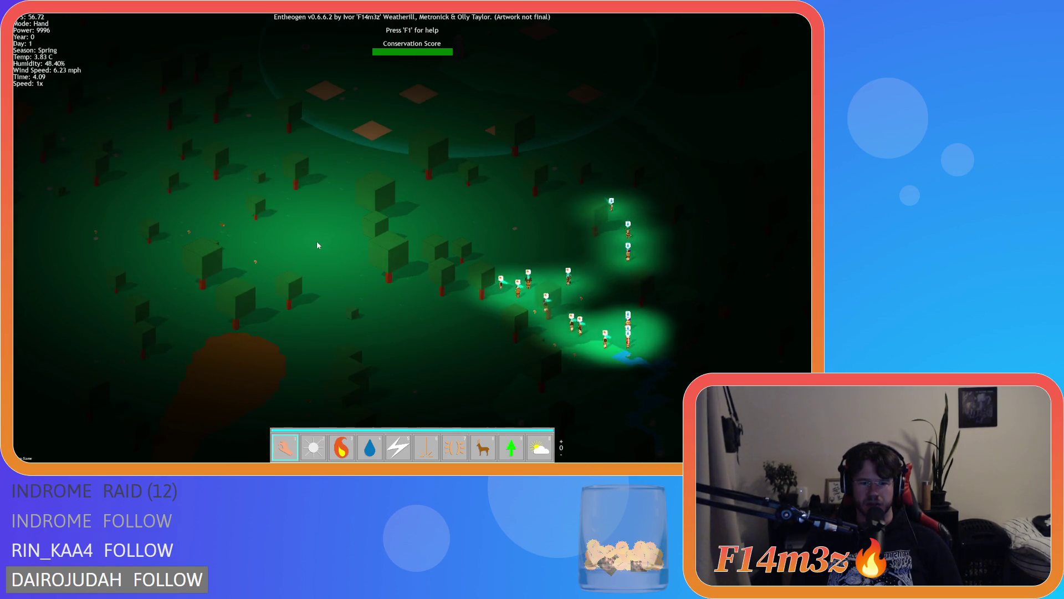
key("d")
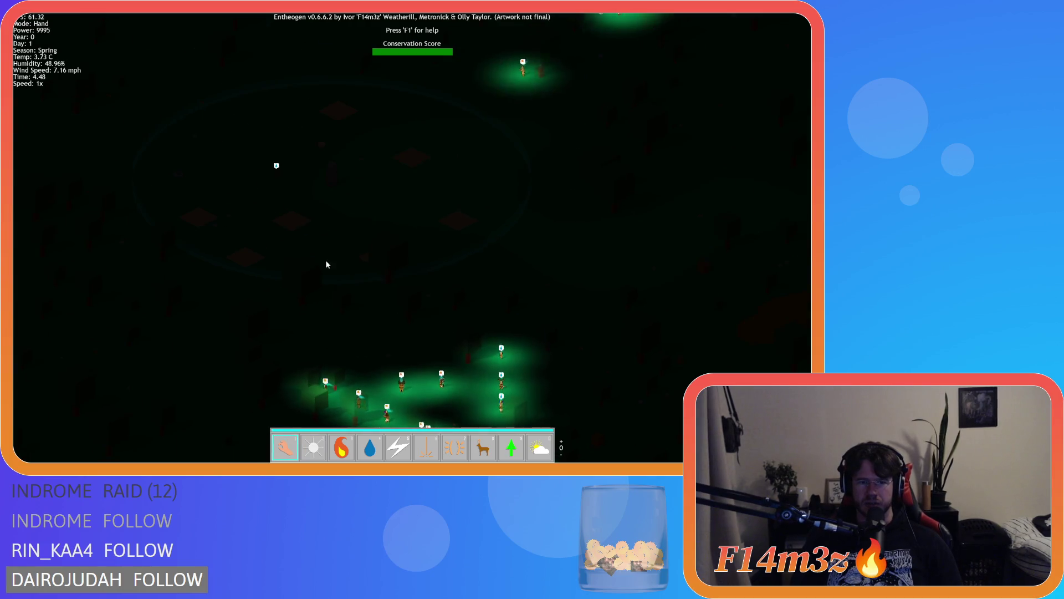
Step: Zoom and pan to another area of the map, then bring up the quit prompt with Escape
scroll(327, 264, "down", 5)
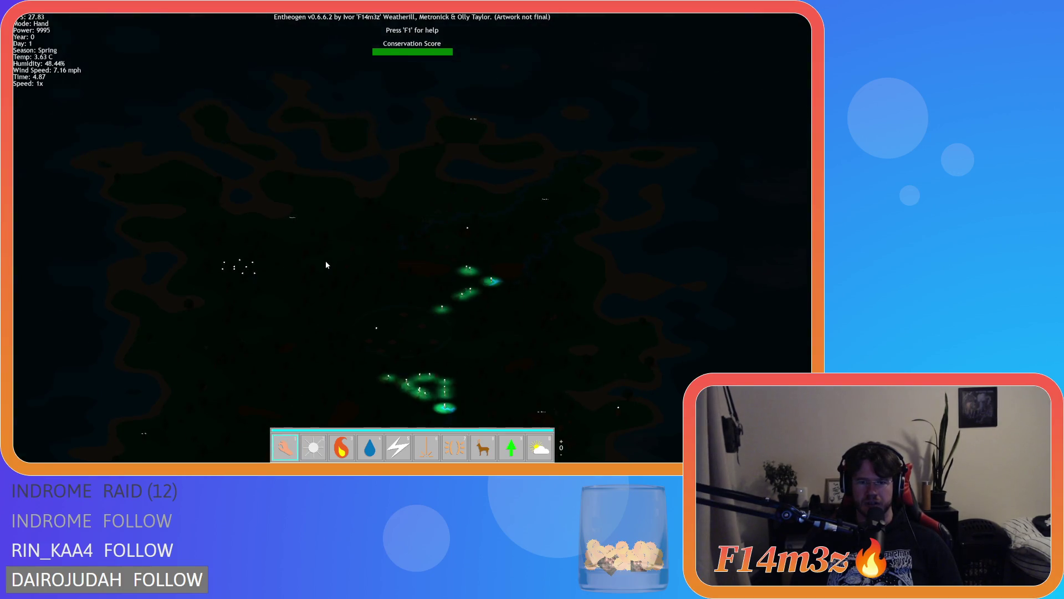
scroll(326, 265, "up", 5)
scroll(319, 255, "up", 5)
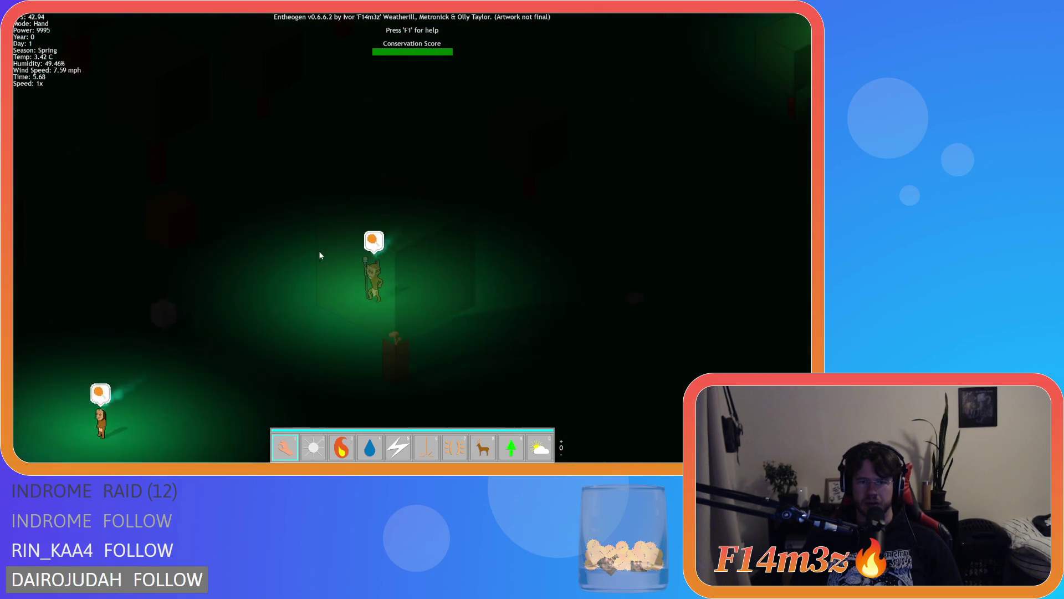
scroll(319, 255, "down", 4)
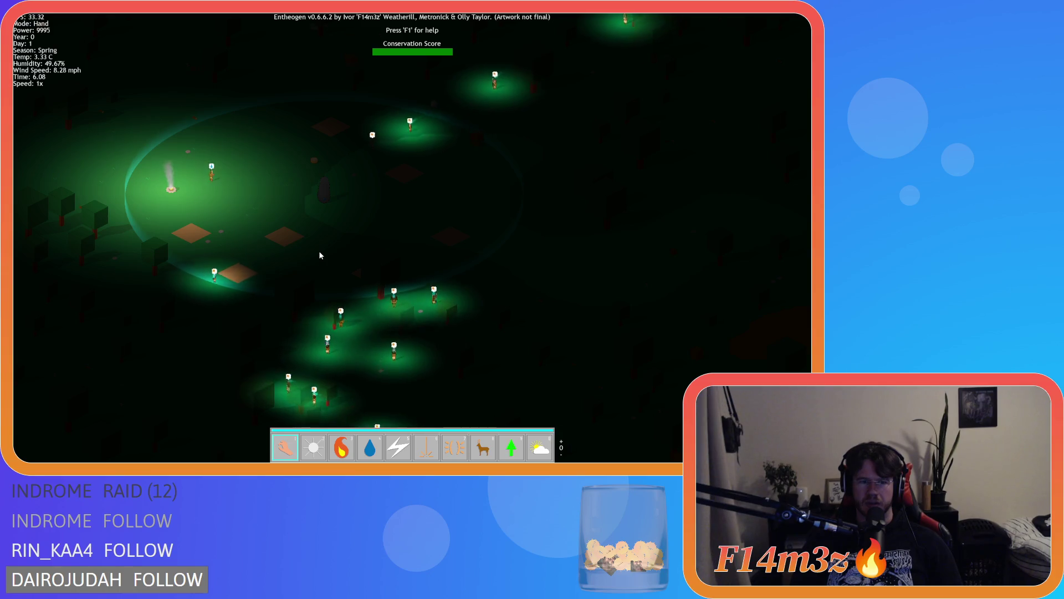
key("w")
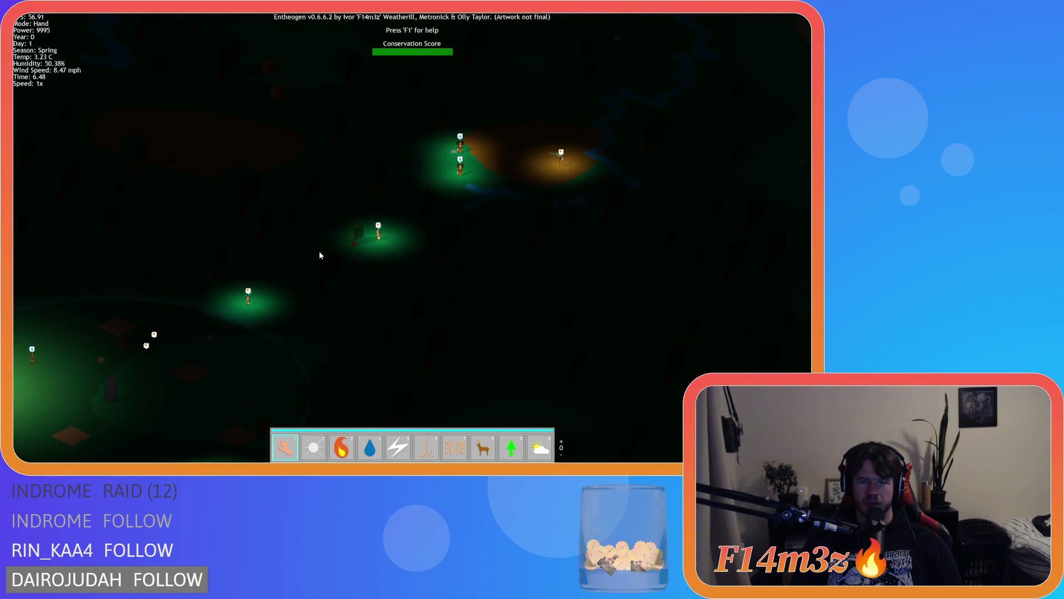
key("s")
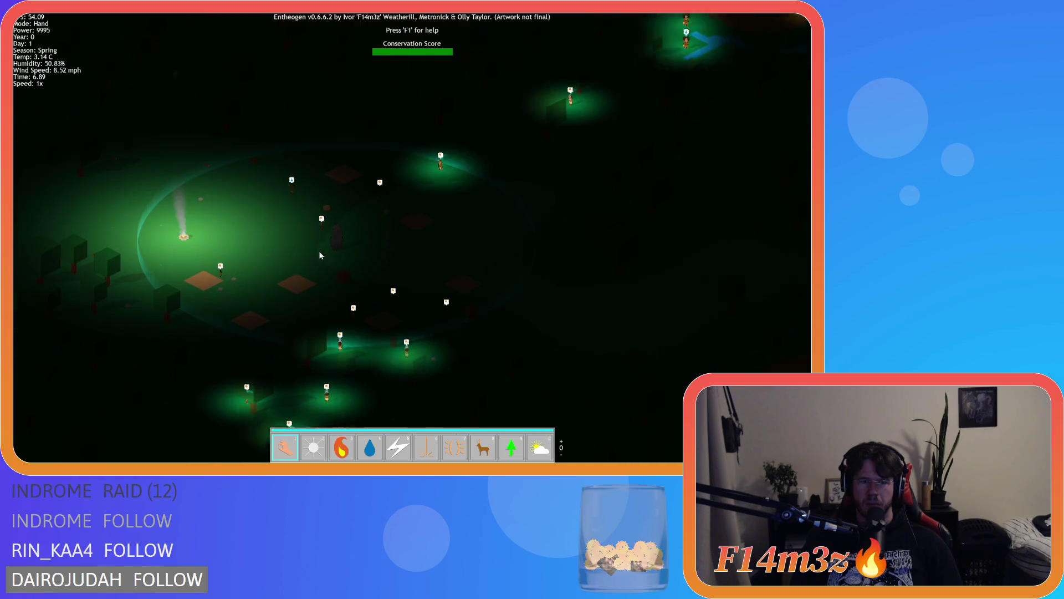
key("Escape")
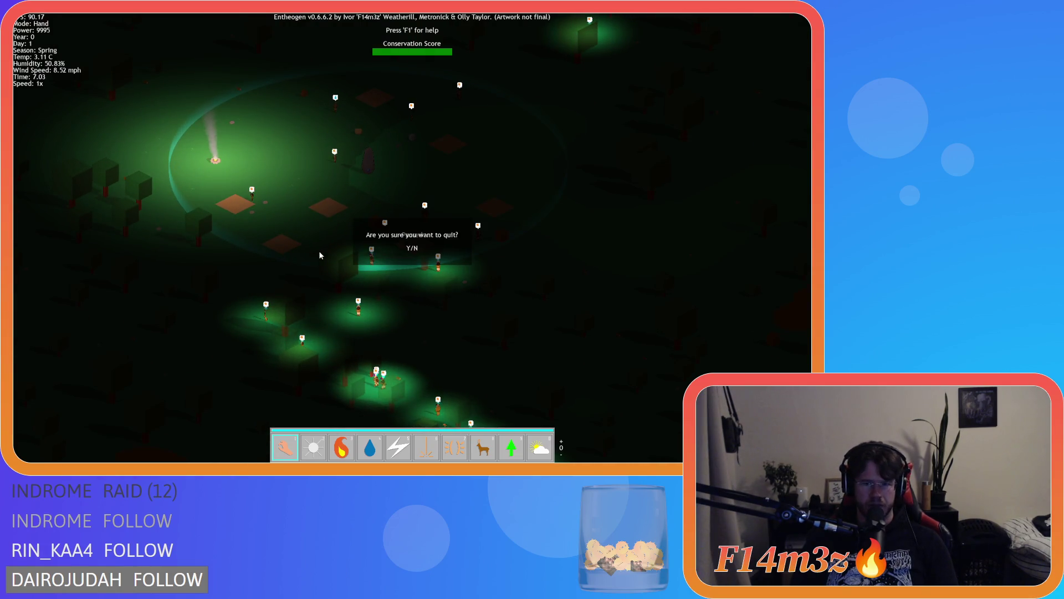
Step: Confirm quitting the game with Y to return to GameMaker
key("y")
scroll(253, 217, "down", 6)
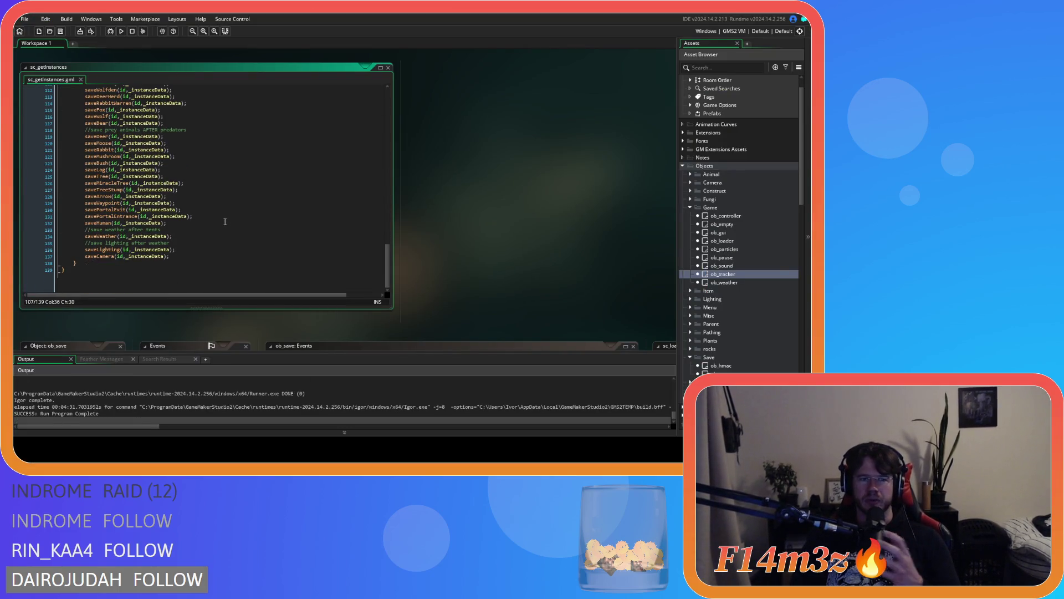
scroll(344, 236, "up", 5)
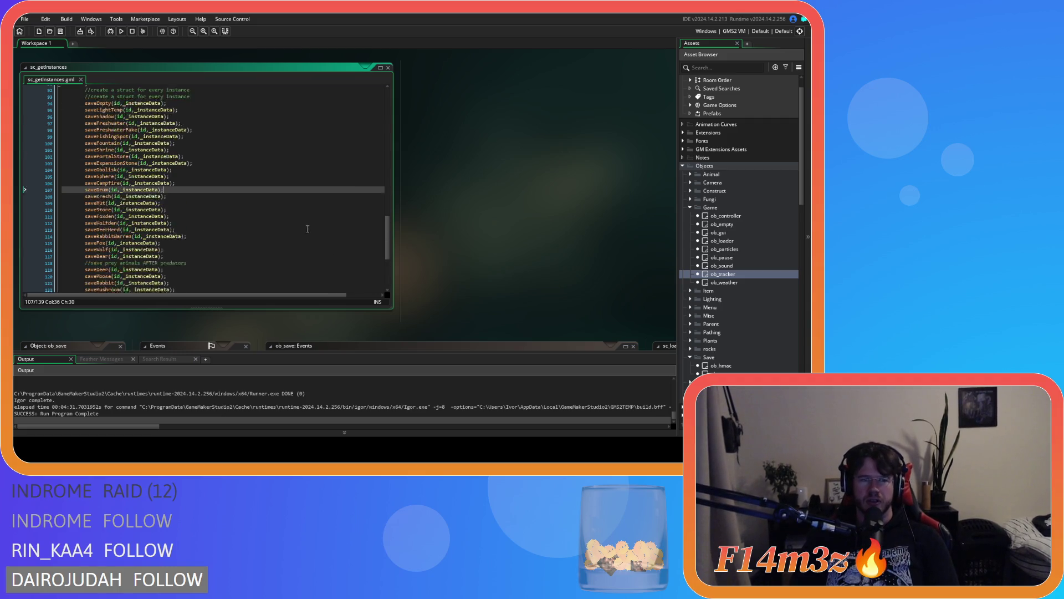
scroll(342, 228, "down", 5)
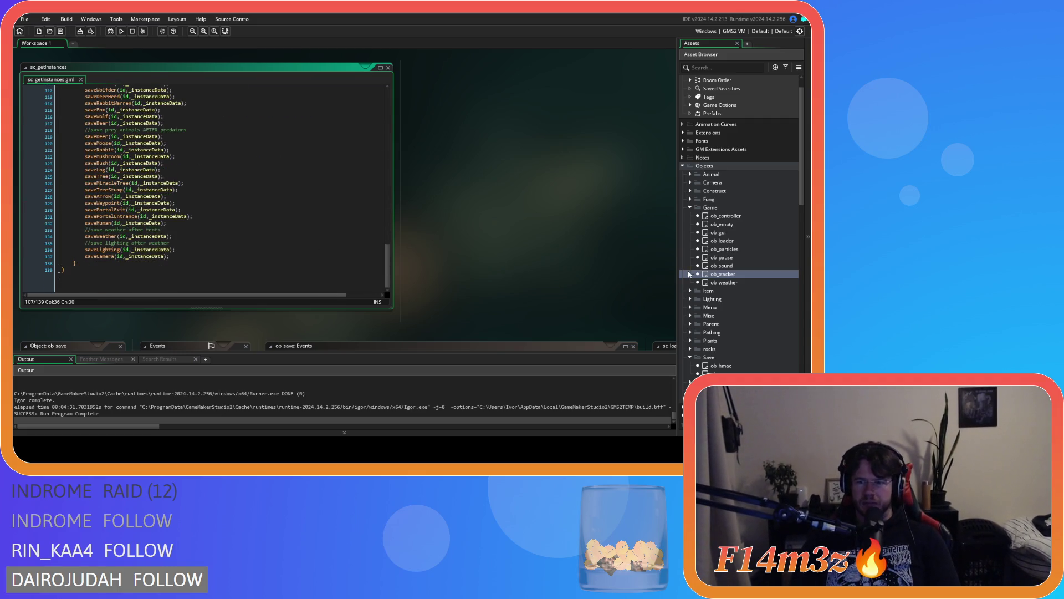
Step: Open and close the ob_weather and ob_lighting objects to review them
double_click(733, 283)
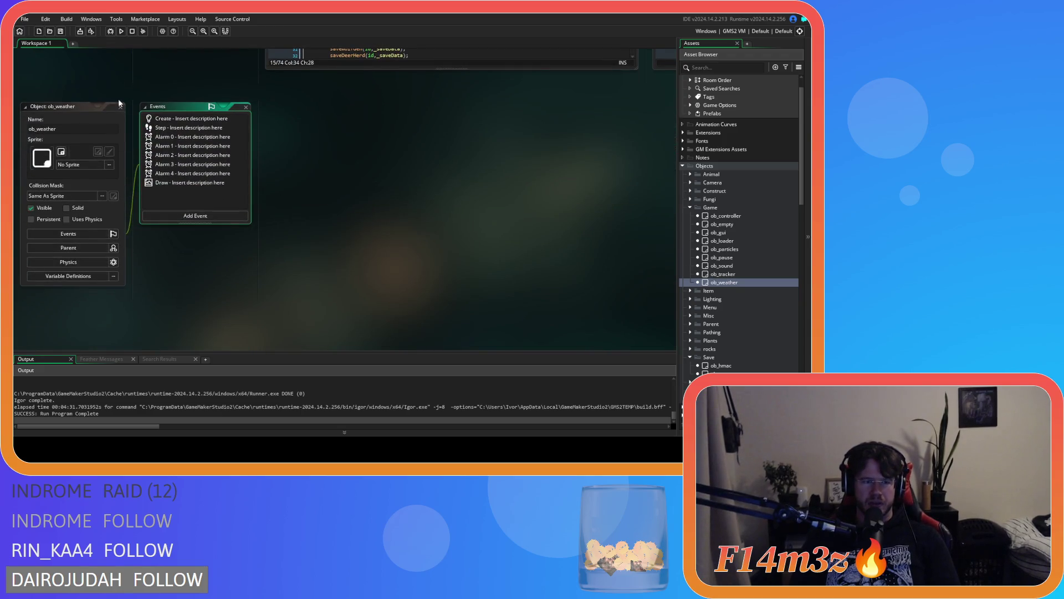
left_click(120, 106)
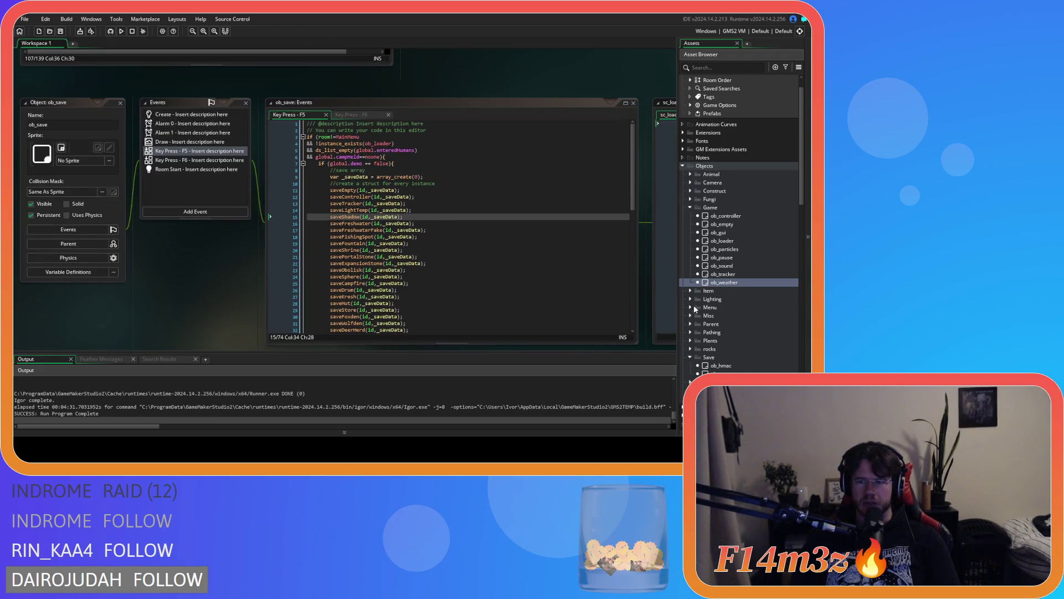
left_click(691, 300)
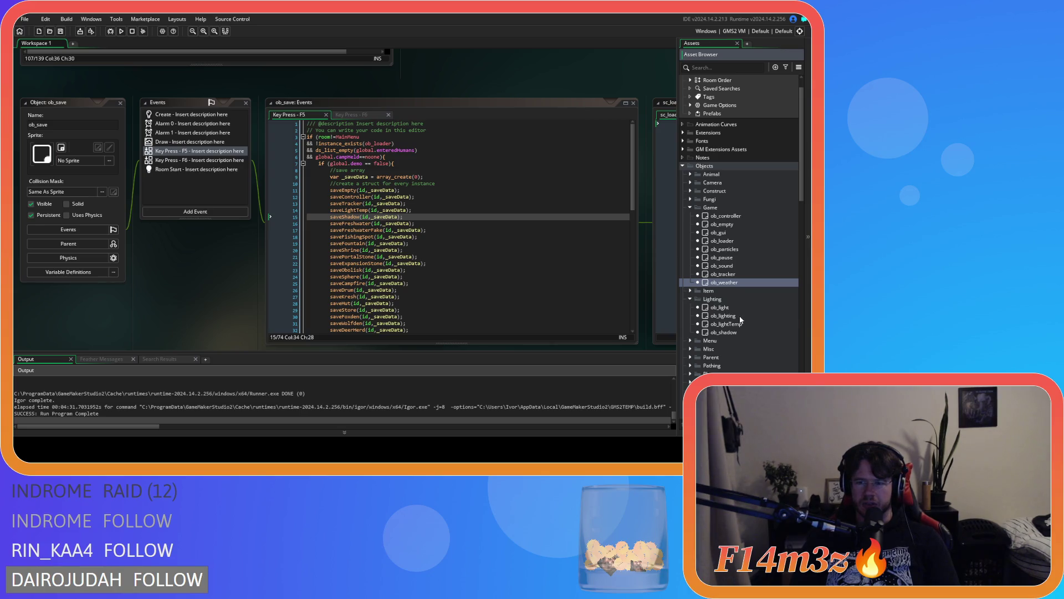
double_click(731, 316)
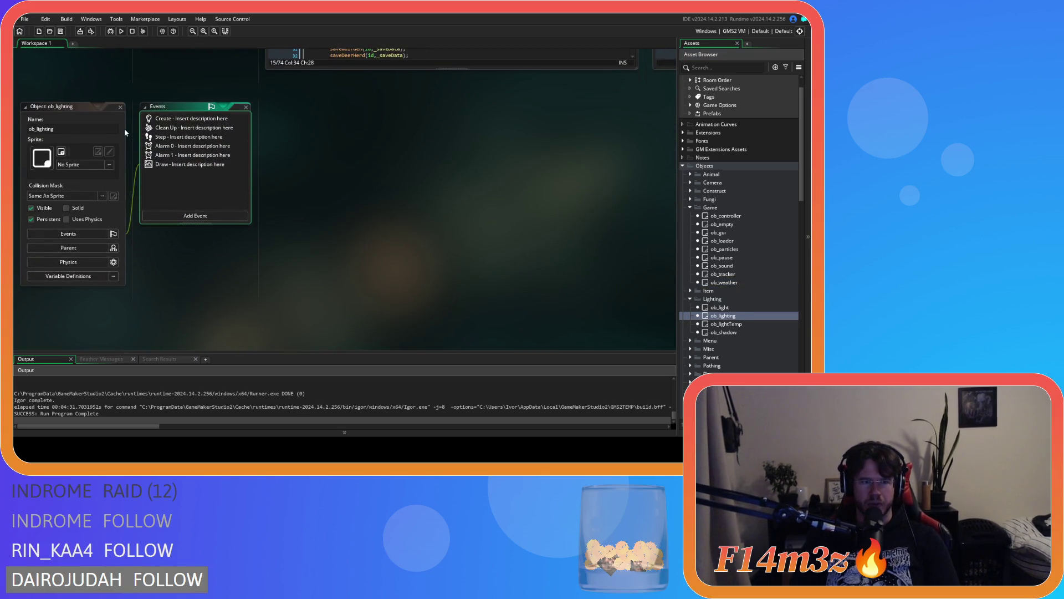
left_click(120, 106)
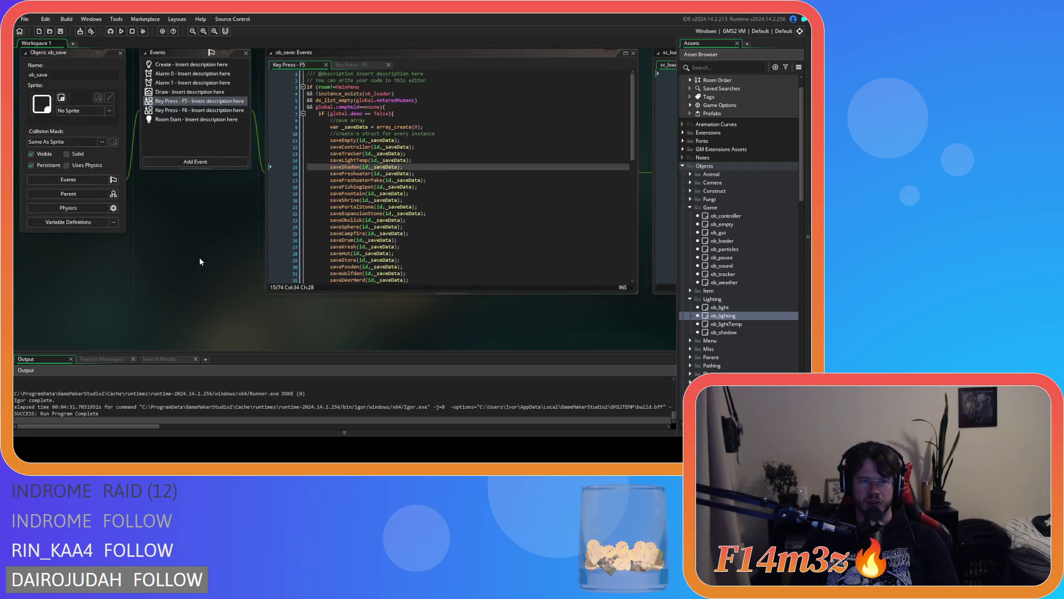
Step: Locate the saveLighting line in ob_save's F5 quicksave code
left_click(566, 228)
scroll(567, 228, "down", 10)
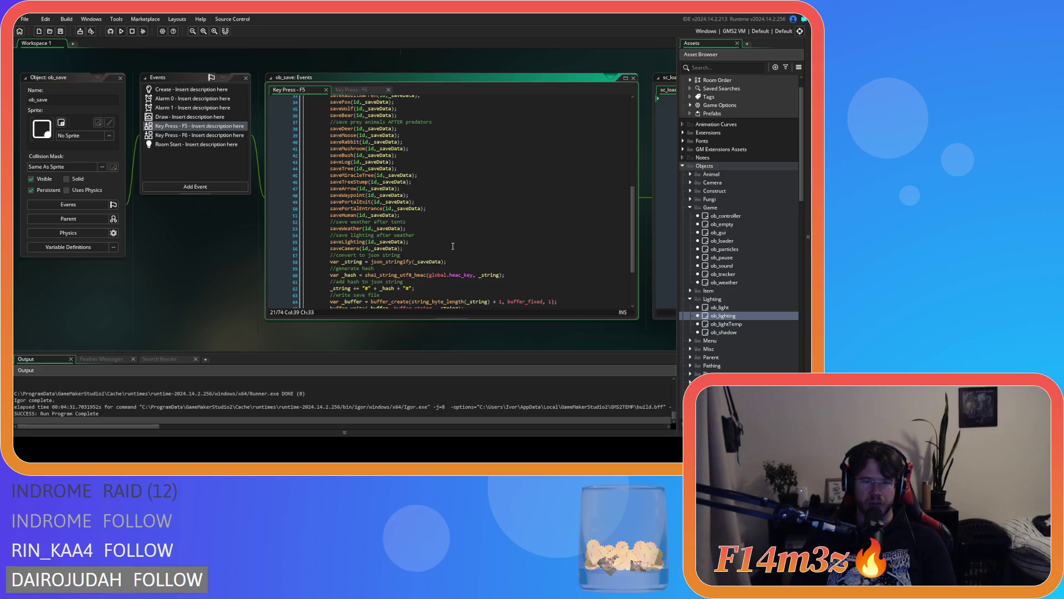
left_click_drag(415, 240, 309, 242)
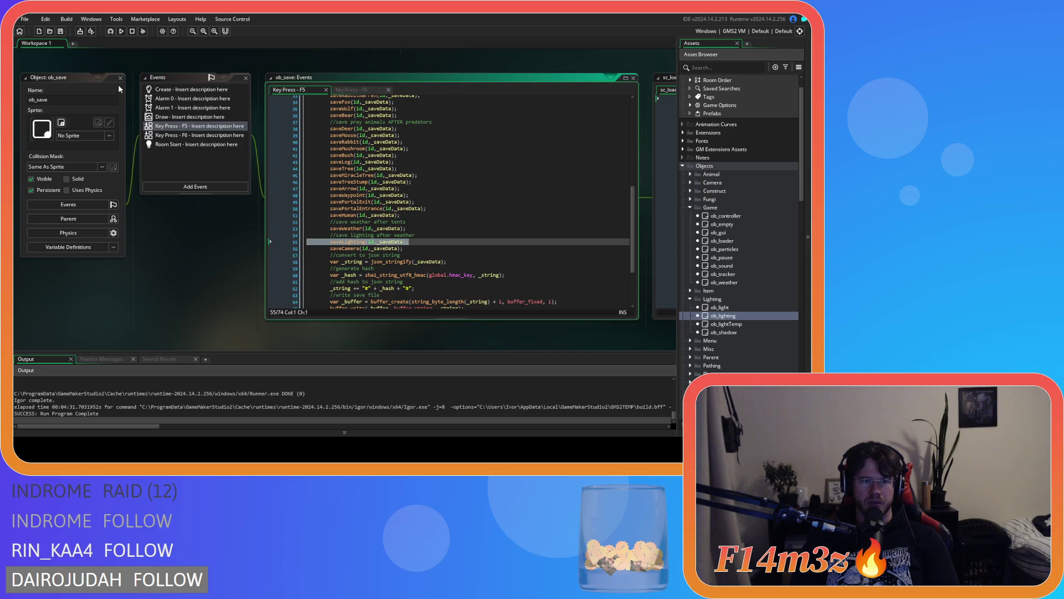
scroll(388, 222, "up", 5)
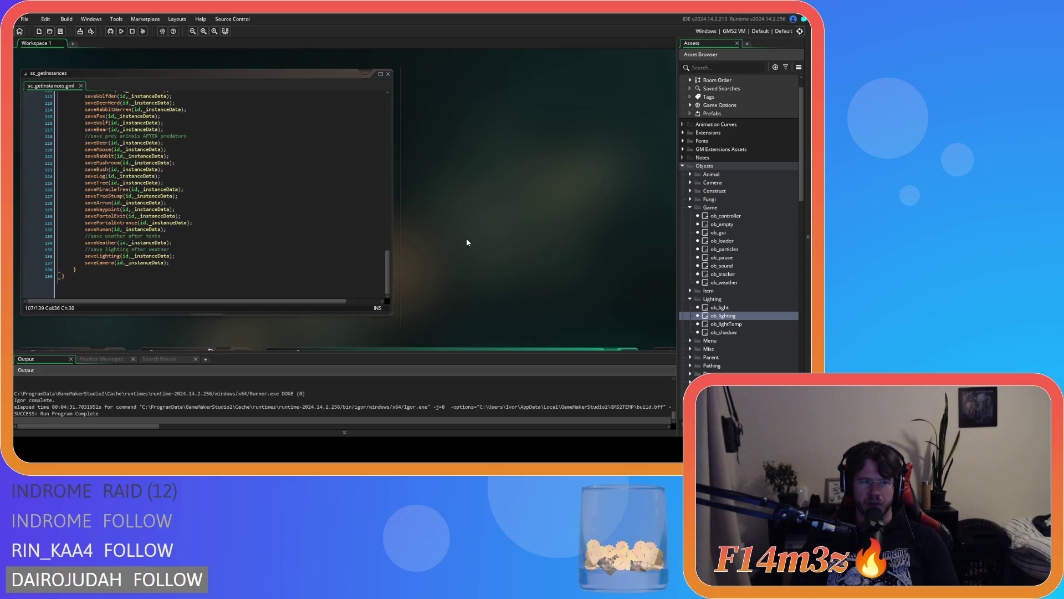
Step: Delete the saveLighting(id,_instanceData); line from sc_getInstances, then review the predator and prey save calls
left_click_drag(189, 257, 62, 262)
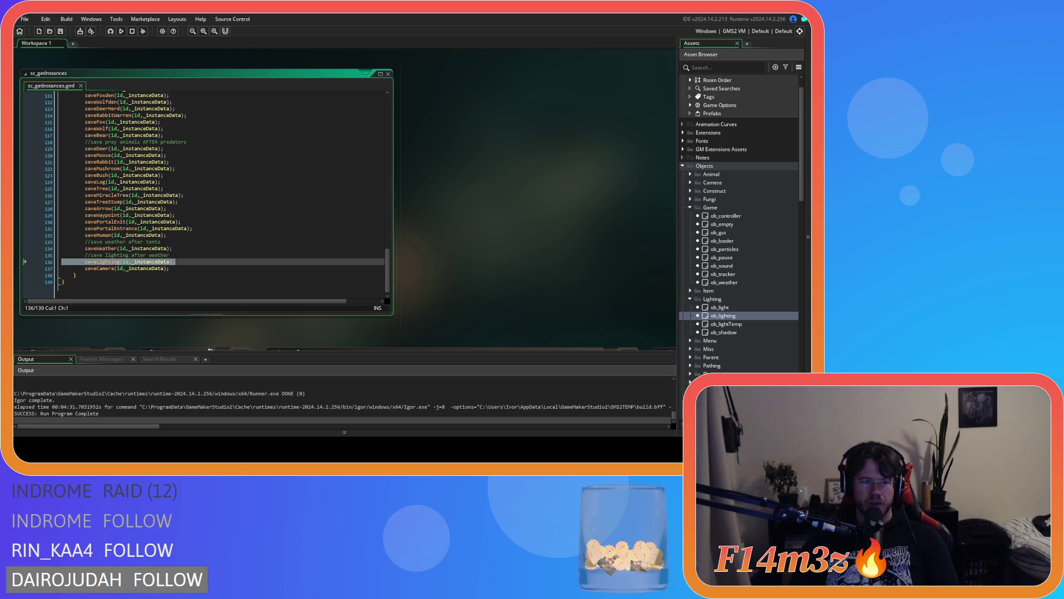
key("BackSpace")
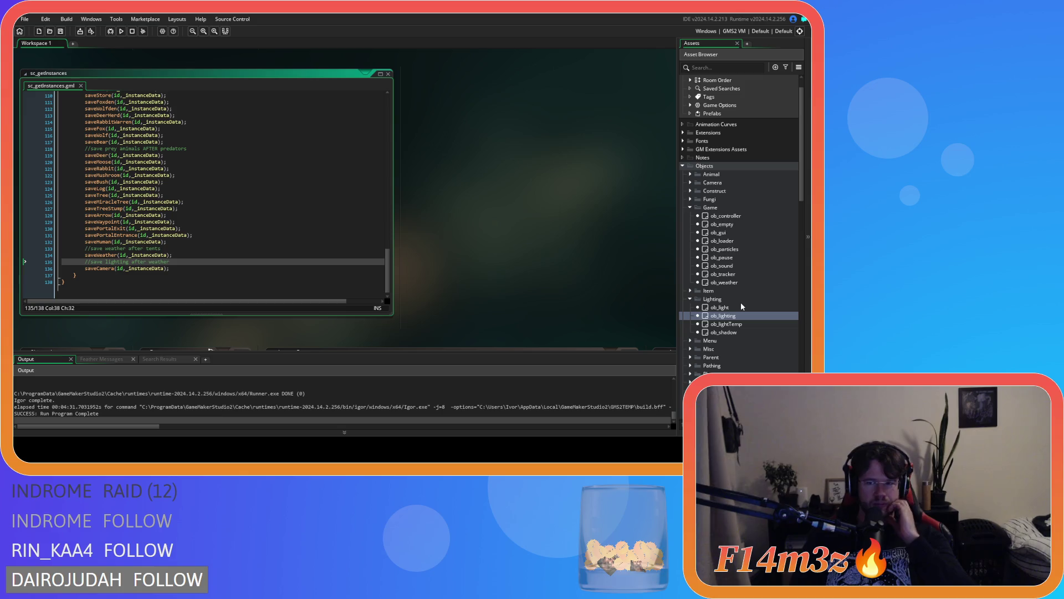
left_click_drag(253, 148, 253, 227)
key("shift+Up")
key("shift+Up")
key("shift+Up")
mouse_move(189, 121)
left_mouse_down()
mouse_move(261, 221)
mouse_move(261, 195)
left_mouse_up()
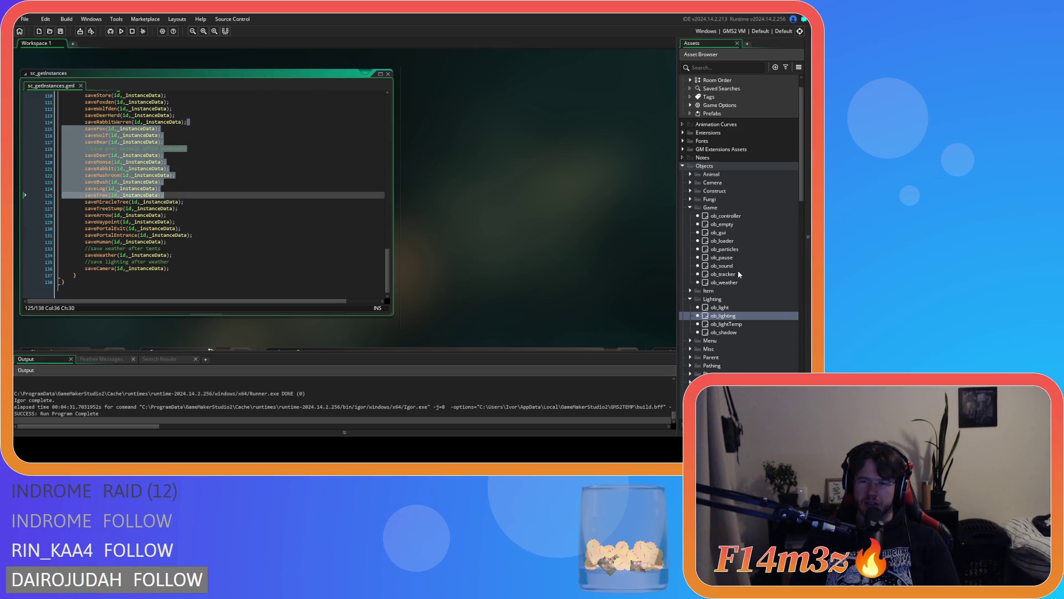
left_click(275, 234)
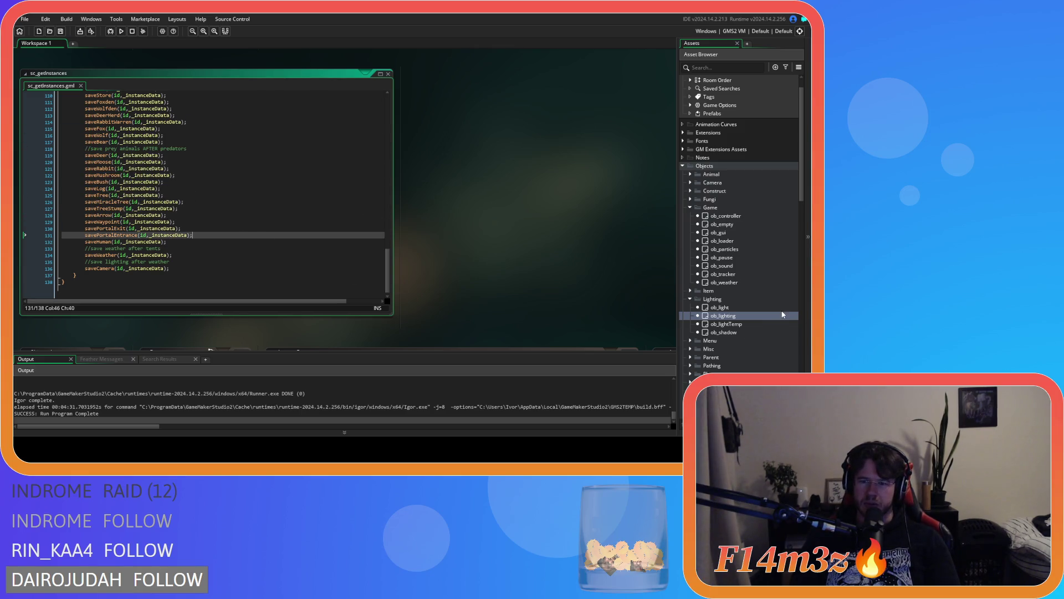
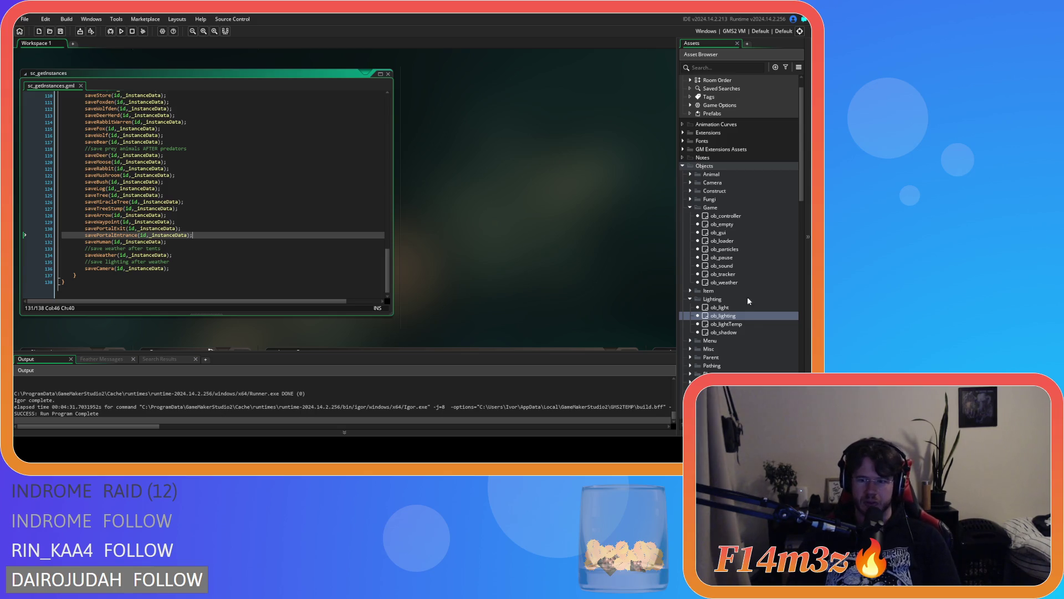
Step: Open the ob_lighting and ob_shadow objects from the Asset Browser
double_click(737, 317)
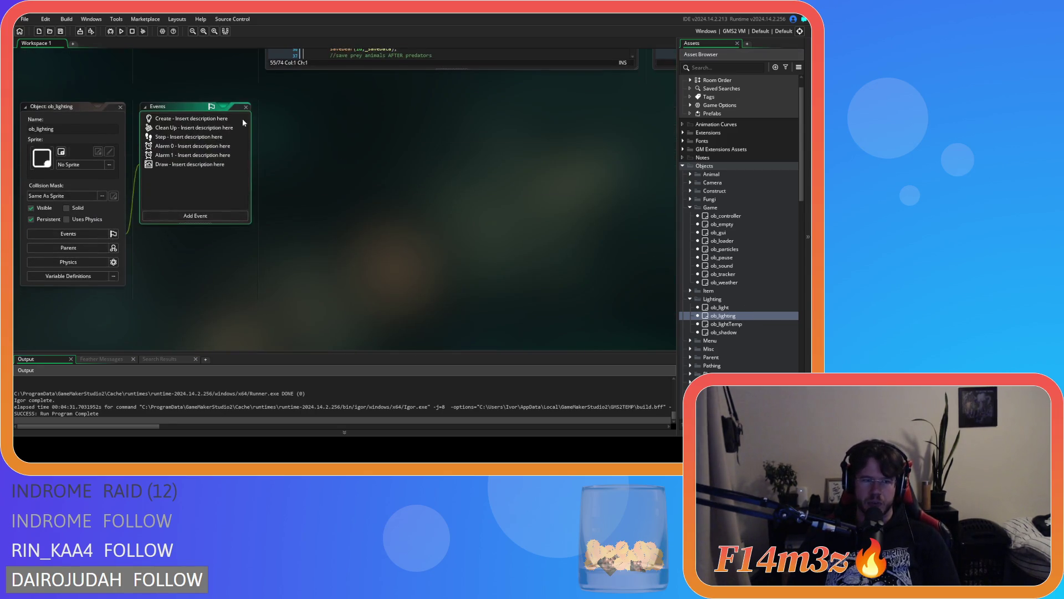
scroll(344, 281, "up", 5)
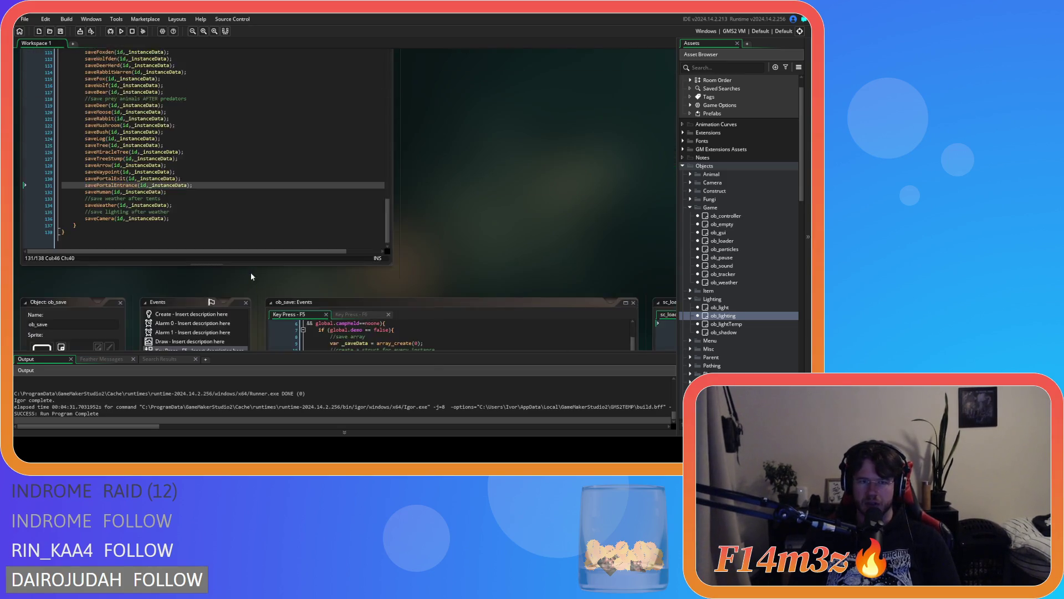
double_click(746, 331)
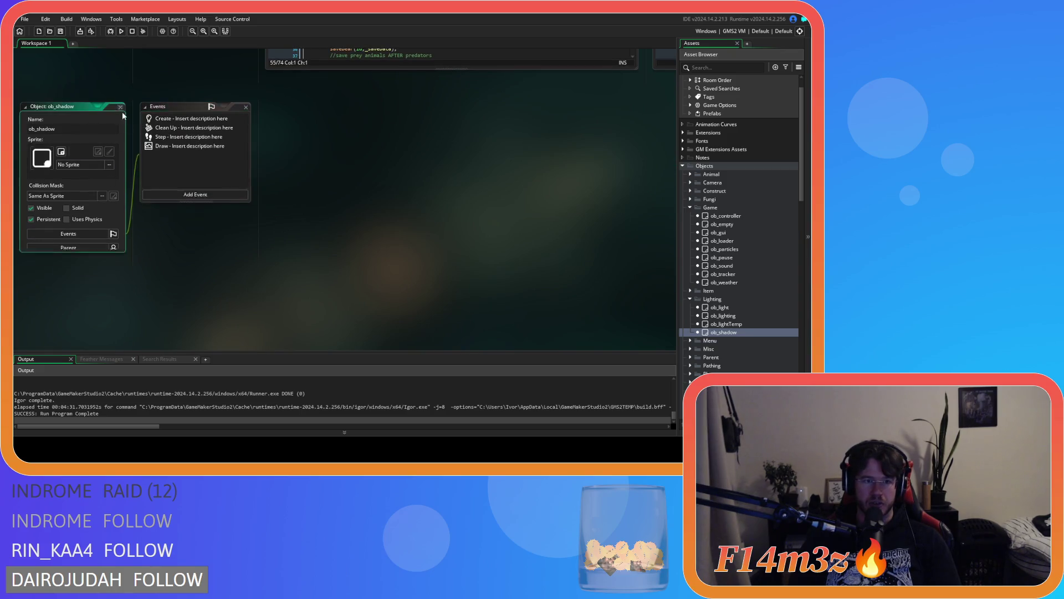
scroll(245, 266, "up", 5)
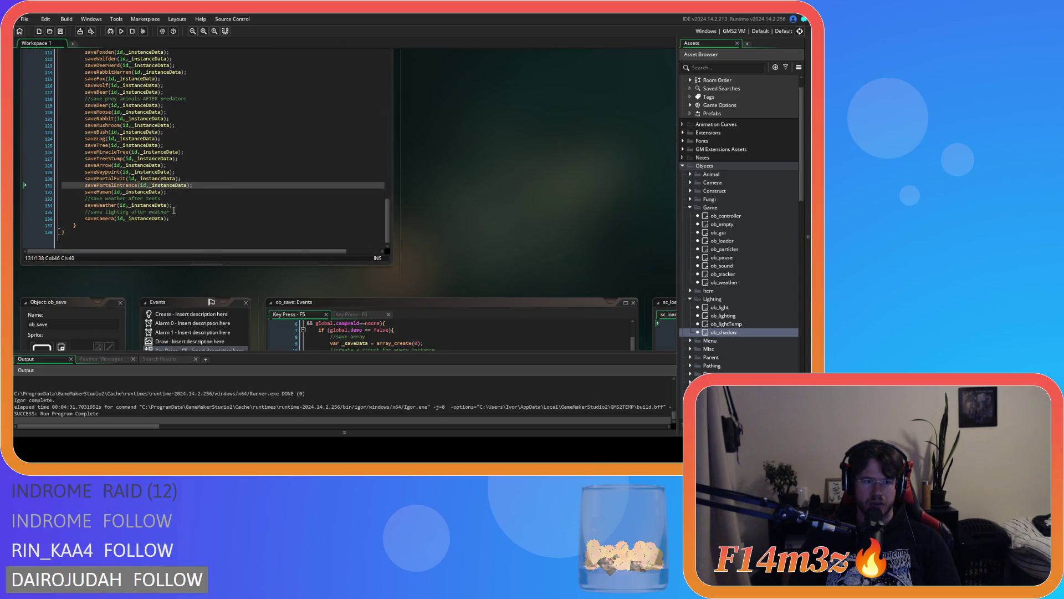
Step: Find 'shadow' in sc_getInstances and delete the saveShadow(id, _instanceData) line
left_click(191, 180)
scroll(200, 177, "up", 6)
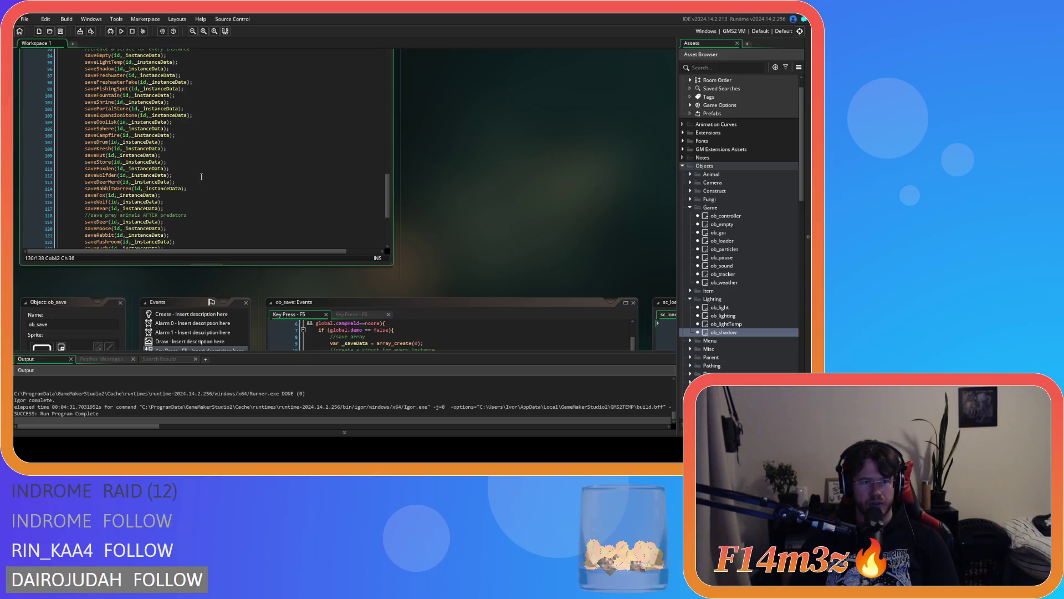
scroll(201, 177, "up", 1)
scroll(185, 168, "down", 6)
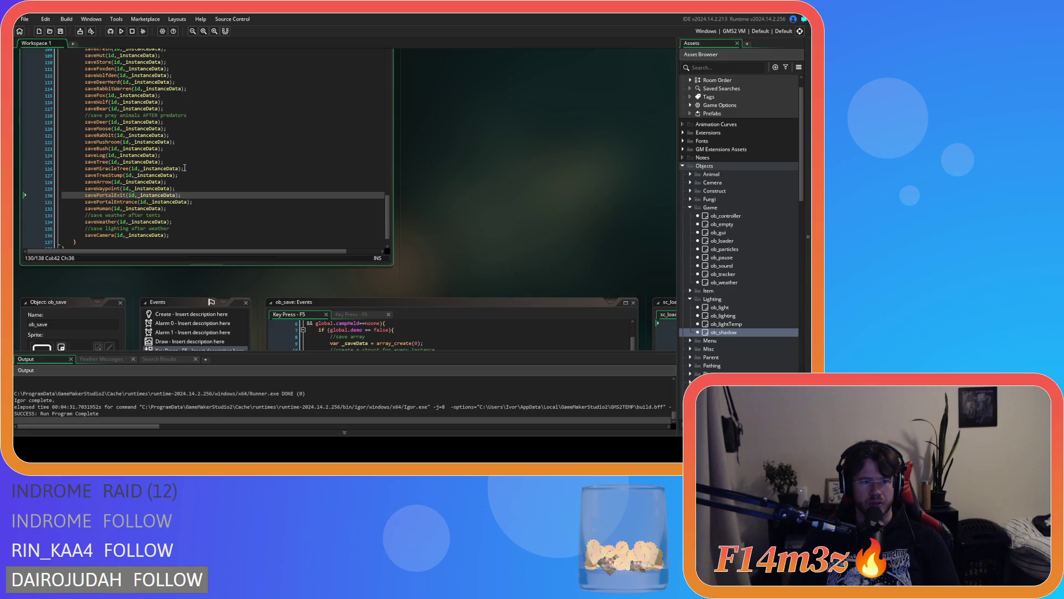
scroll(240, 155, "up", 1)
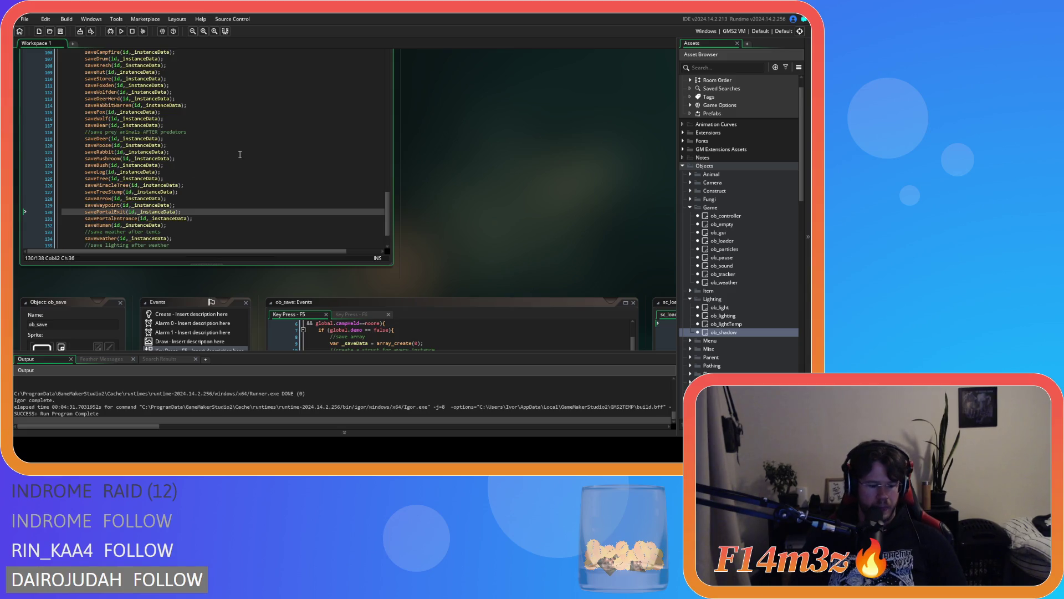
type("shadow")
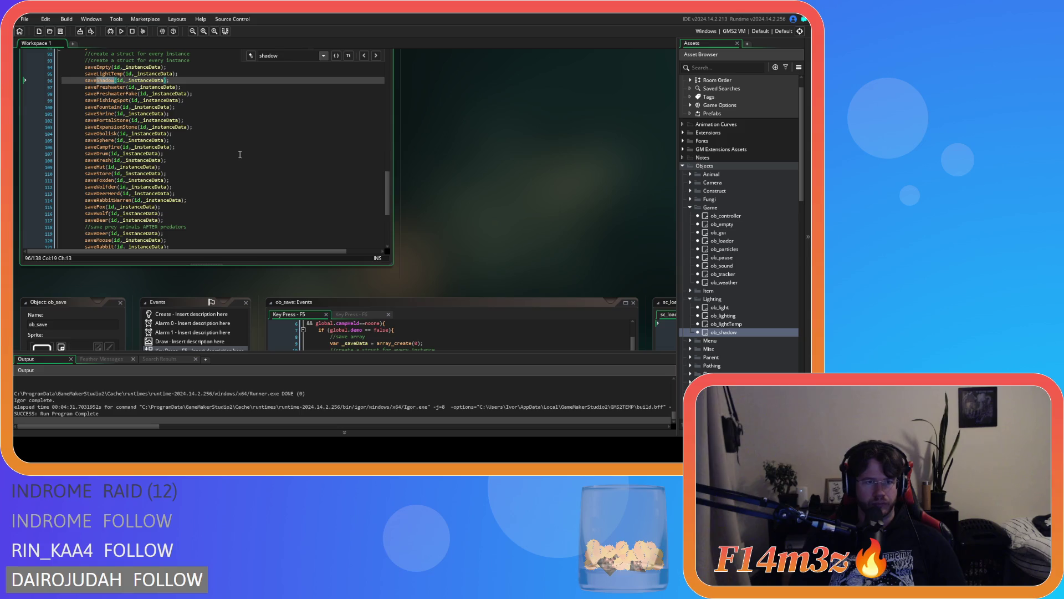
scroll(240, 155, "up", 2)
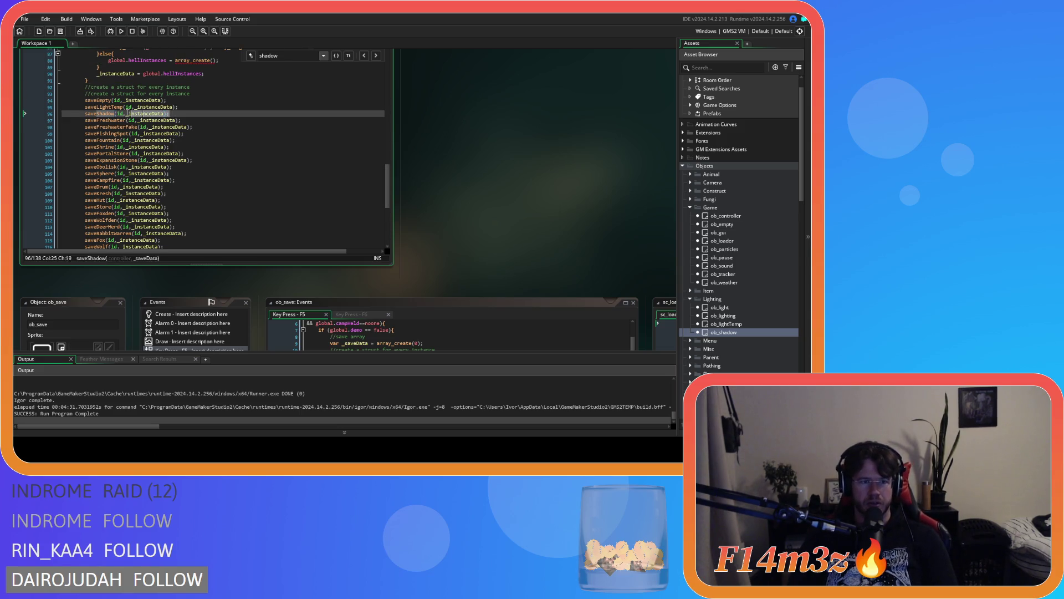
key("BackSpace")
key("BackSpace")
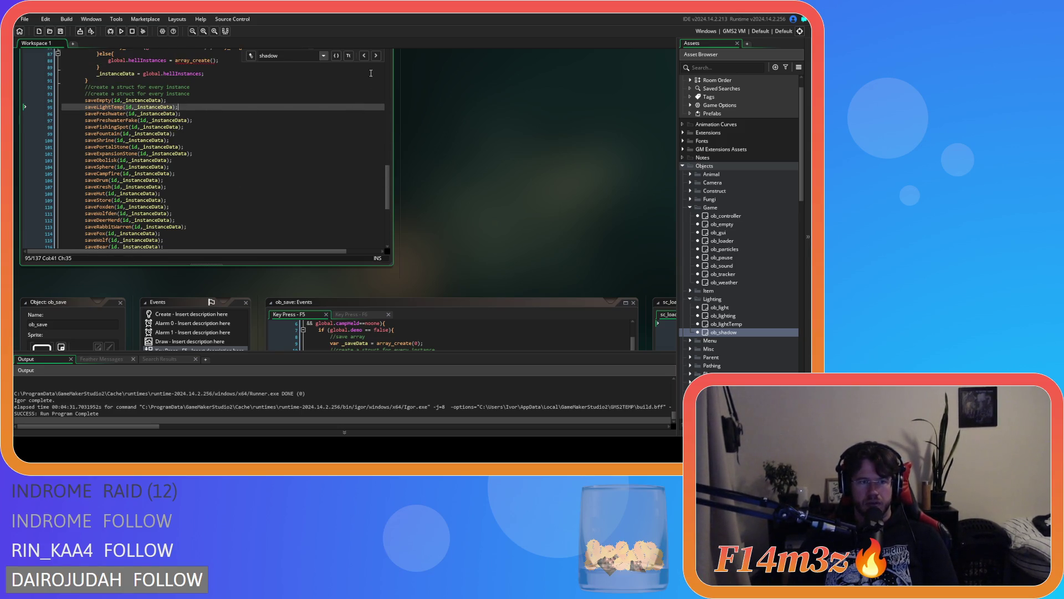
scroll(453, 125, "up", 2)
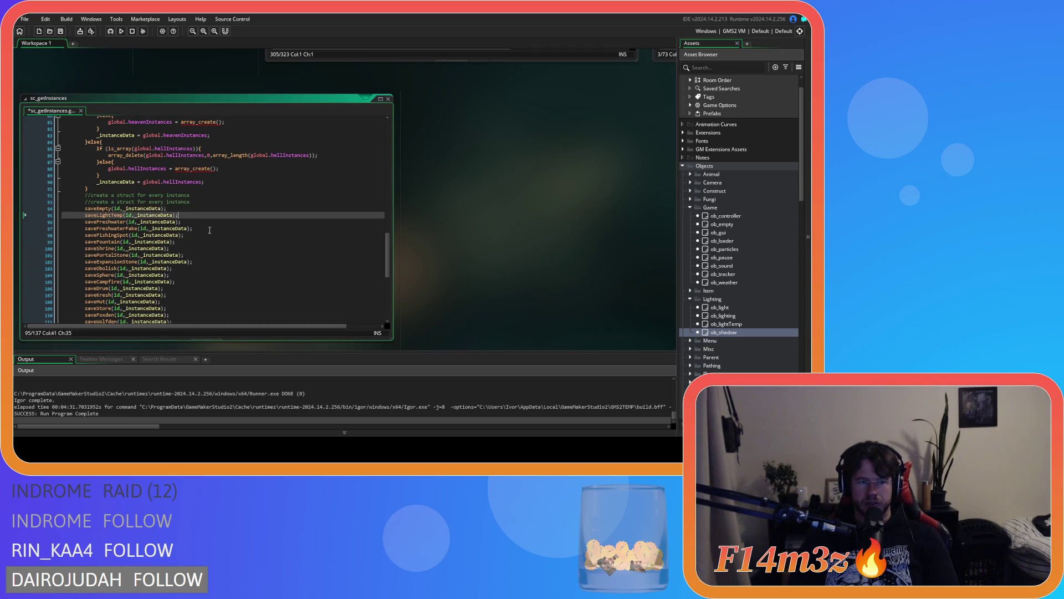
left_click(155, 242)
scroll(204, 217, "down", 1)
scroll(249, 246, "down", 9)
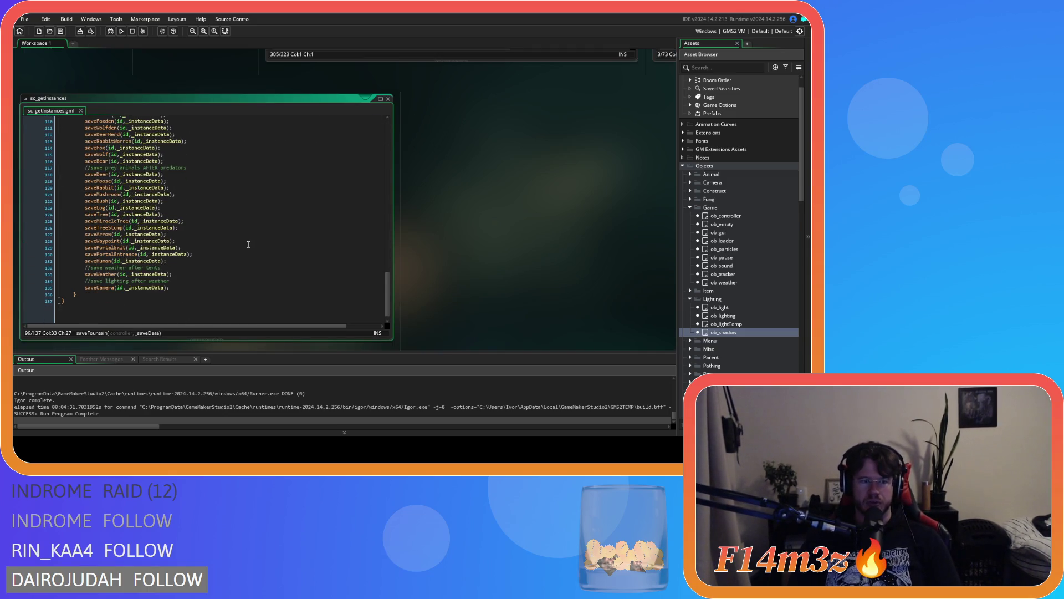
scroll(451, 277, "down", 2)
scroll(451, 278, "down", 2)
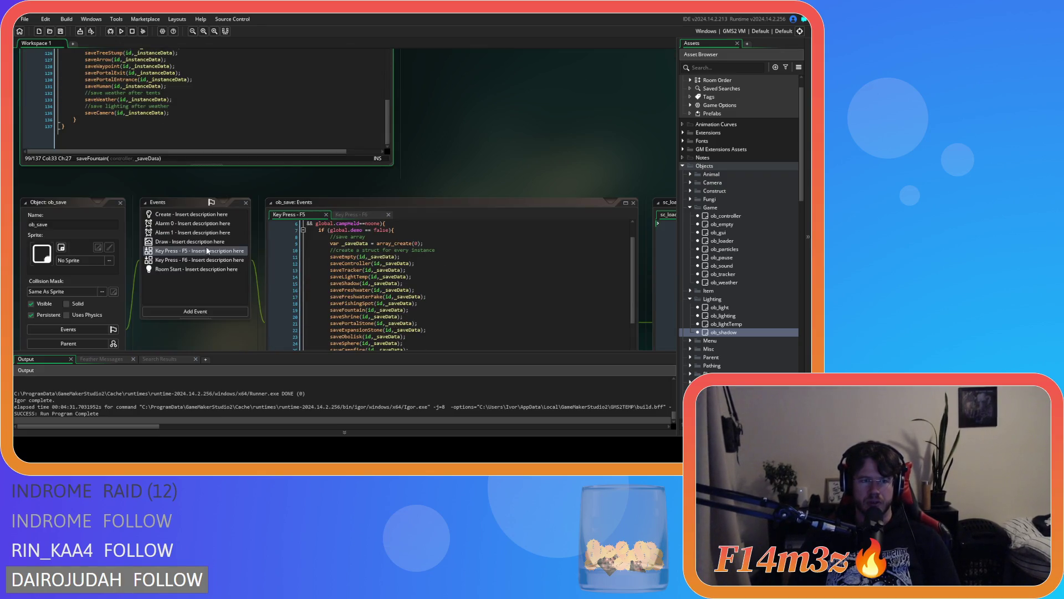
scroll(259, 345, "down", 3)
left_click(382, 263)
scroll(382, 261, "down", 10)
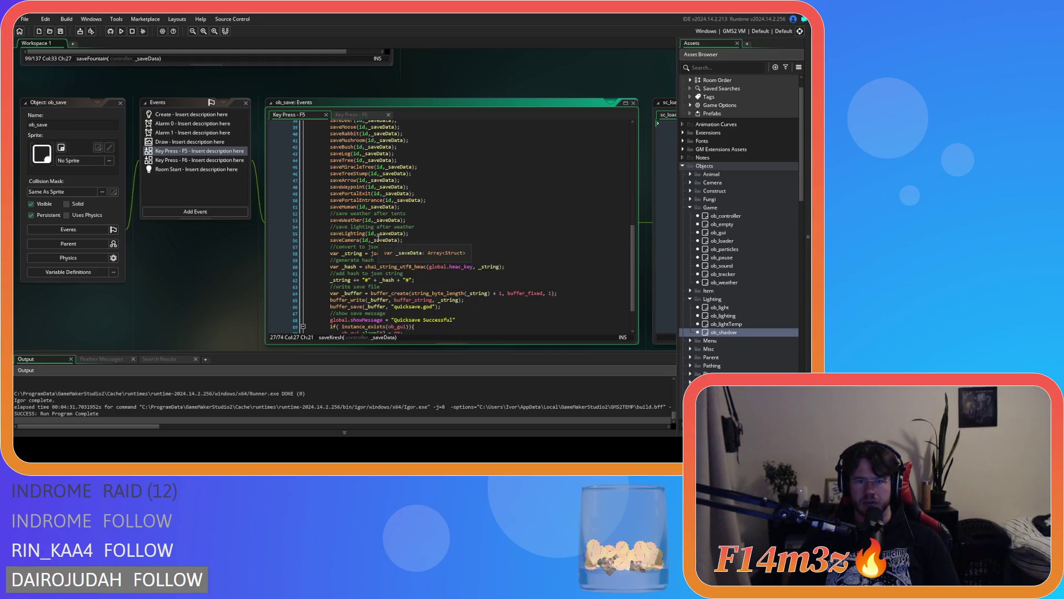
scroll(257, 253, "up", 7)
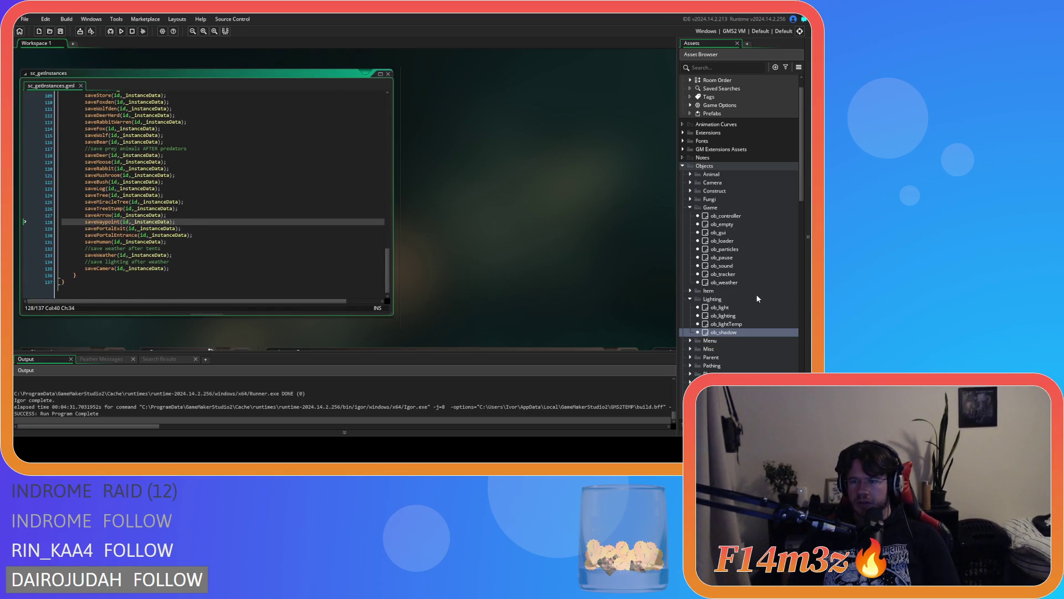
Step: Open ob_sound, ob_particles, ob_pause and ob_gui, then scroll back to sc_getInstances
left_click(734, 268)
double_click(723, 266)
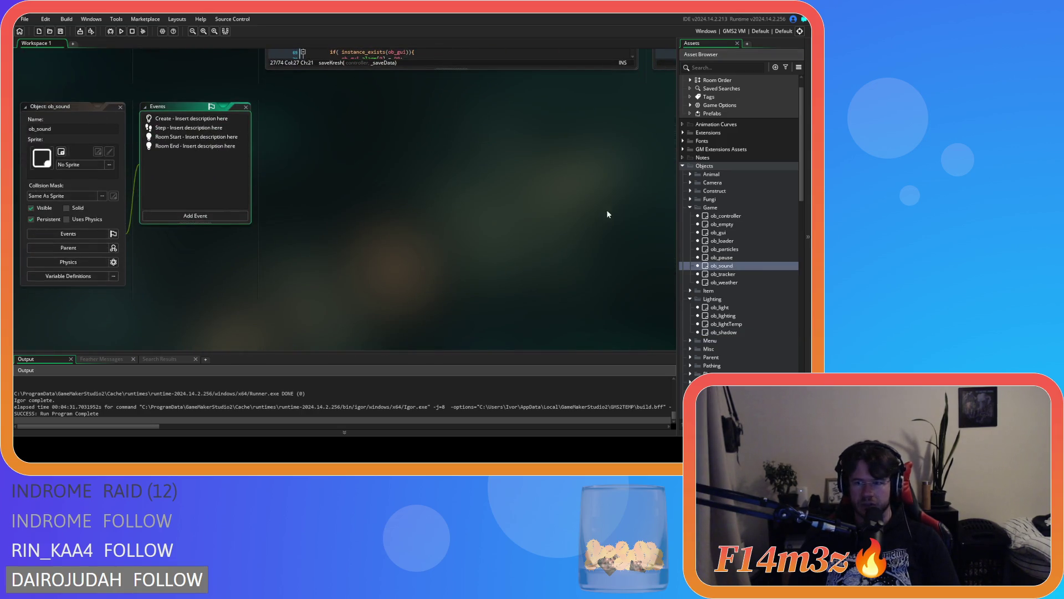
double_click(741, 251)
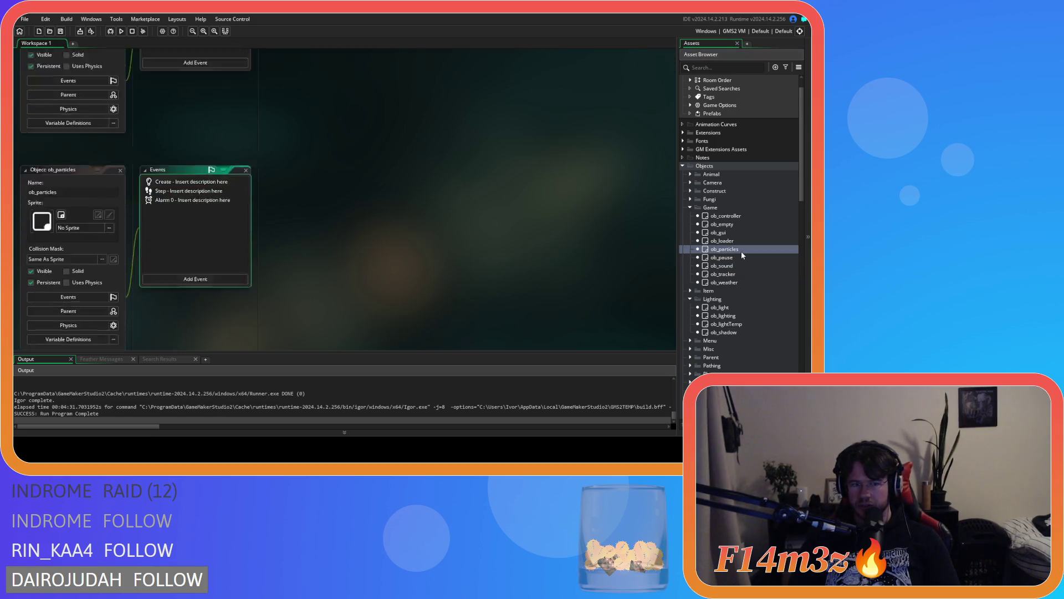
double_click(743, 258)
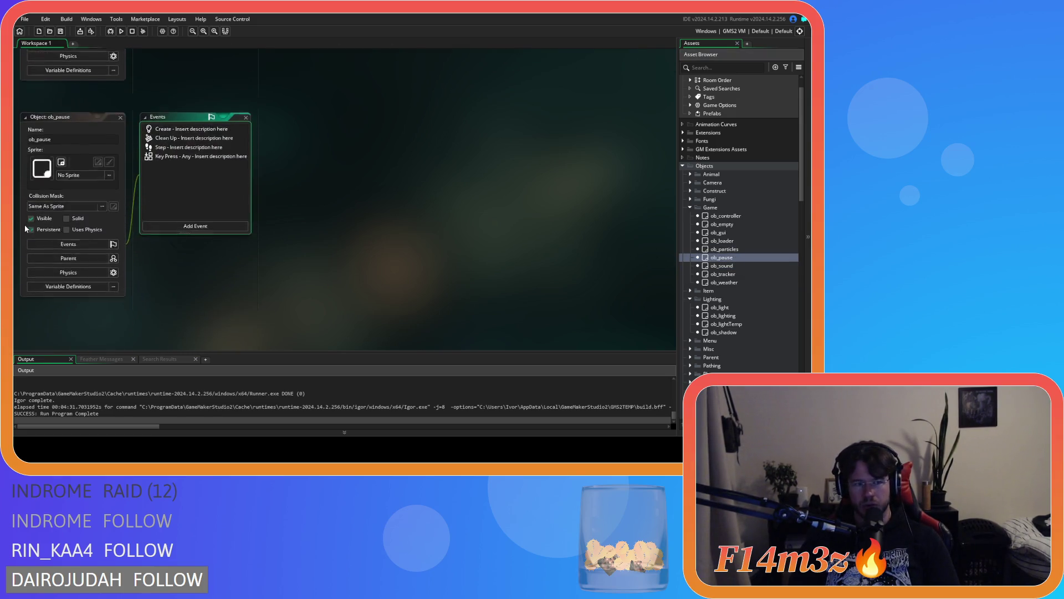
double_click(729, 233)
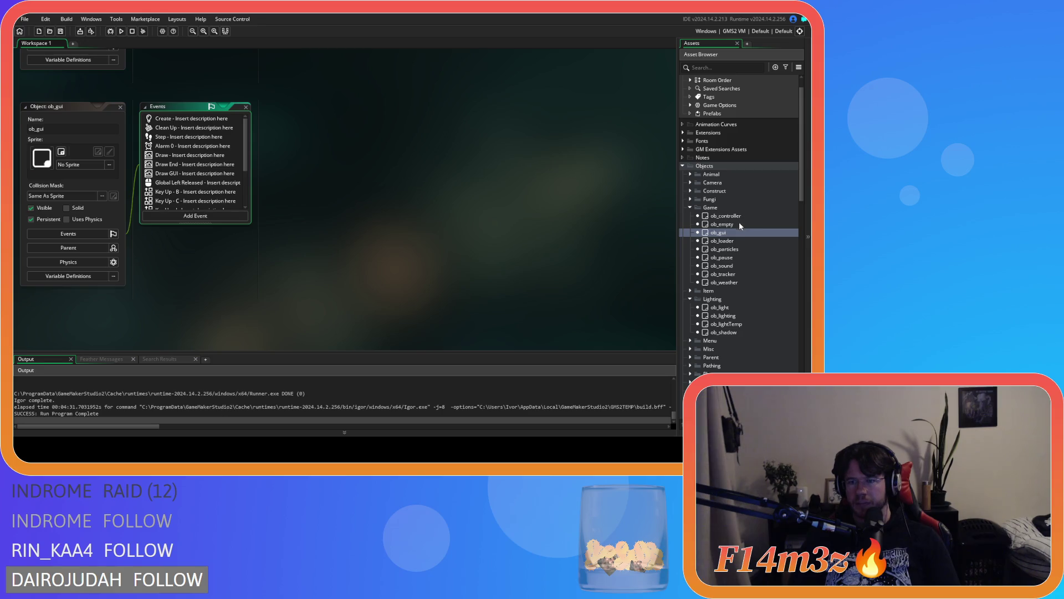
scroll(340, 244, "down", 5)
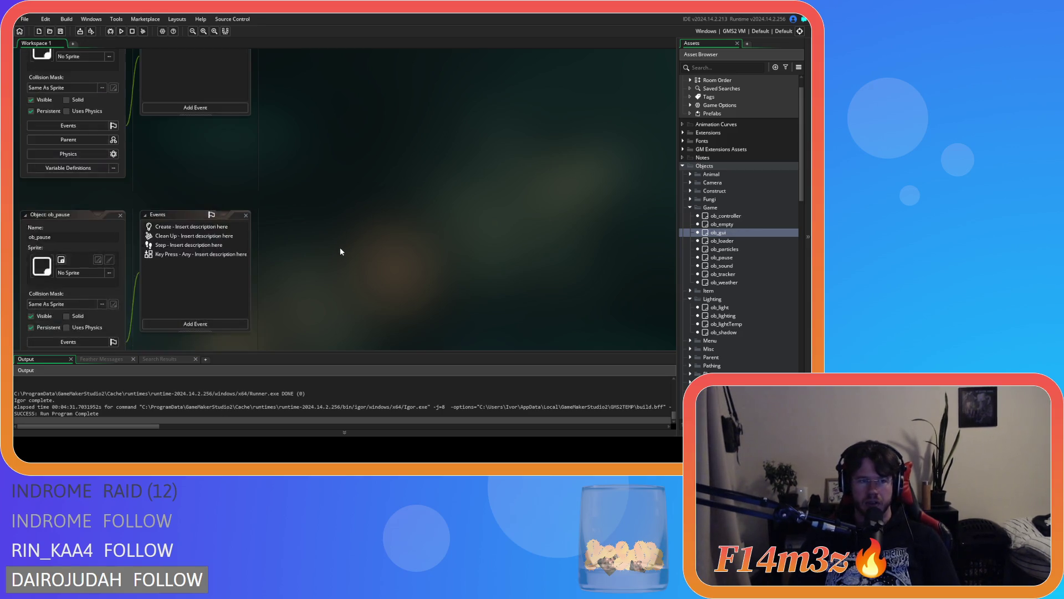
scroll(333, 255, "up", 5)
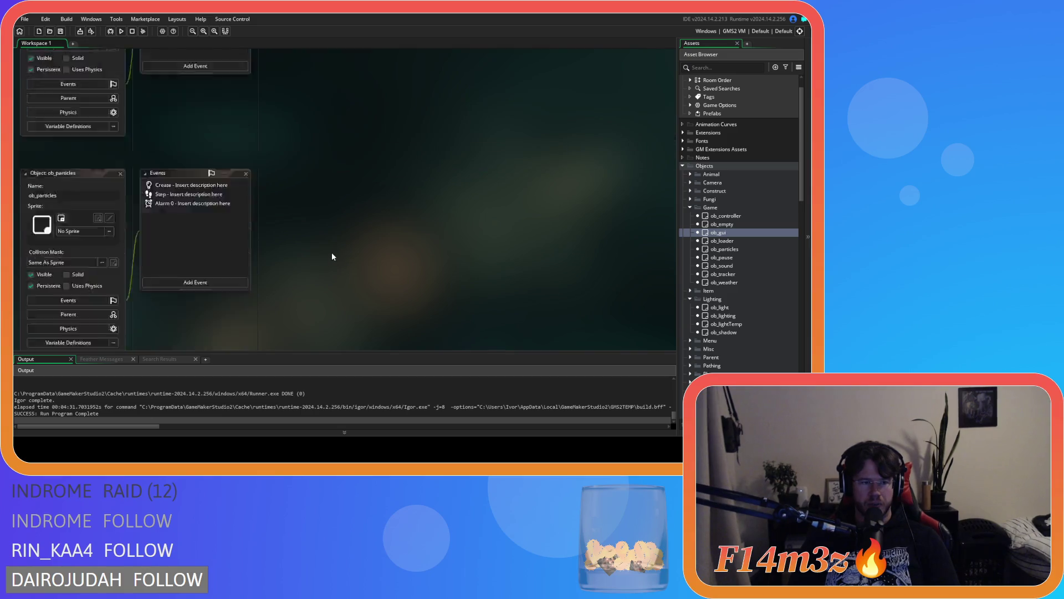
scroll(331, 251, "up", 10)
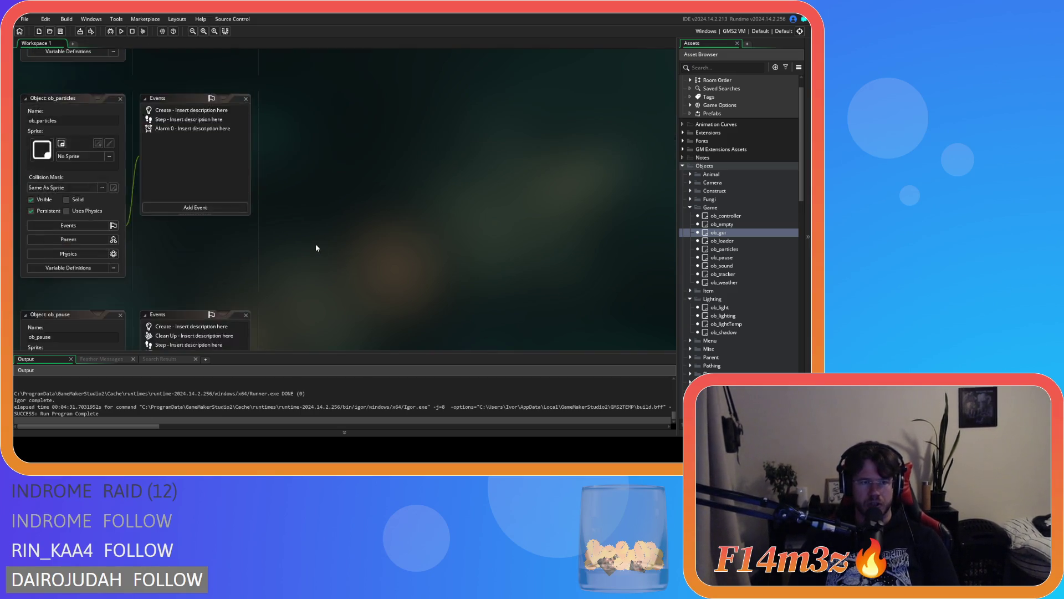
scroll(247, 246, "up", 1)
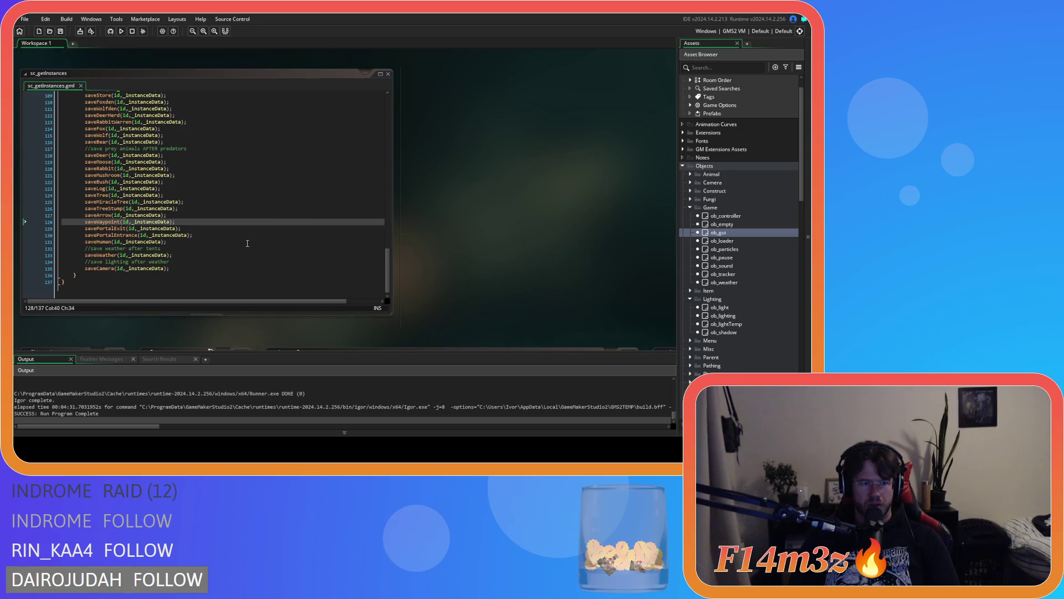
Step: Search sc_getInstances for 'so' and 'particles' to locate the sound and particle save calls
left_click(233, 173)
key("ctrl+f")
type("sound")
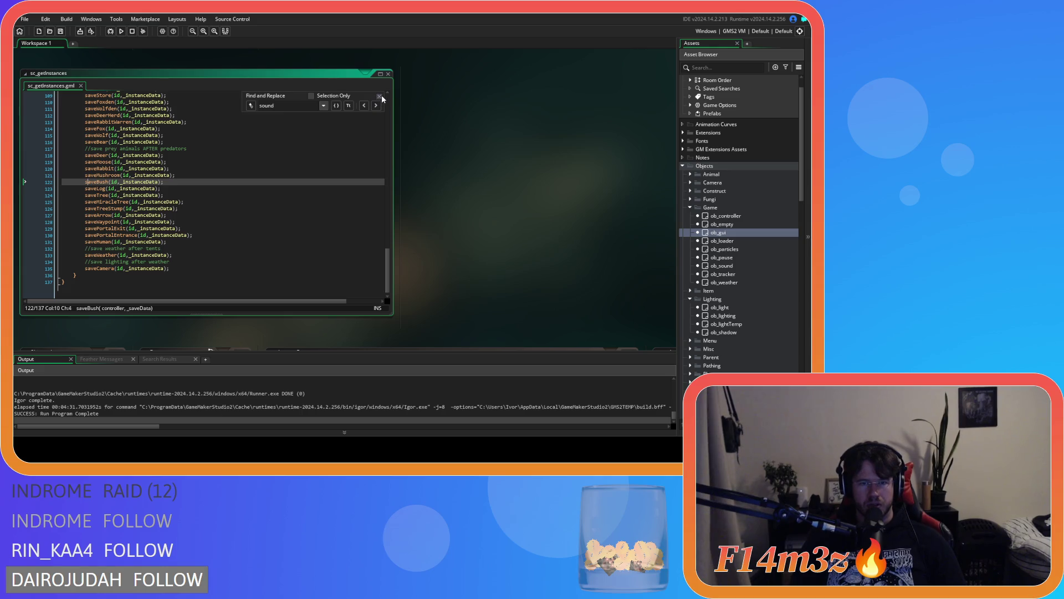
left_click(379, 96)
left_click(307, 133)
key("ctrl+f")
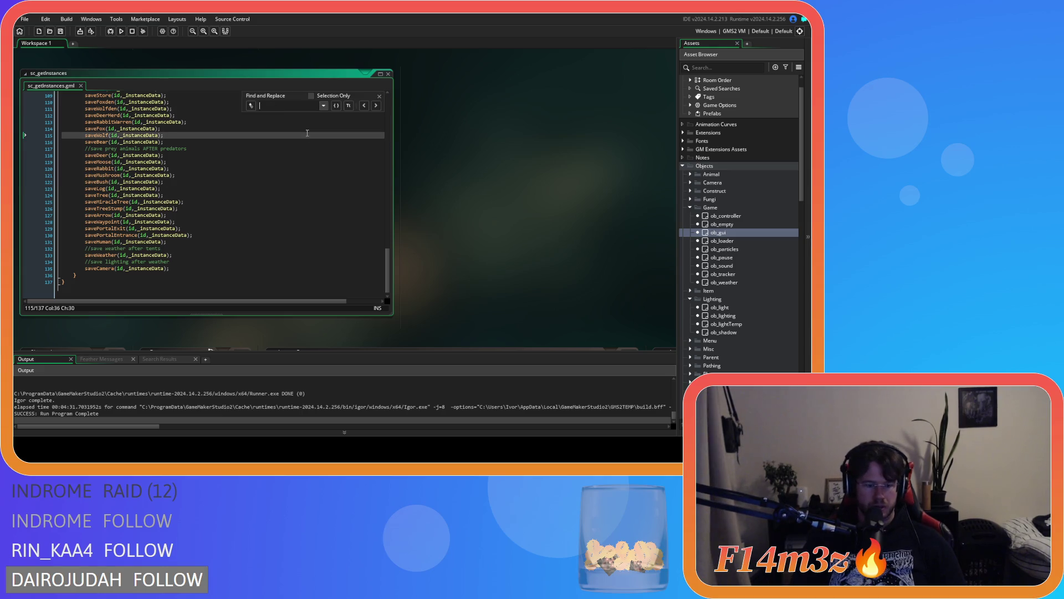
type("particles")
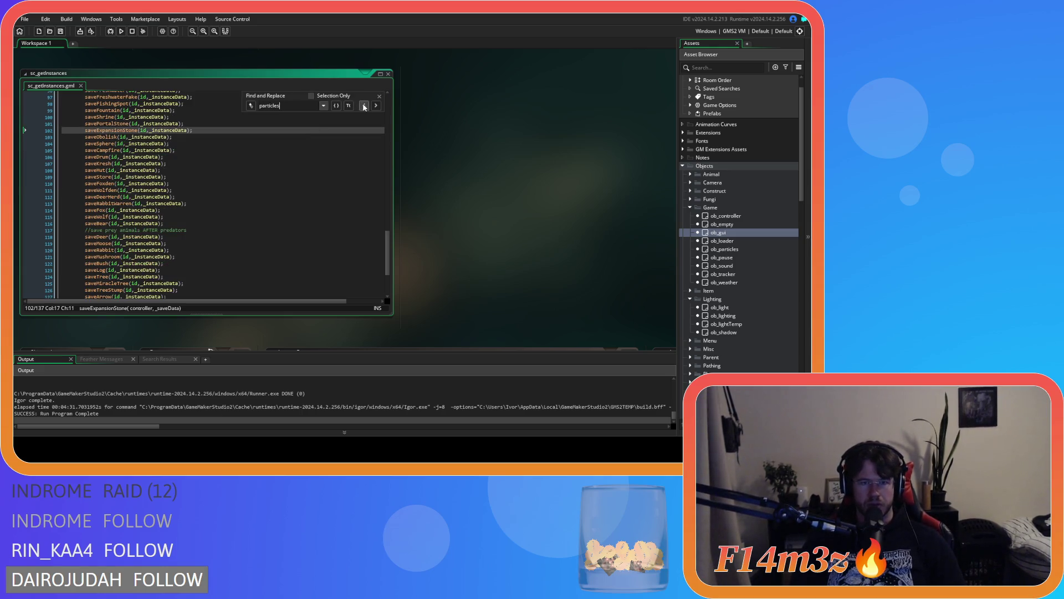
left_click(380, 96)
left_click(299, 143)
Step: Search the script for 'gui' and review the matching save call
key("ctrl+f")
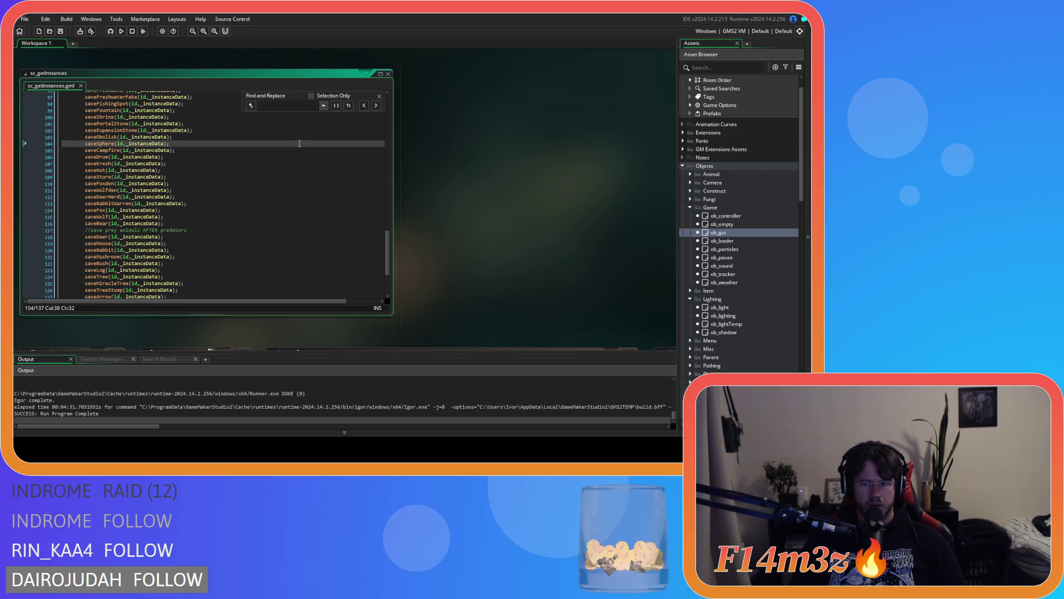
type("gui")
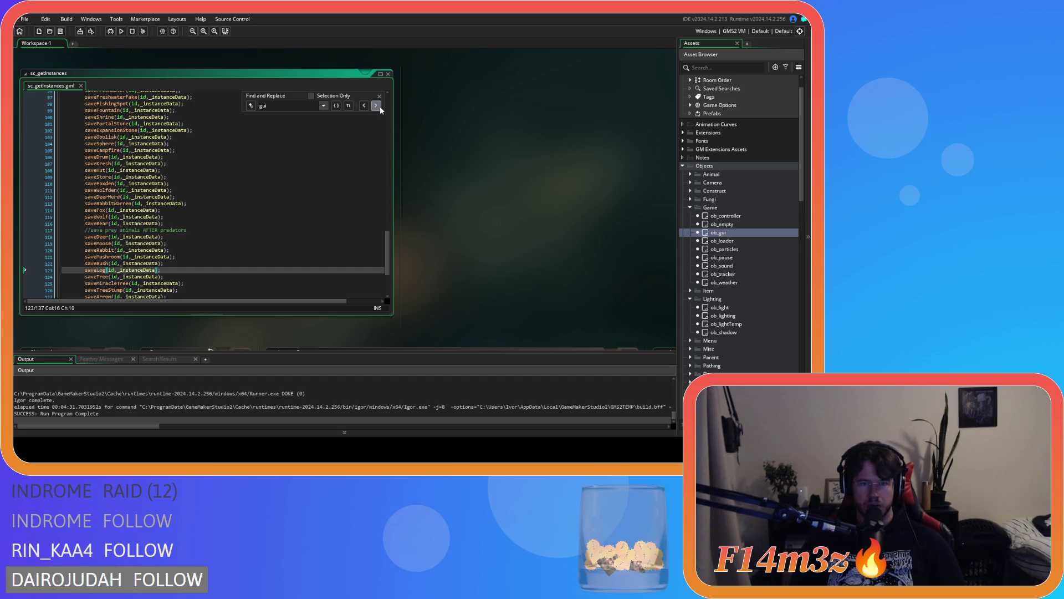
key("Escape")
scroll(463, 219, "down", 3)
scroll(462, 218, "up", 3)
Step: Search the script for 'pause' and scroll through the surrounding save calls
left_click(233, 169)
key("ctrl+f")
type("pause")
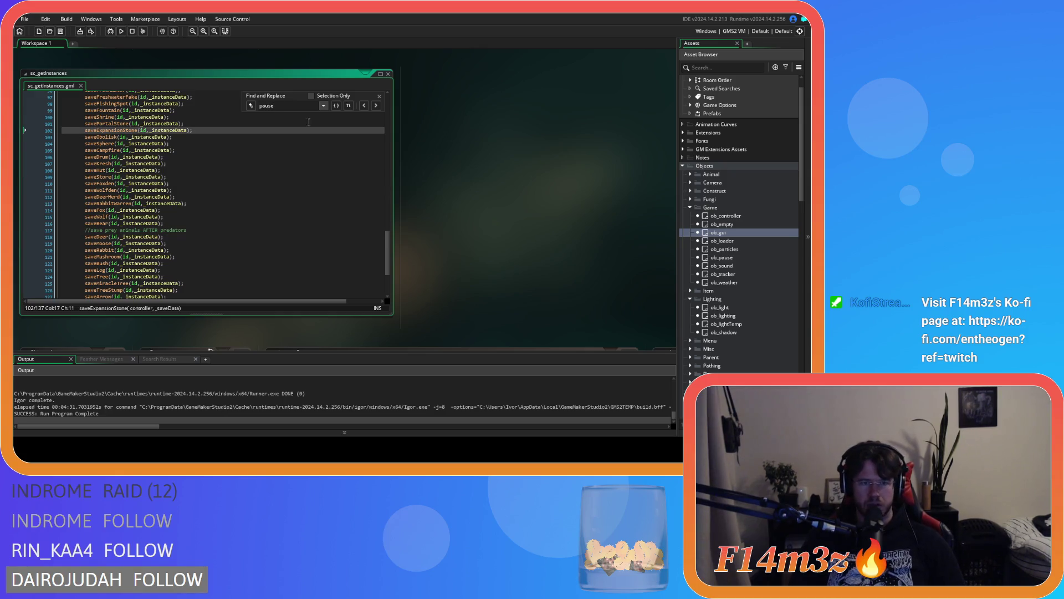
left_click(379, 96)
scroll(391, 115, "left", 5)
scroll(226, 210, "down", 3)
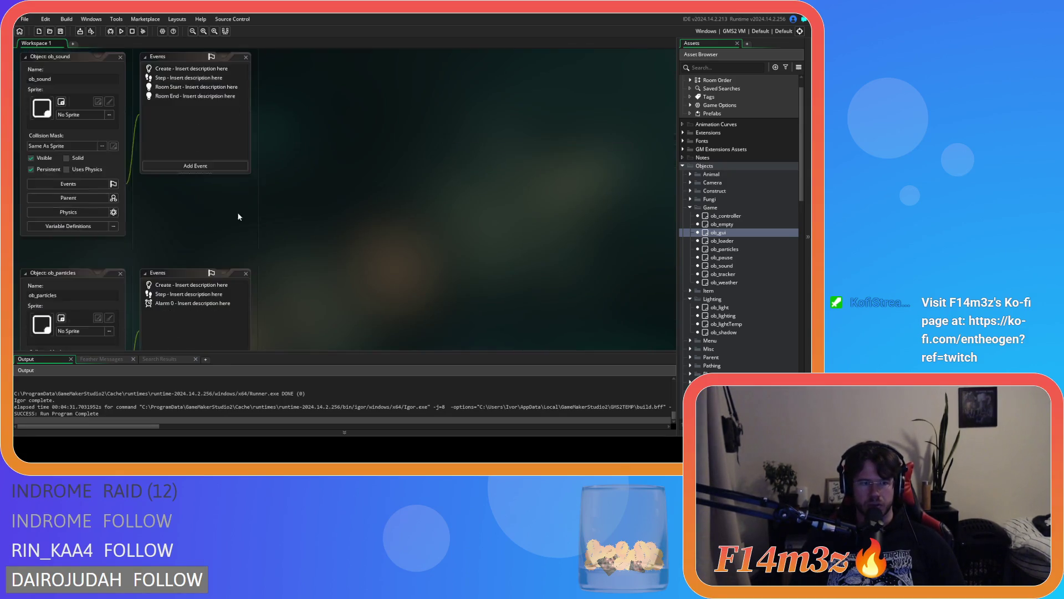
scroll(257, 209, "down", 5)
scroll(119, 214, "up", 2)
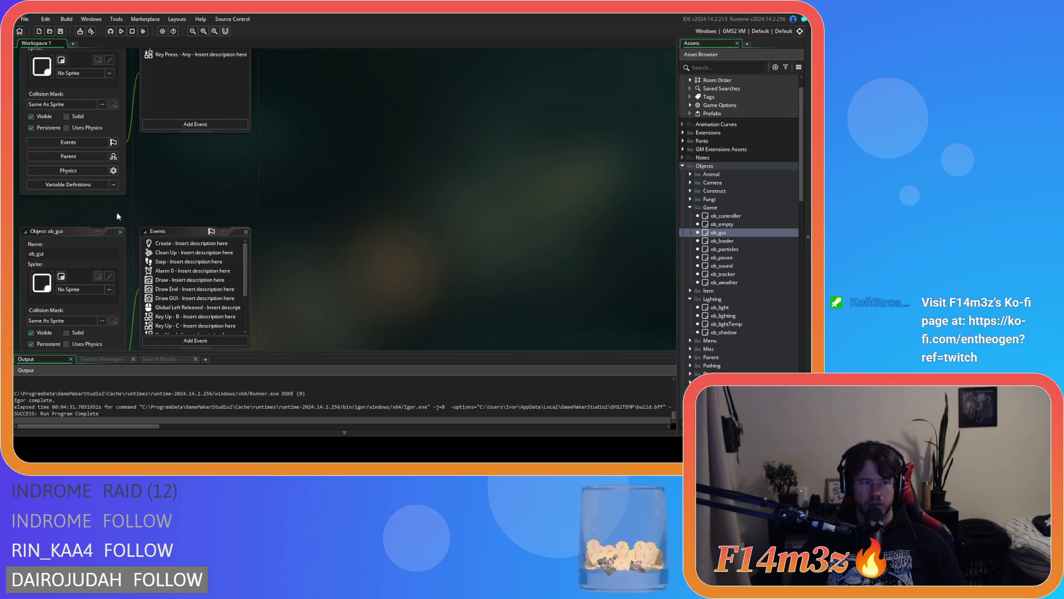
scroll(121, 229, "down", 5)
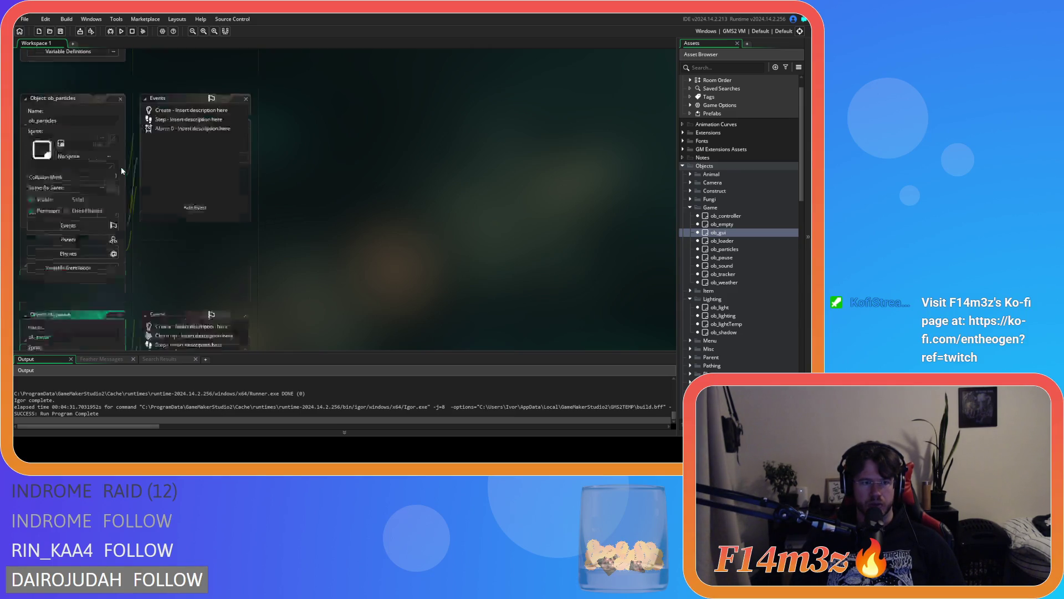
scroll(121, 200, "up", 2)
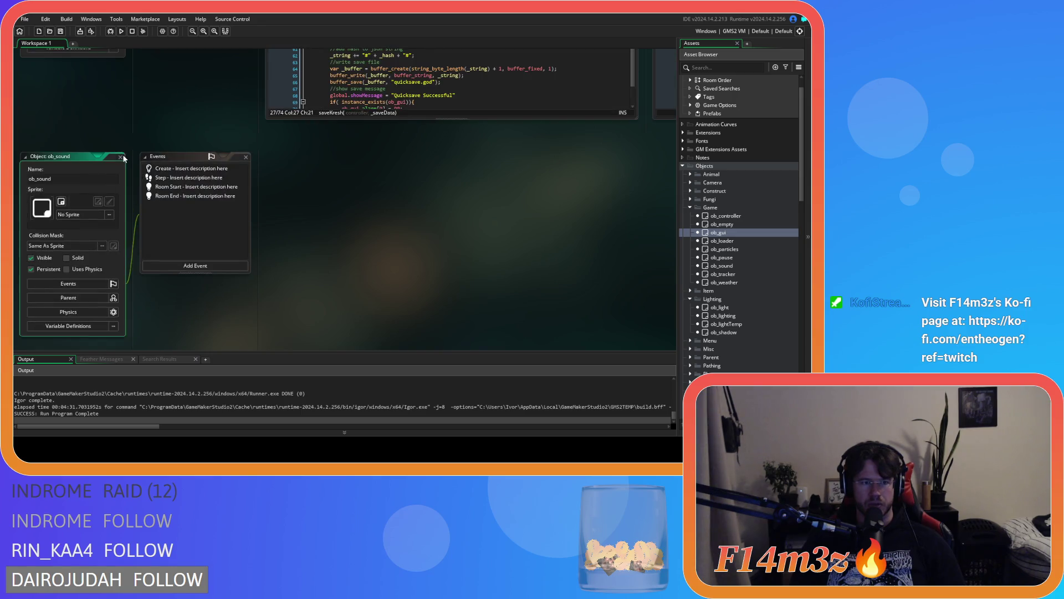
scroll(220, 255, "up", 5)
Step: Collapse the Game and Lighting object folders, and open then close ob_save
left_click(223, 237)
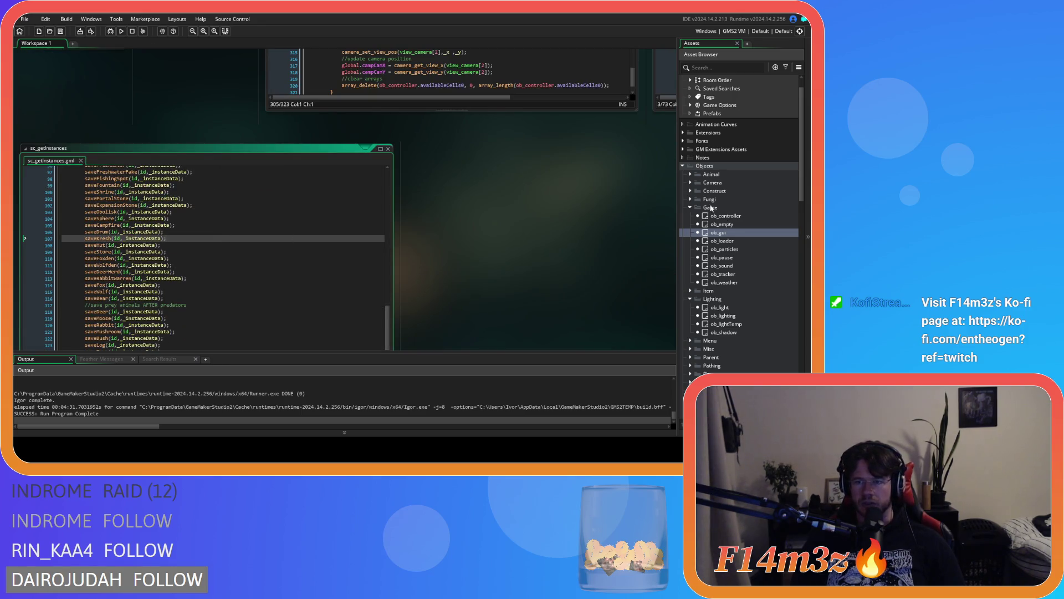
left_click(687, 209)
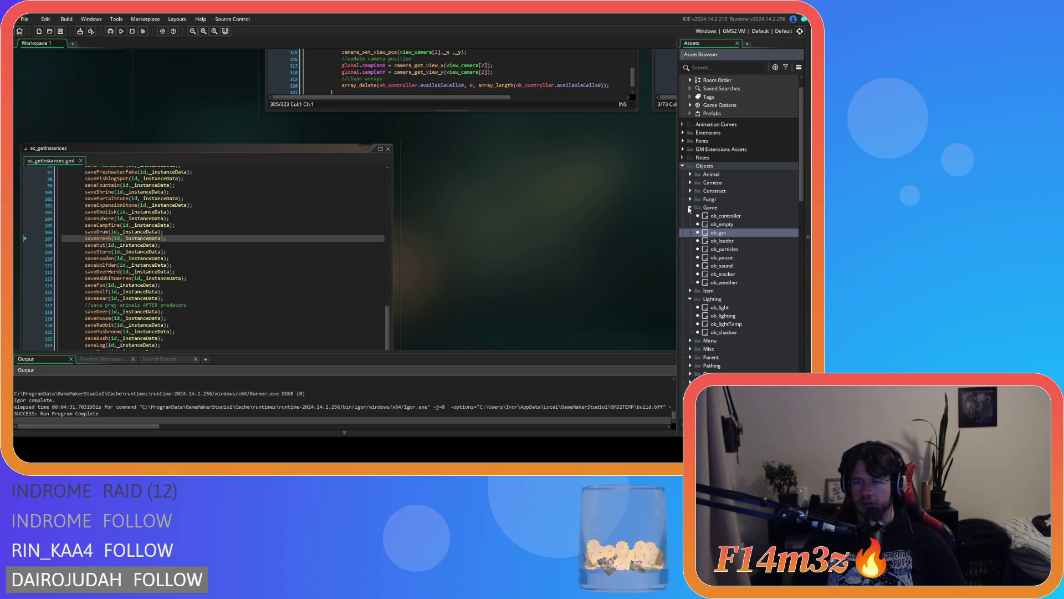
left_click(690, 209)
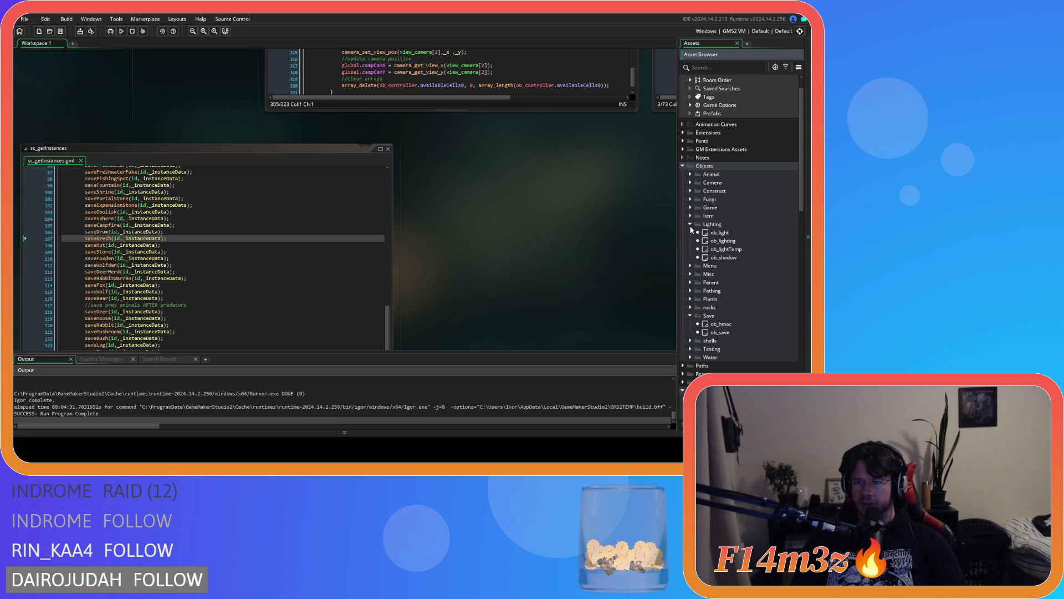
left_click(690, 225)
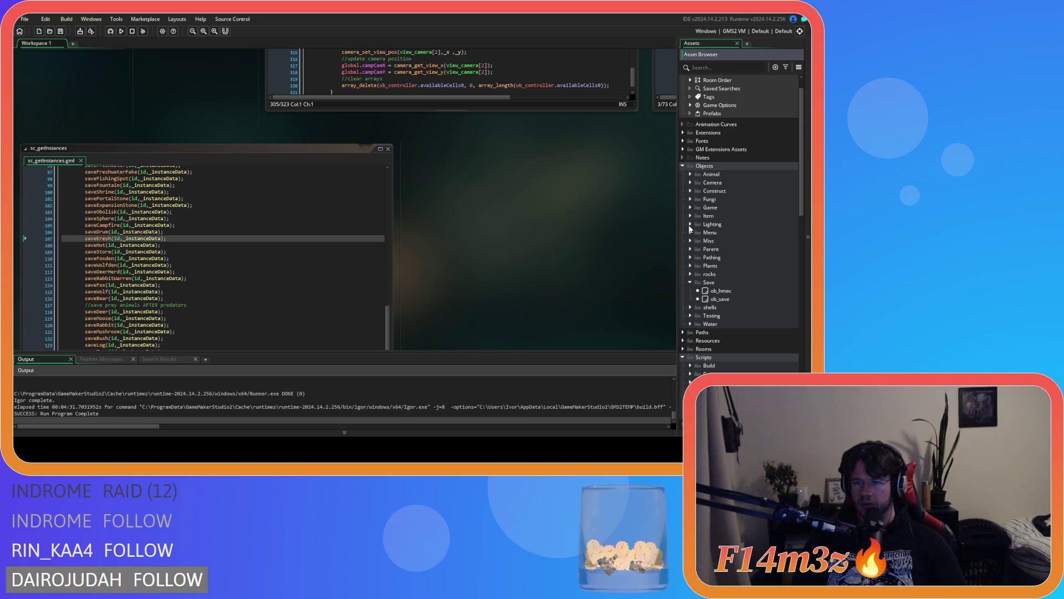
double_click(721, 299)
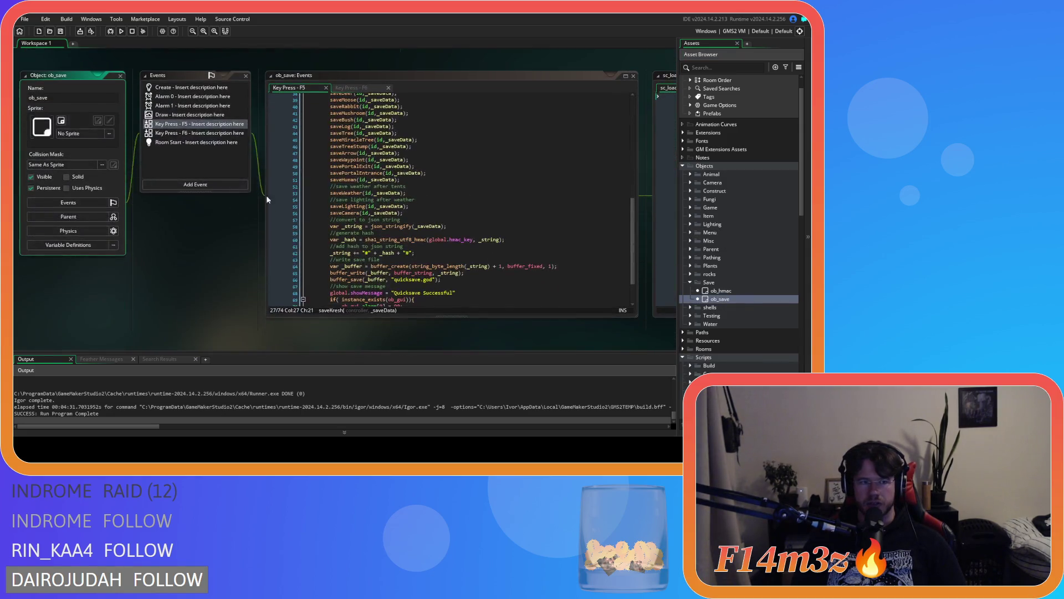
left_click(120, 75)
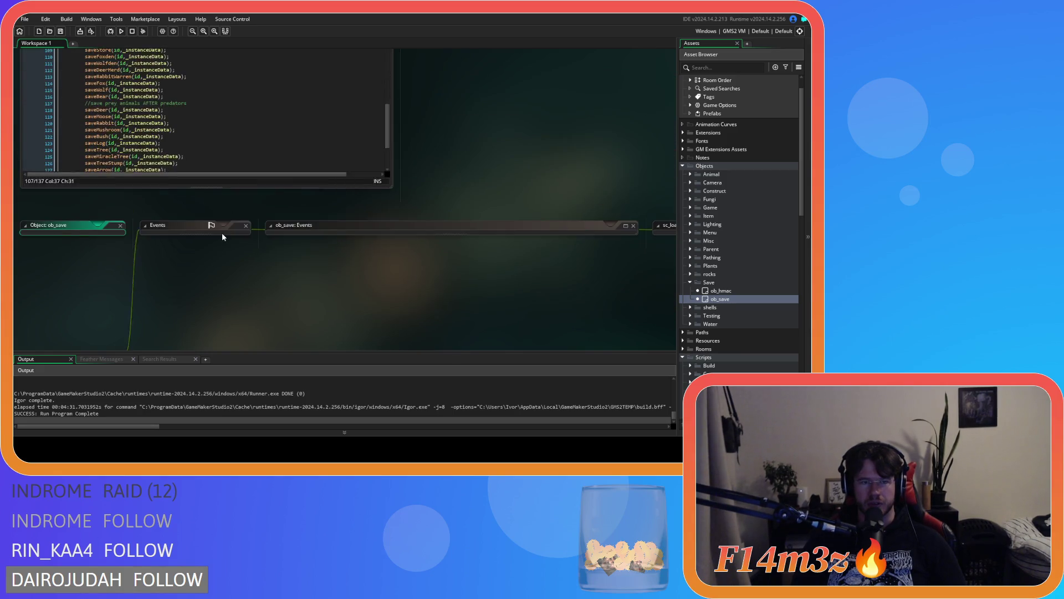
left_click(319, 234)
scroll(319, 232, "up", 2)
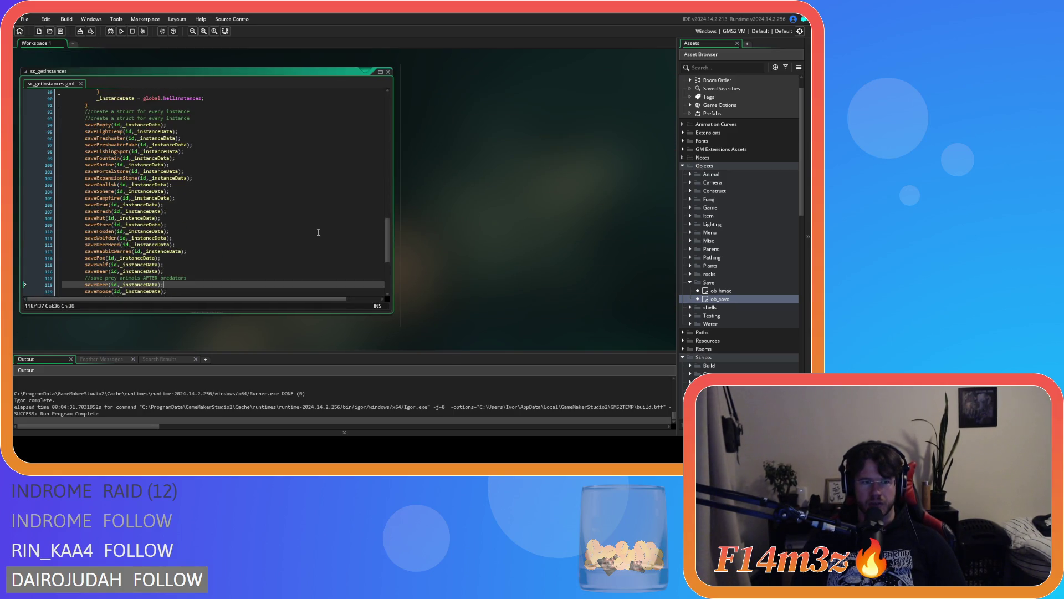
scroll(319, 232, "down", 2)
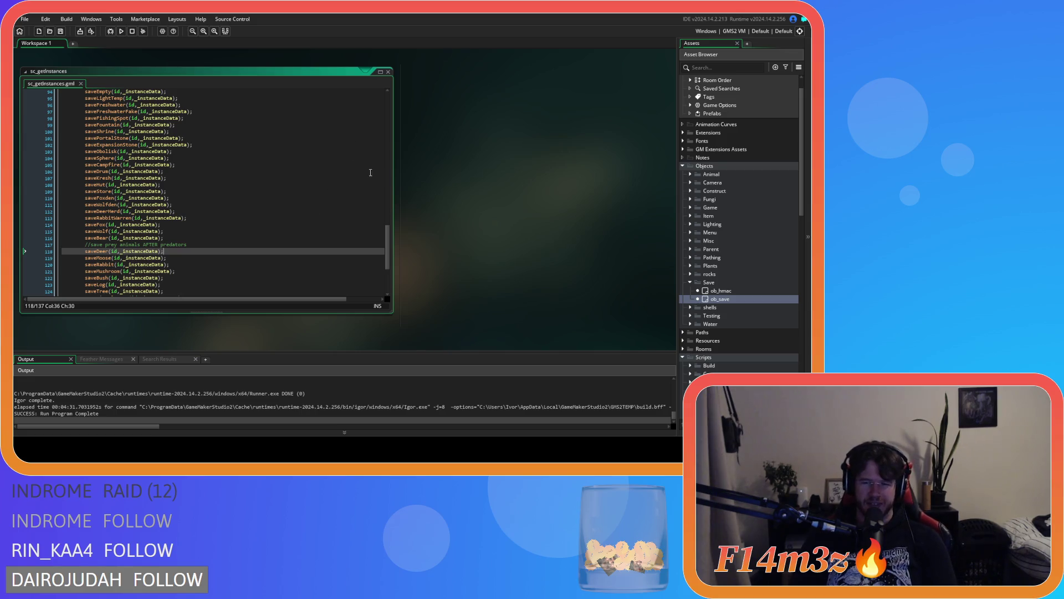
scroll(238, 212, "up", 2)
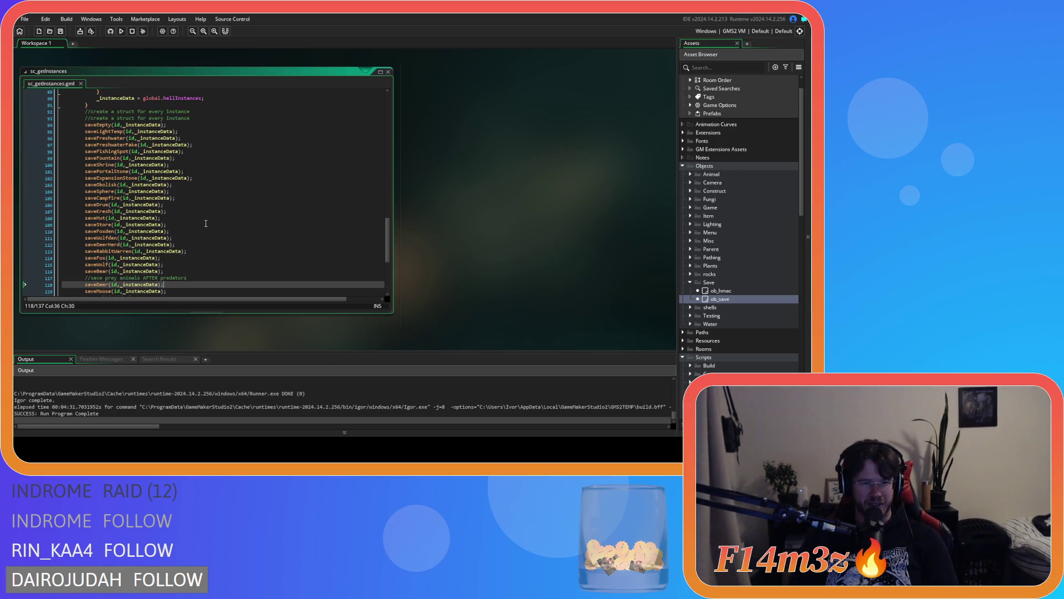
Step: Search the save-call list for 'saves' and return to the saveObolisk line
left_click(223, 193)
key("ctrl+f")
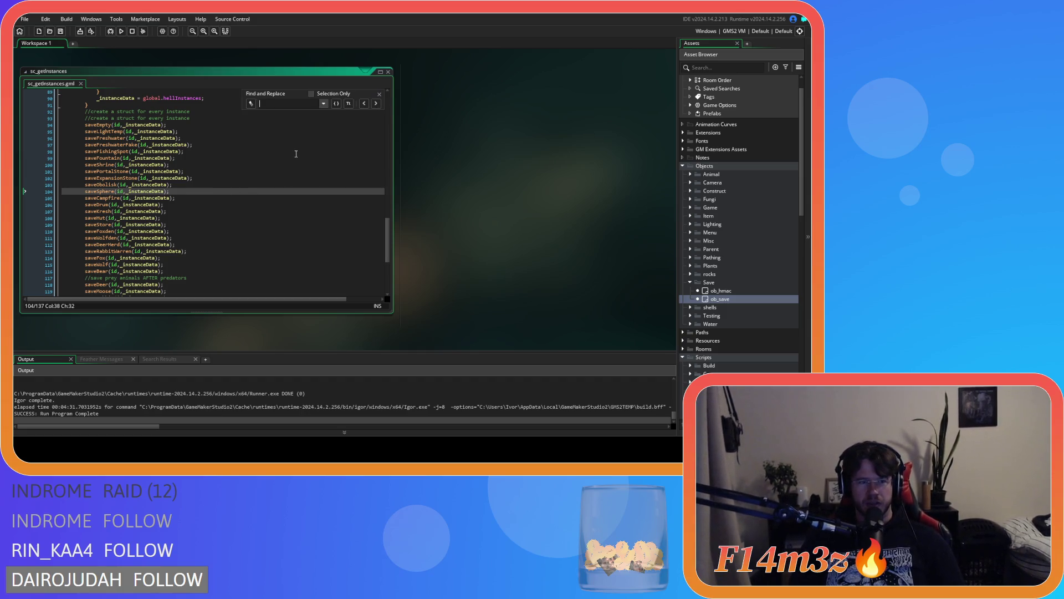
type("save")
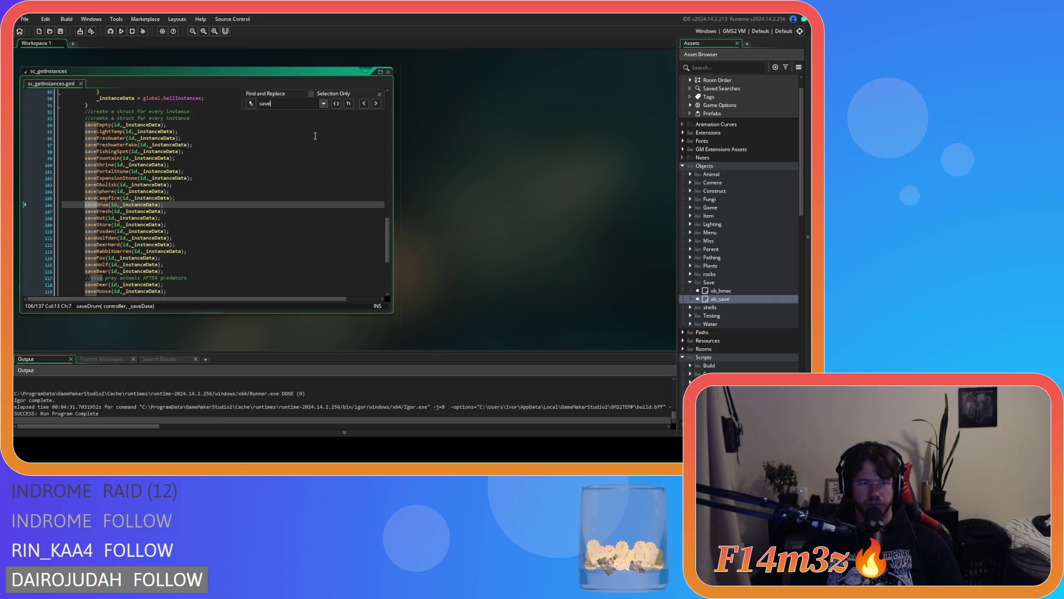
type("save")
left_click(381, 95)
left_click(357, 184)
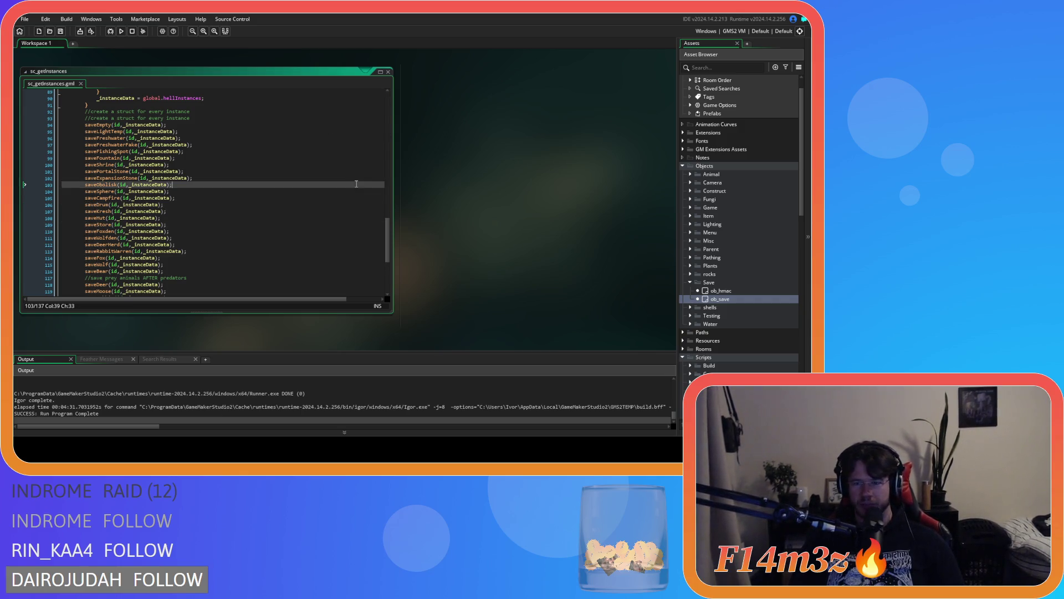
Step: Collapse the Save folder, check the Menu objects folder, and search the script for 'menu'
left_click(691, 283)
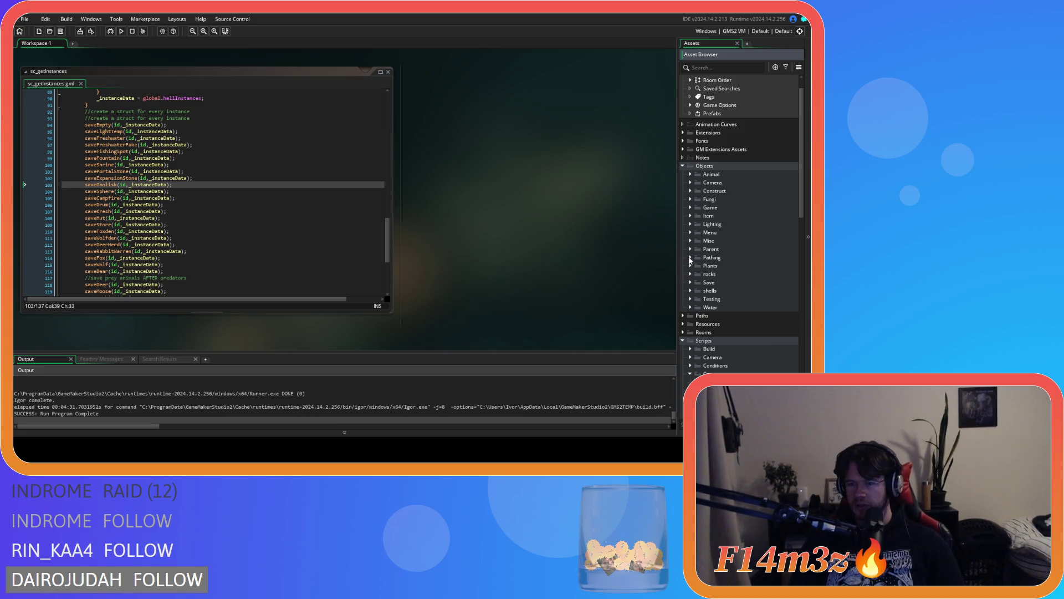
left_click(691, 233)
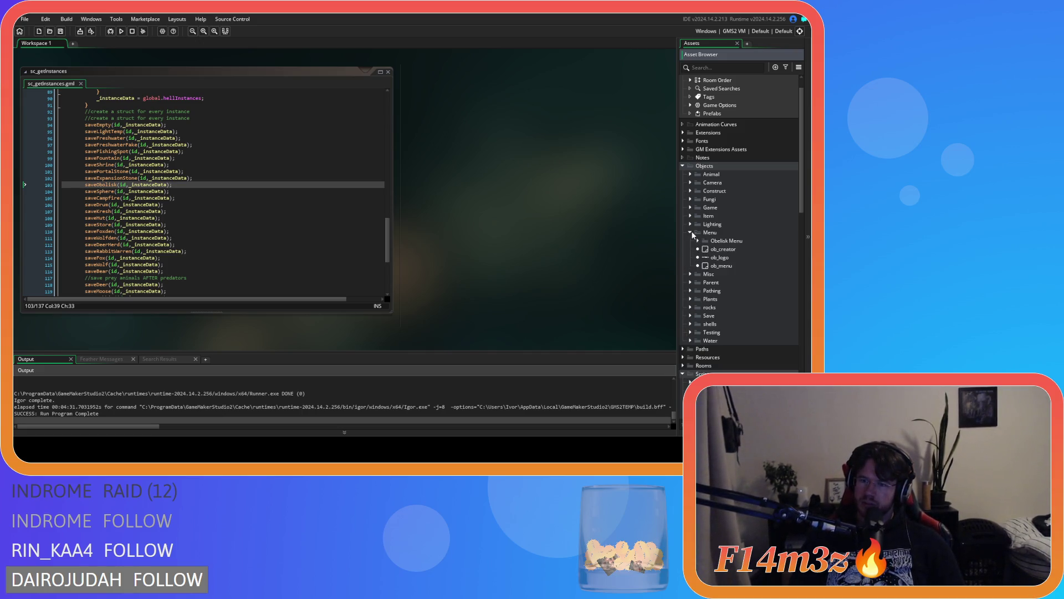
left_click(691, 233)
left_click(238, 183)
key("ctrl+f")
type("menu")
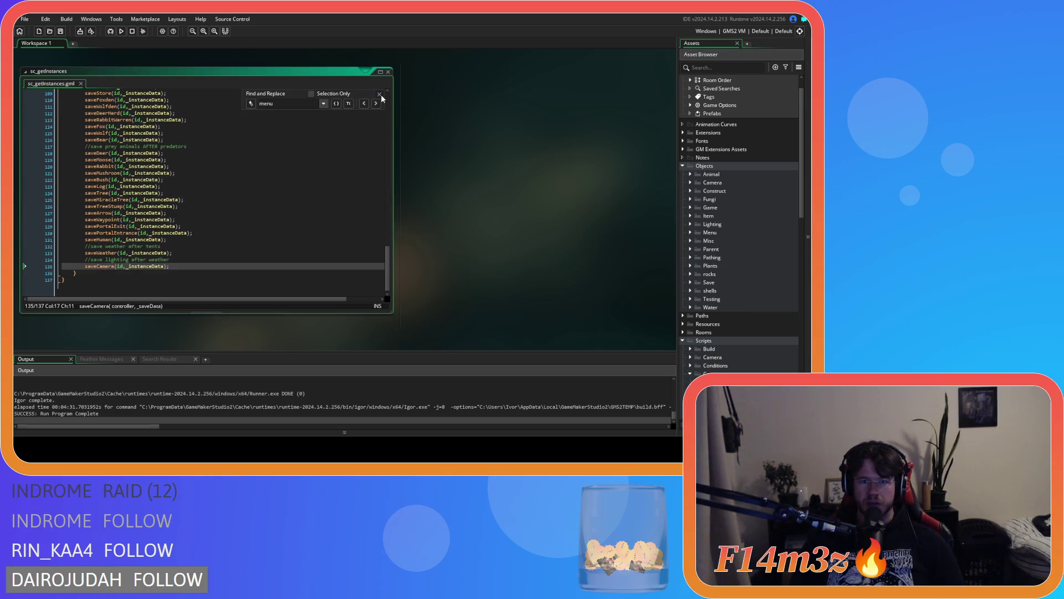
left_click(380, 95)
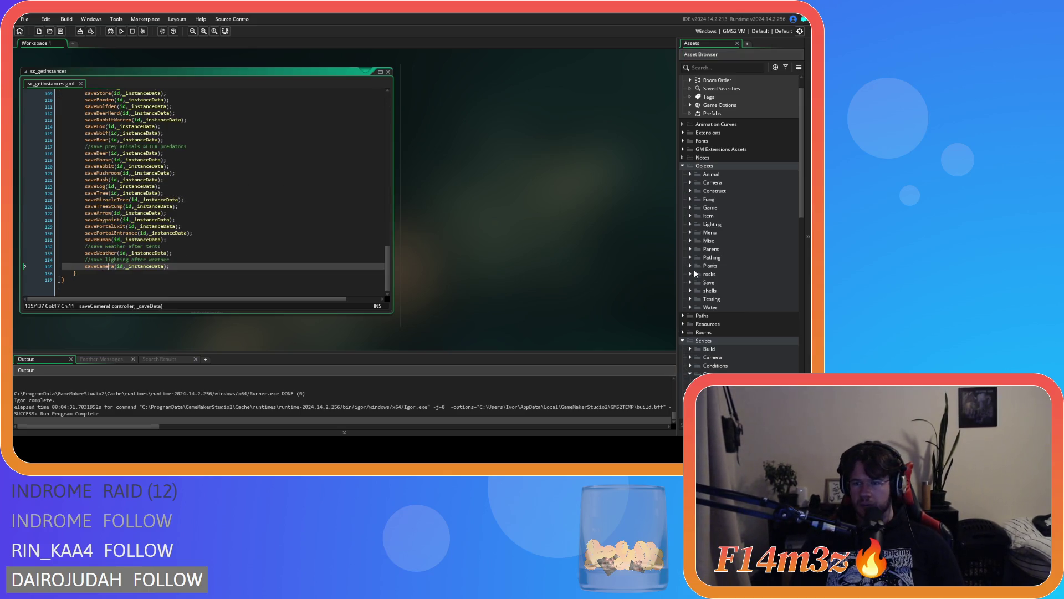
Step: Check the Game and Construct folders, then expand Camera and open ob_camera
left_click(692, 227)
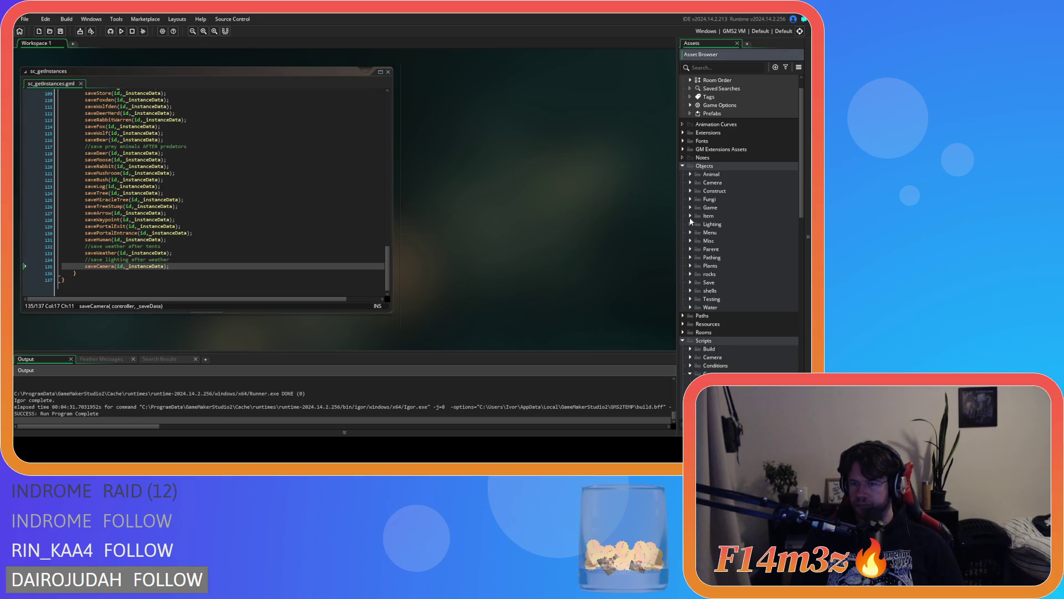
left_click(690, 208)
left_click(690, 208)
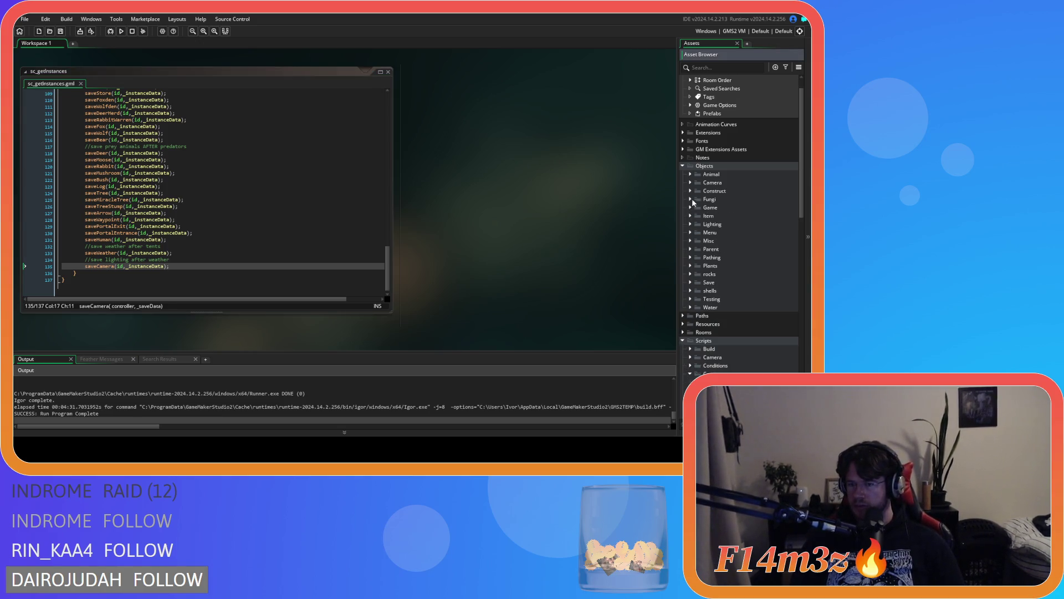
left_click(690, 191)
left_click(690, 191)
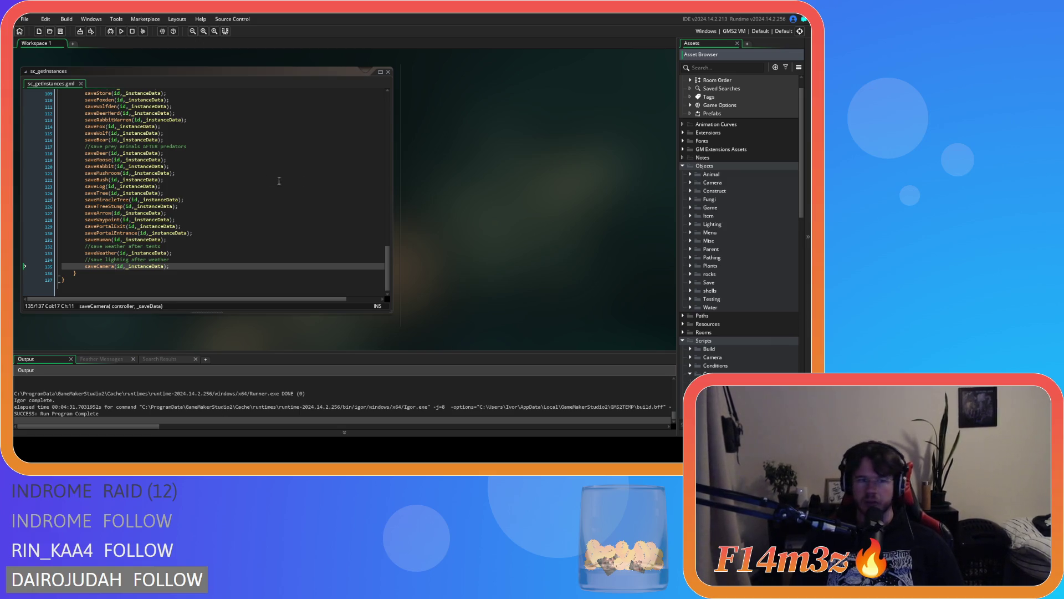
left_click(254, 178)
left_click(690, 183)
double_click(724, 191)
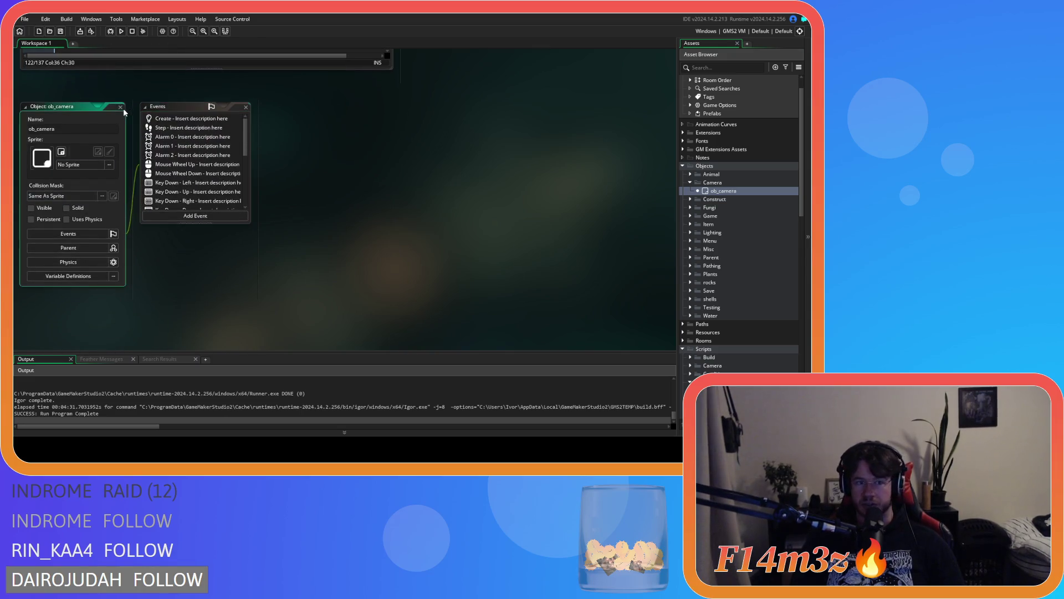
Step: Close ob_camera, find 'ca', and delete the saveCamera line with its lighting comment
left_click(121, 107)
key("ctrl+f")
type("camera")
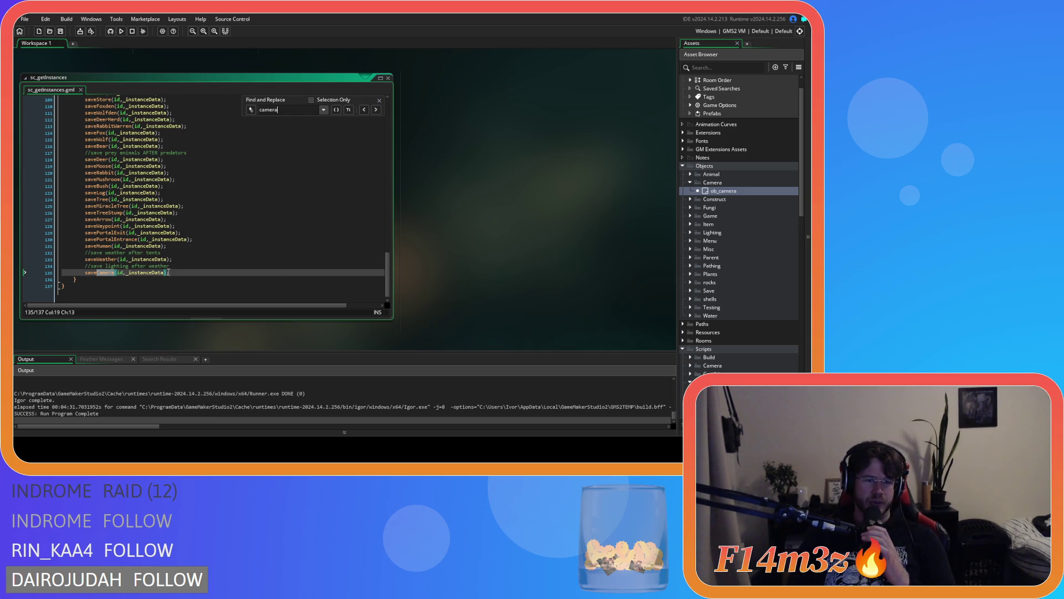
left_click_drag(177, 272, 25, 268)
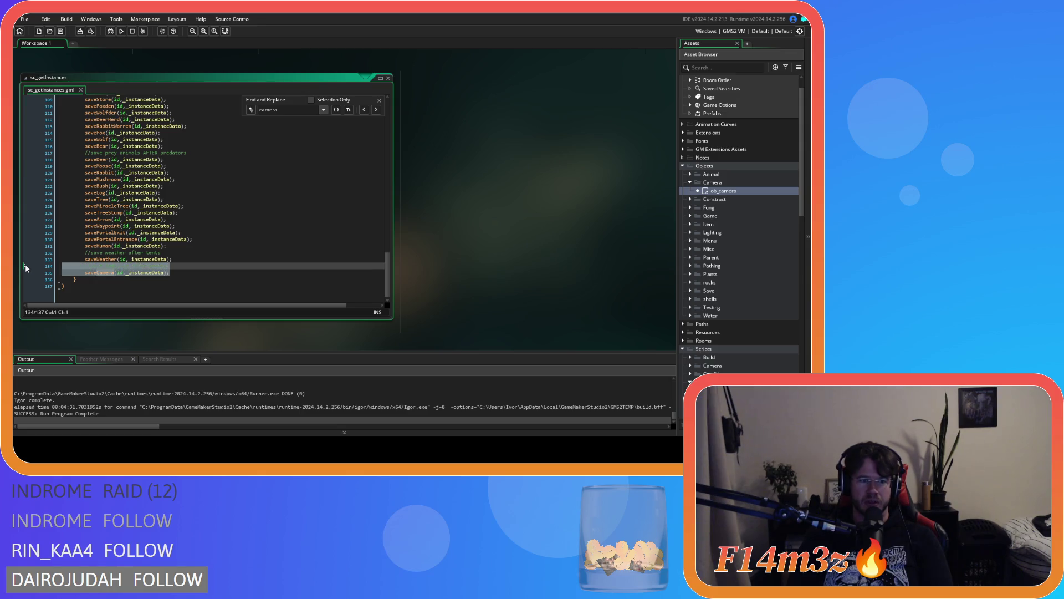
key("BackSpace")
key("BackSpace")
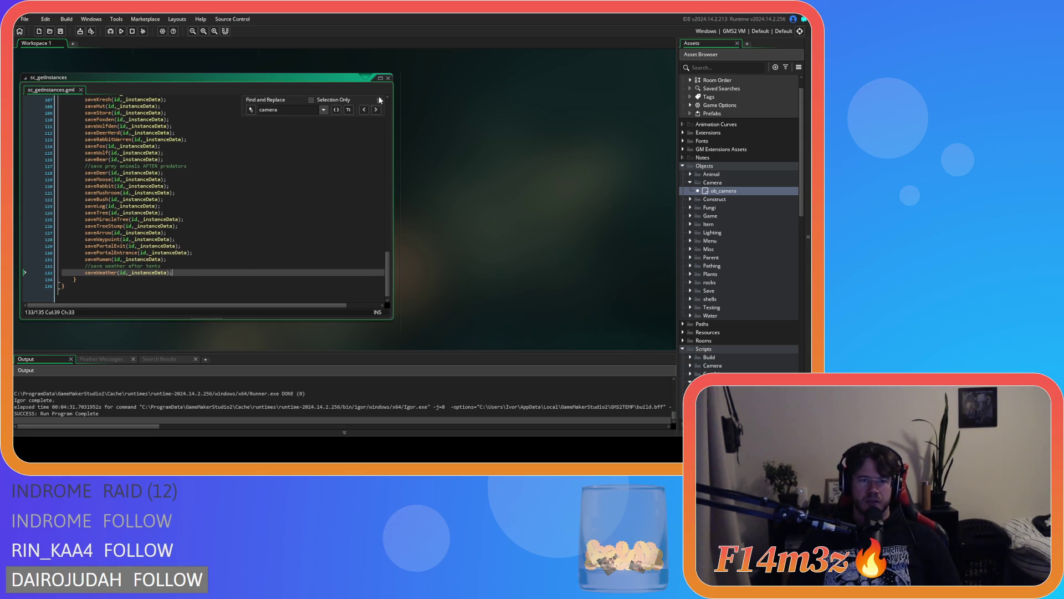
left_click(380, 101)
Step: Build and run the game with F5
left_click(266, 202)
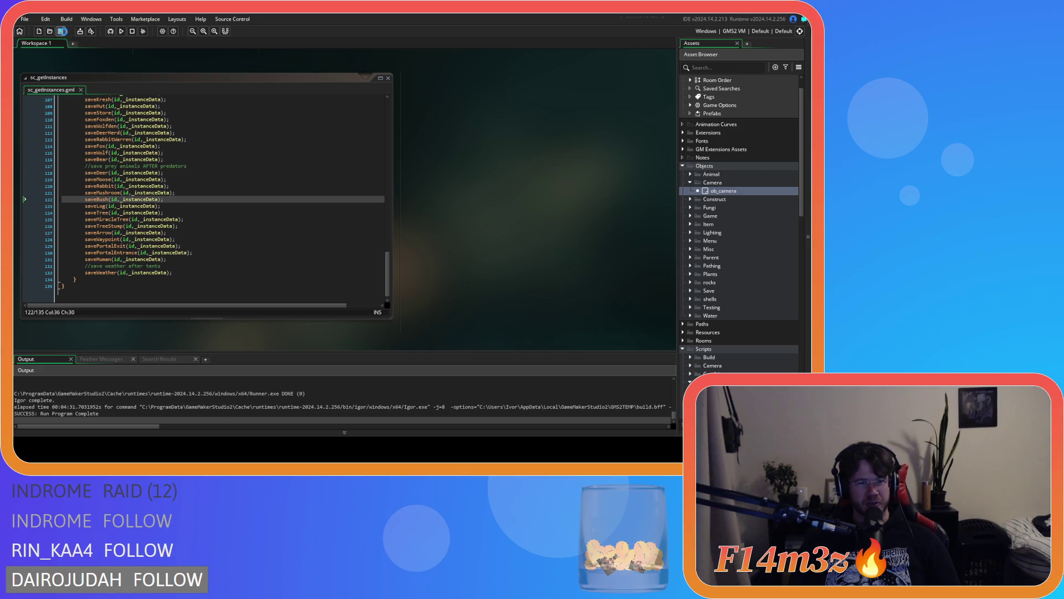
left_click(216, 219)
key("F5")
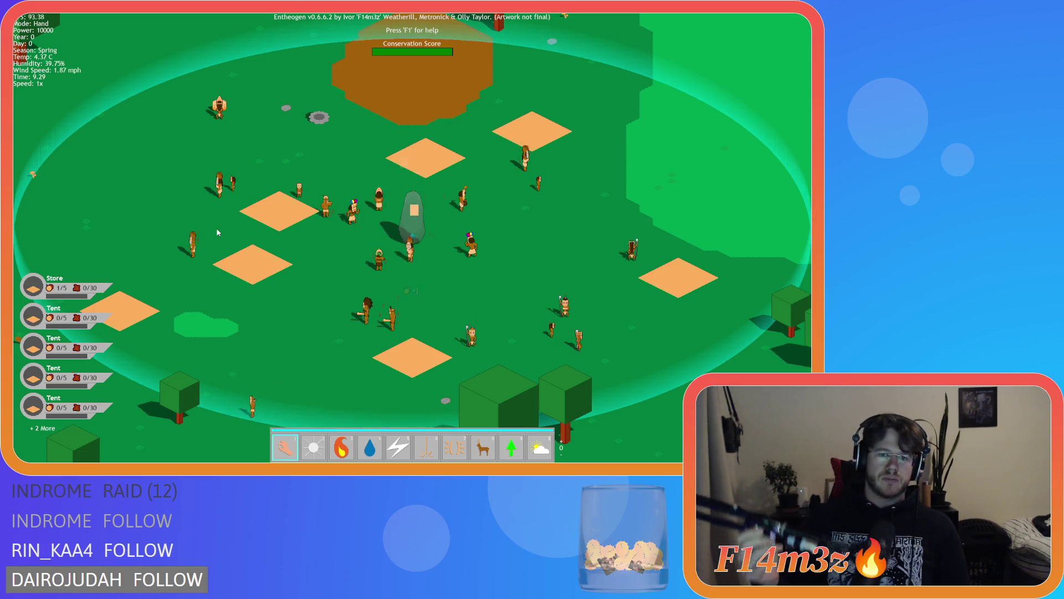
Step: Zoom out and confirm advancing to the next level
scroll(277, 265, "down", 5)
scroll(277, 265, "down", 5)
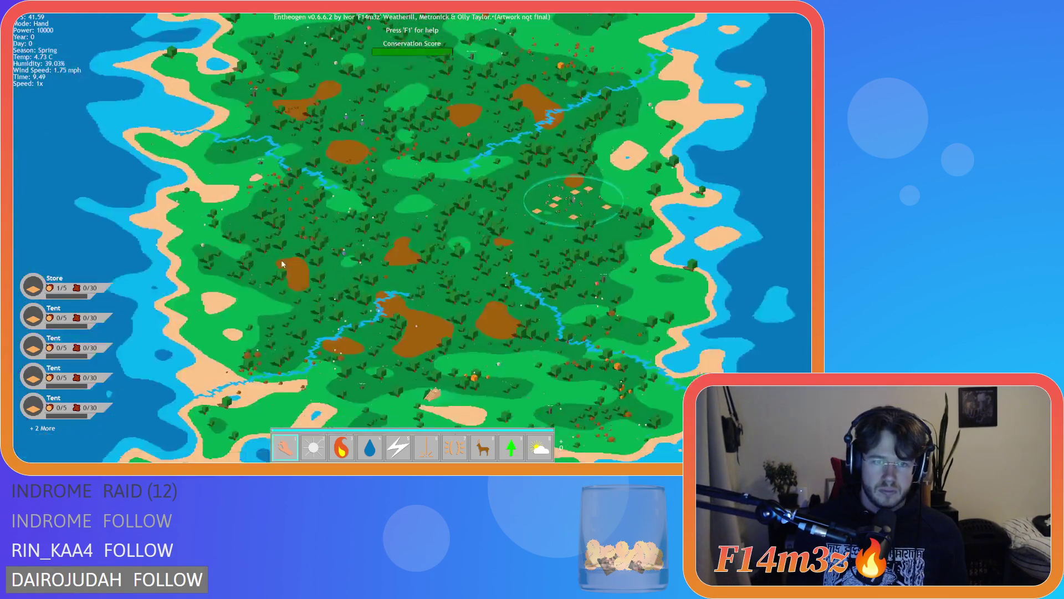
key("Return")
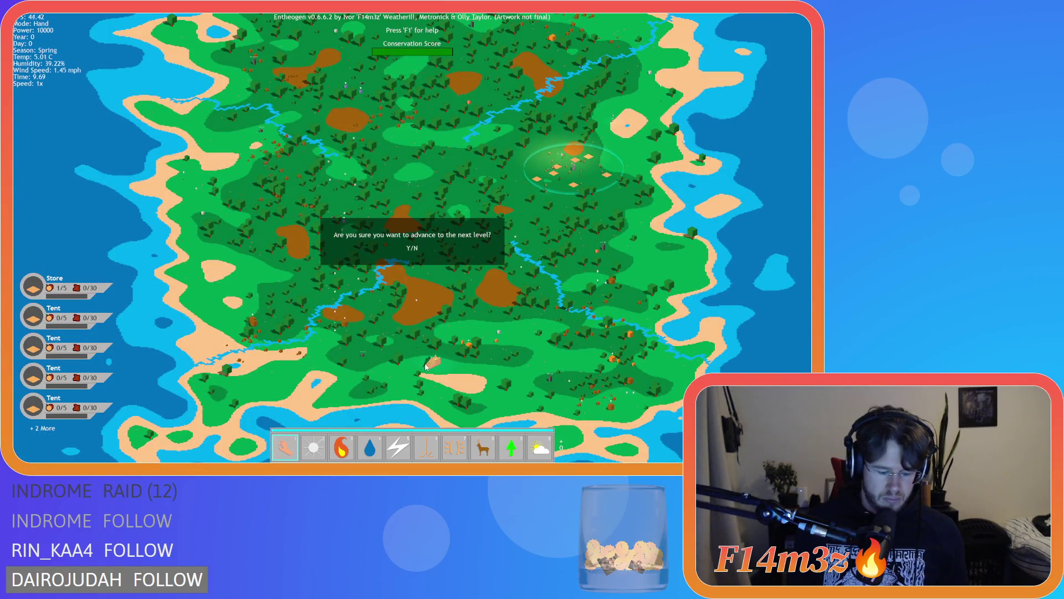
key("n")
scroll(454, 345, "up", 2)
Step: In the Tribe overview, deselect all followers and select the Shaman
key("t")
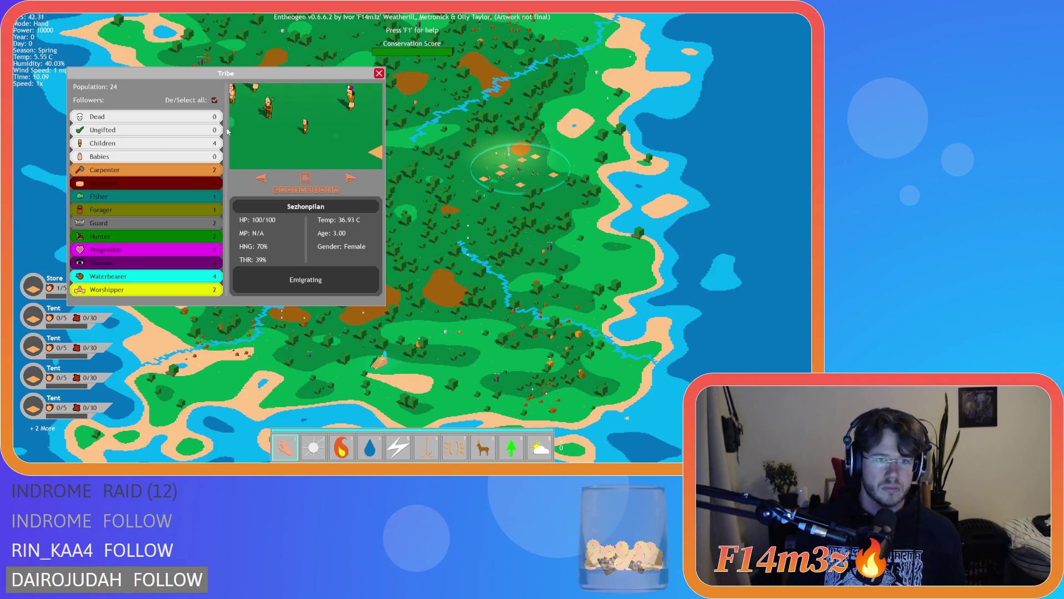
left_click(214, 99)
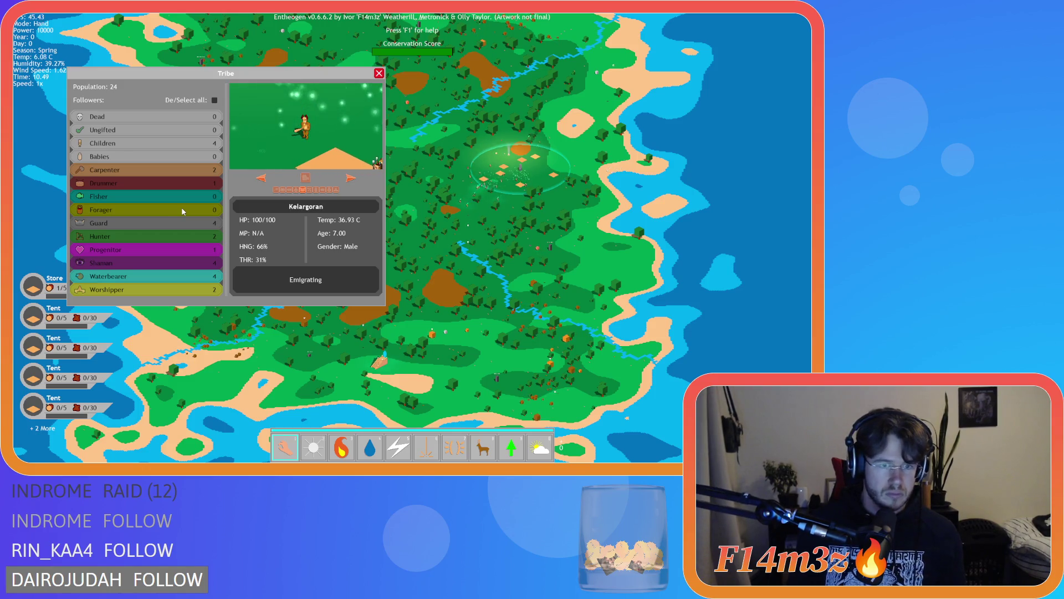
key("s")
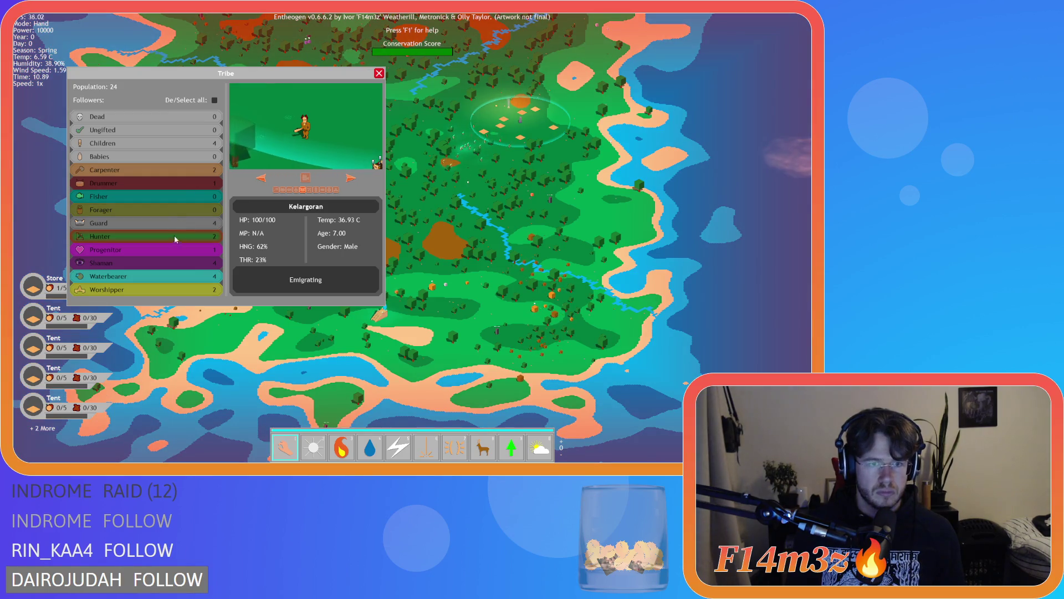
left_click(180, 258)
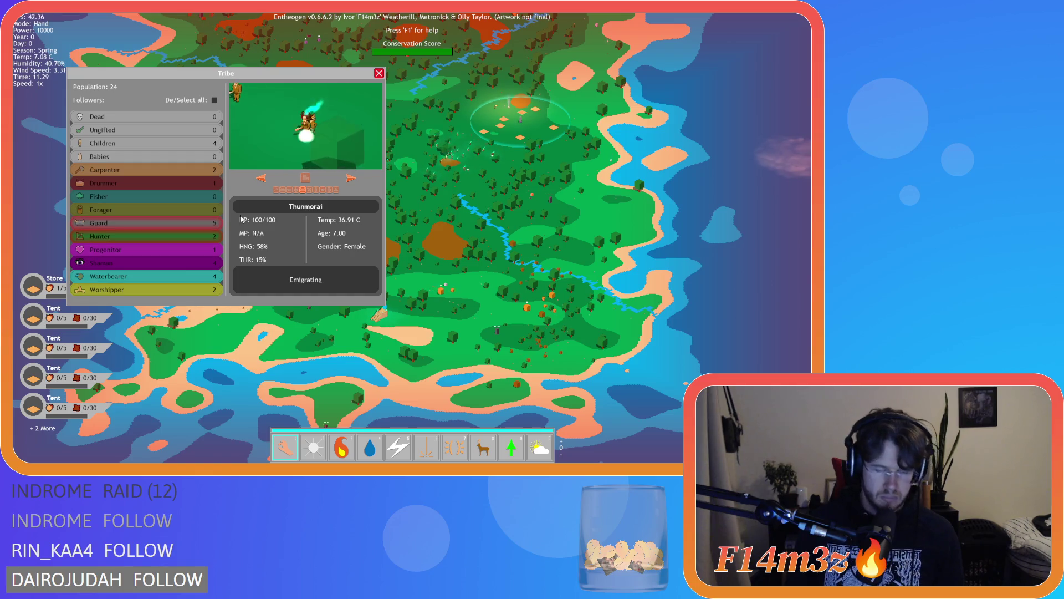
left_click(379, 73)
Step: Raise the game speed to 8x while the tribe walks to the stairway
scroll(418, 166, "up", 5)
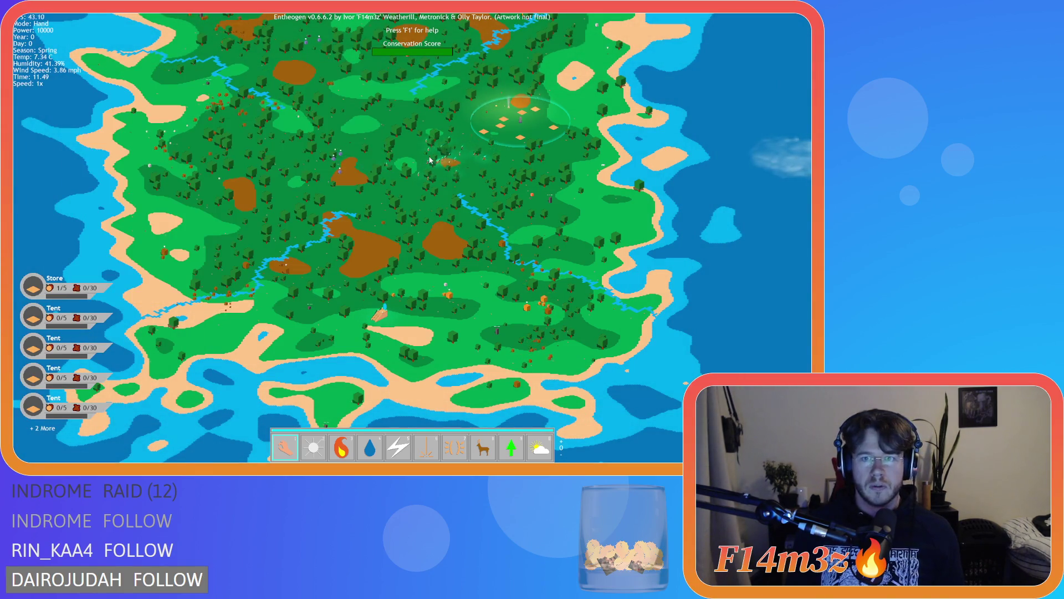
scroll(350, 198, "up", 5)
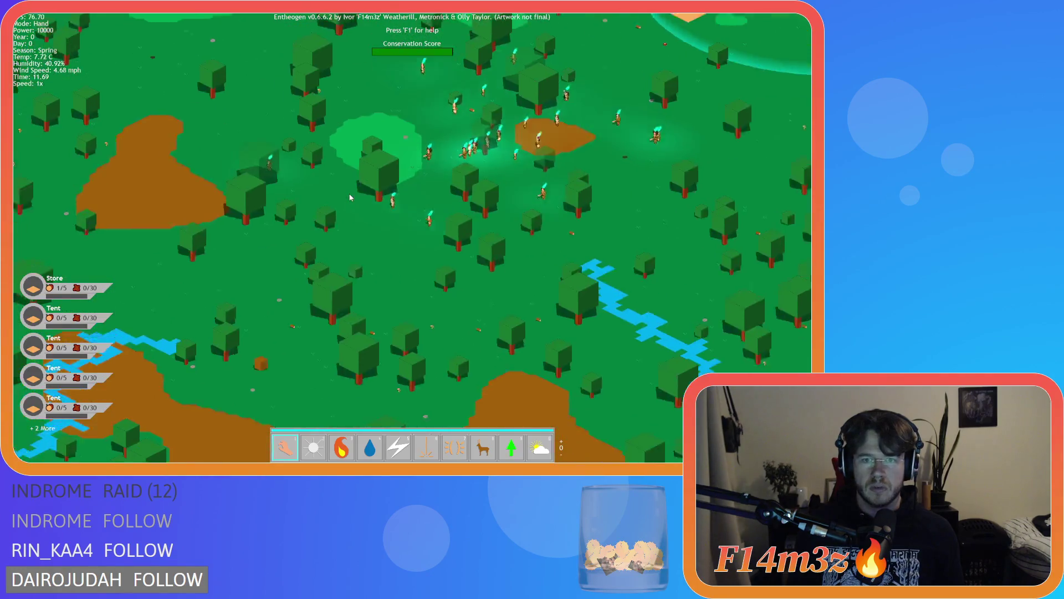
key("plus")
key("plus")
key("plus")
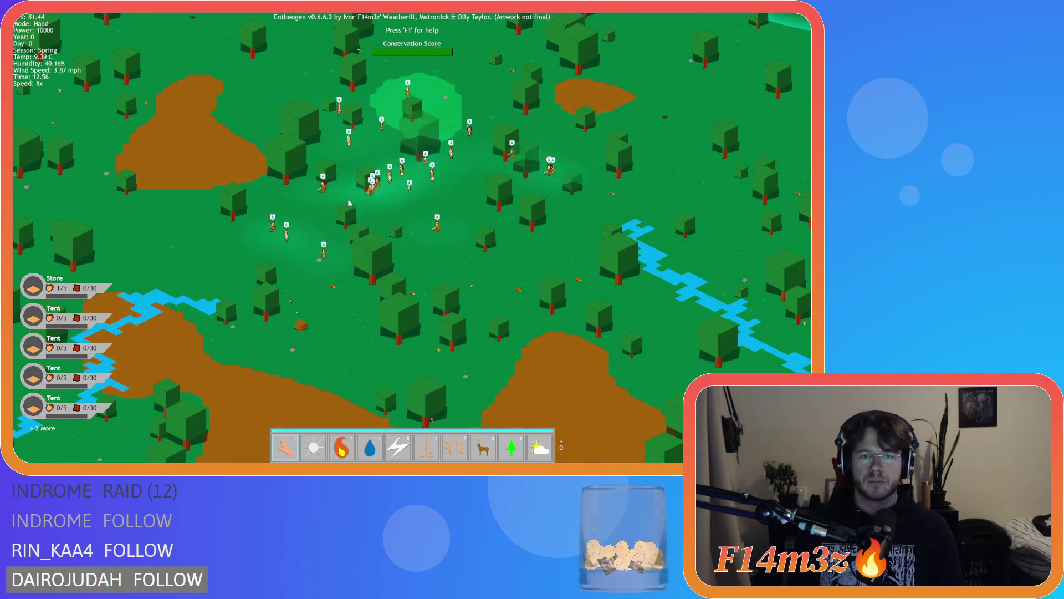
scroll(348, 212, "down", 6)
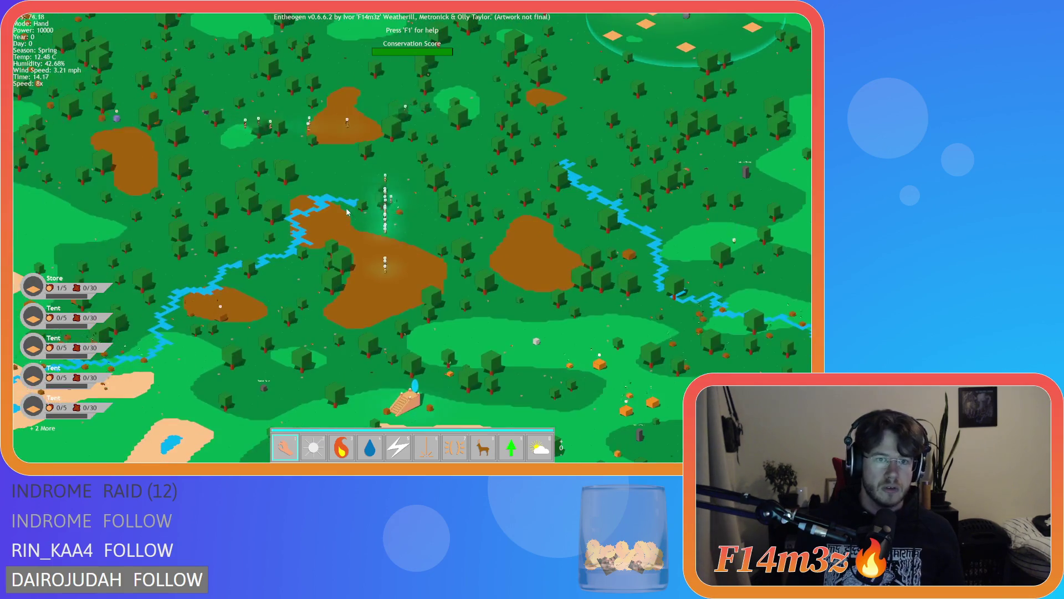
scroll(347, 212, "up", 3)
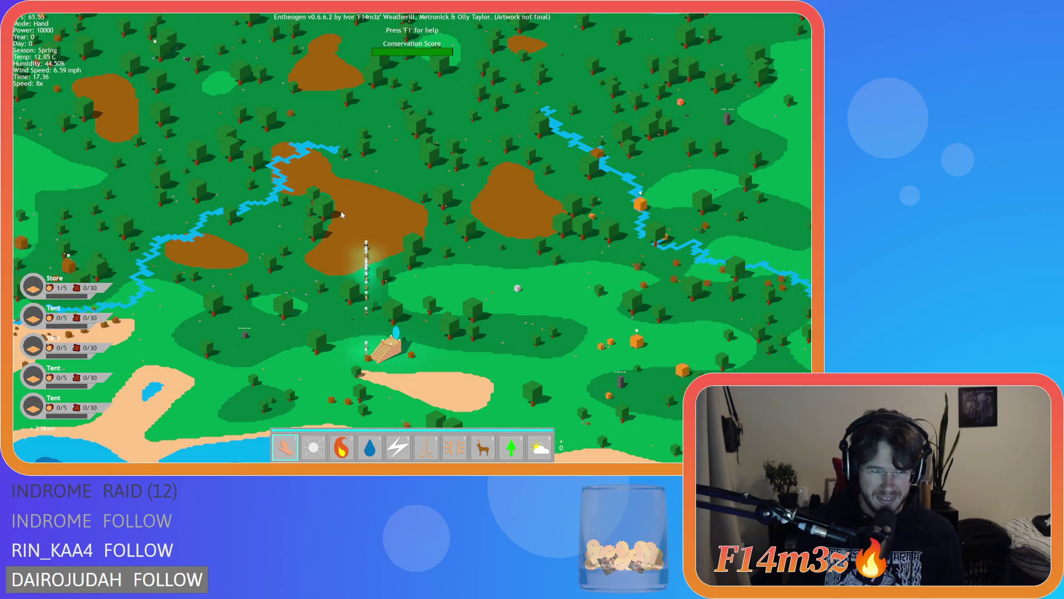
scroll(344, 214, "down", 2)
scroll(342, 215, "up", 5)
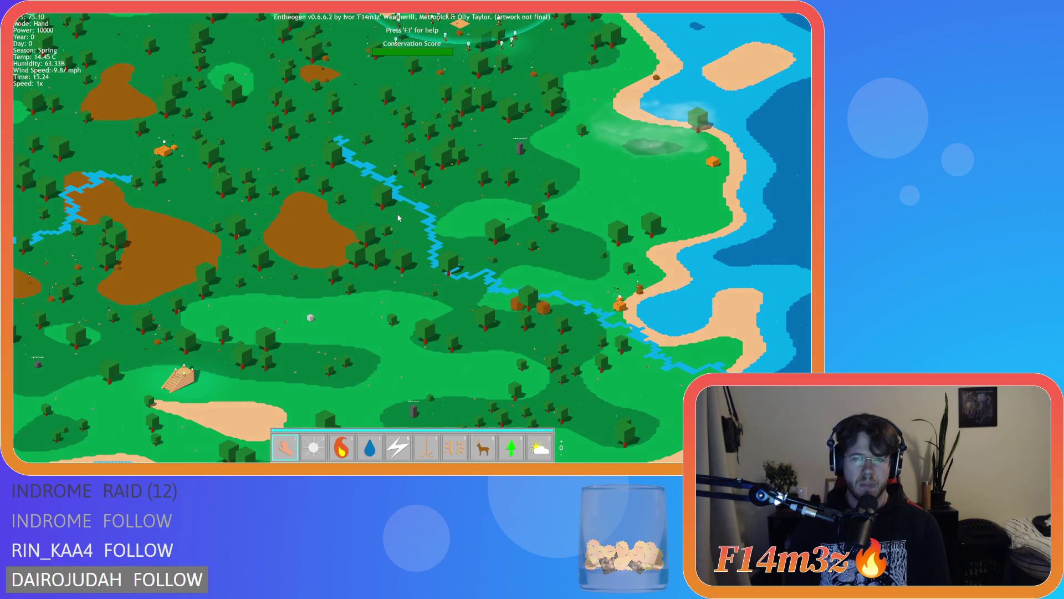
Step: Pan the map north, then quit the world to the main menu and close the game
key("w")
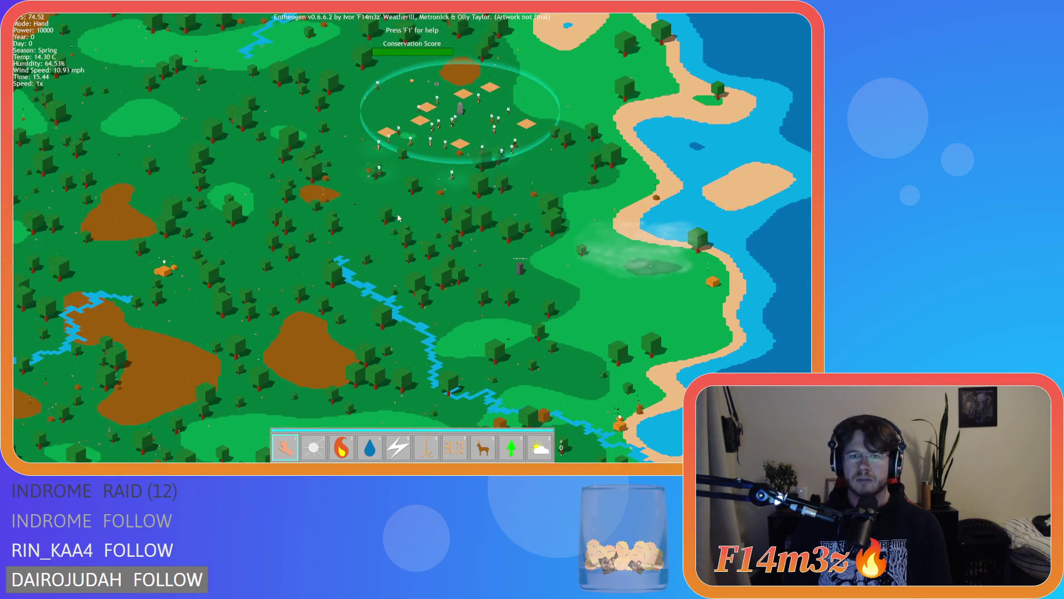
key("w")
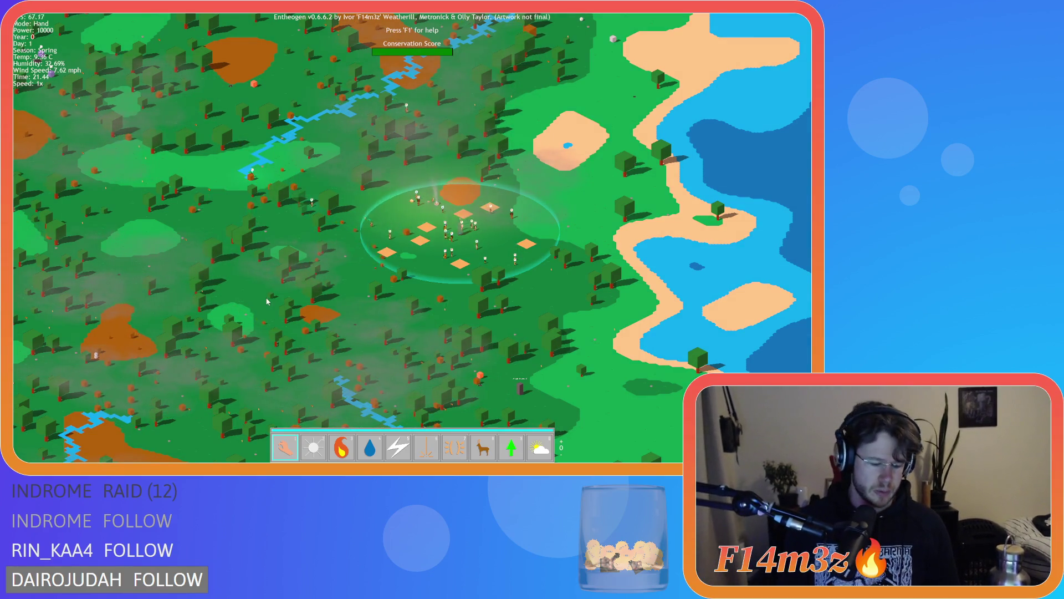
key("Escape")
key("Return")
left_click(412, 275)
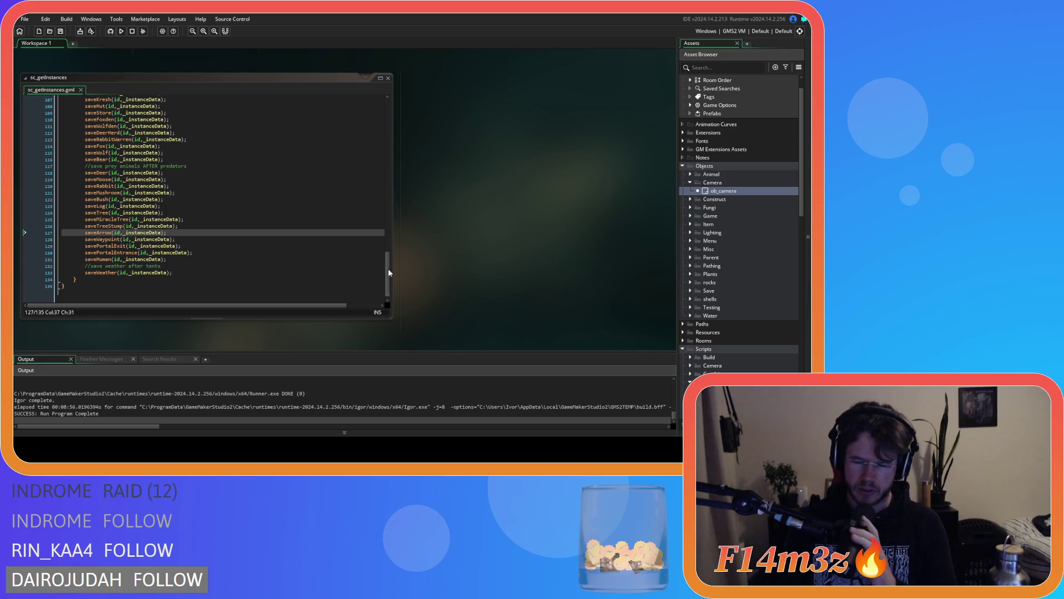
Step: Close all open editor windows via Windows > Close All and collapse the Camera objects folder
right_click(463, 245)
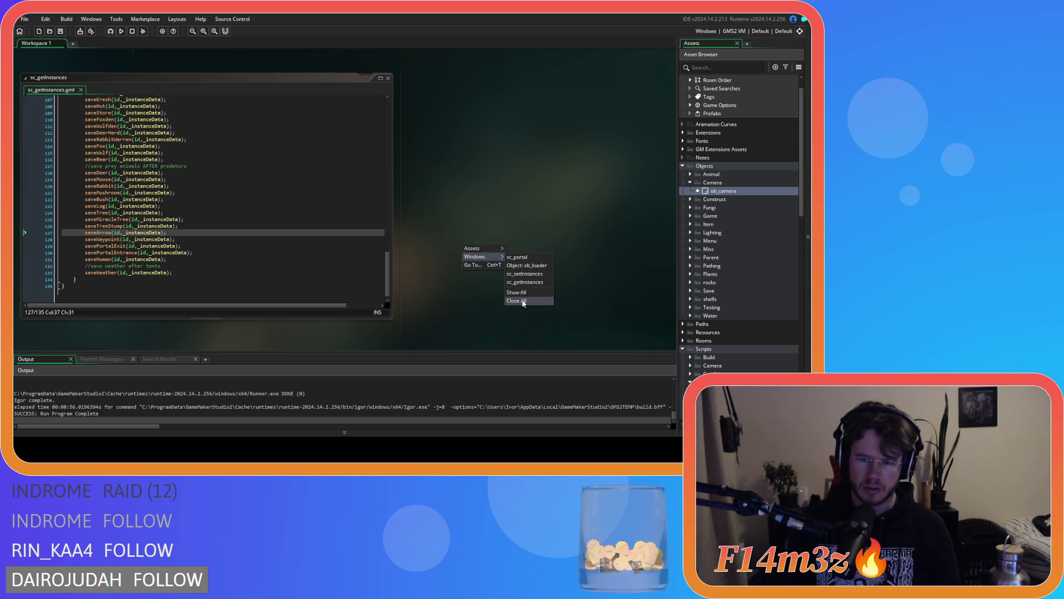
left_click(523, 301)
left_click(690, 183)
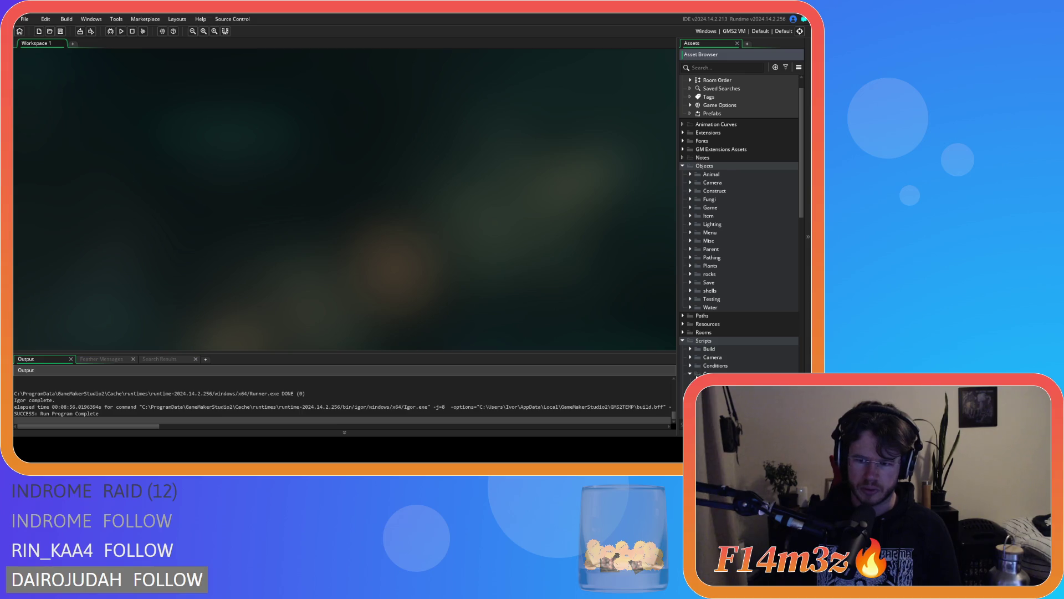
Step: Collapse the Game scripts folder, expand Save, and scroll through its sc_save scripts
scroll(691, 320, "down", 2)
scroll(688, 323, "down", 2)
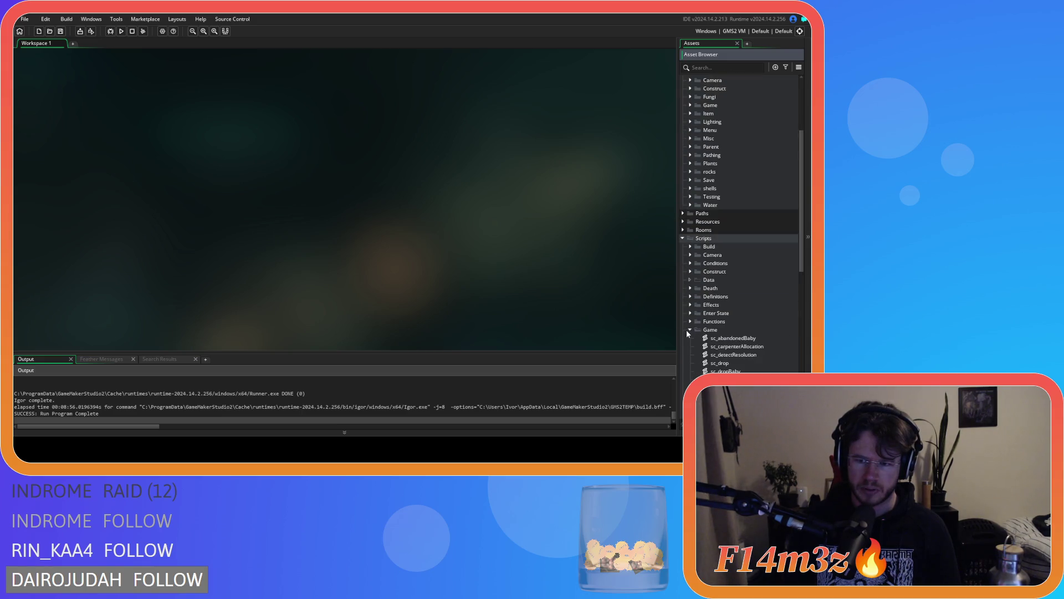
left_click(691, 329)
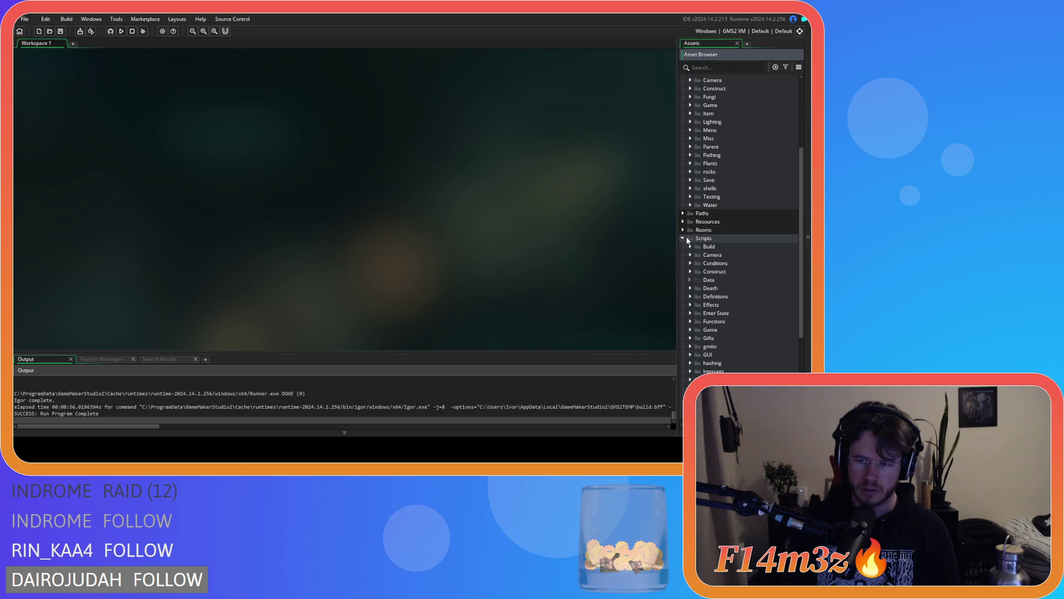
scroll(729, 292, "down", 3)
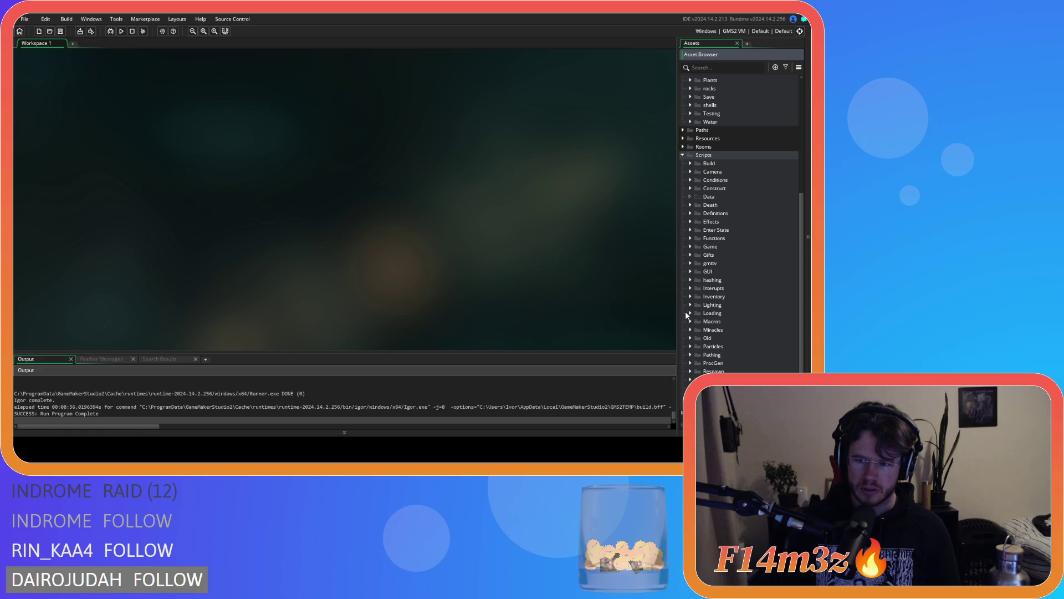
scroll(687, 317, "down", 1)
left_click(691, 346)
scroll(710, 352, "down", 7)
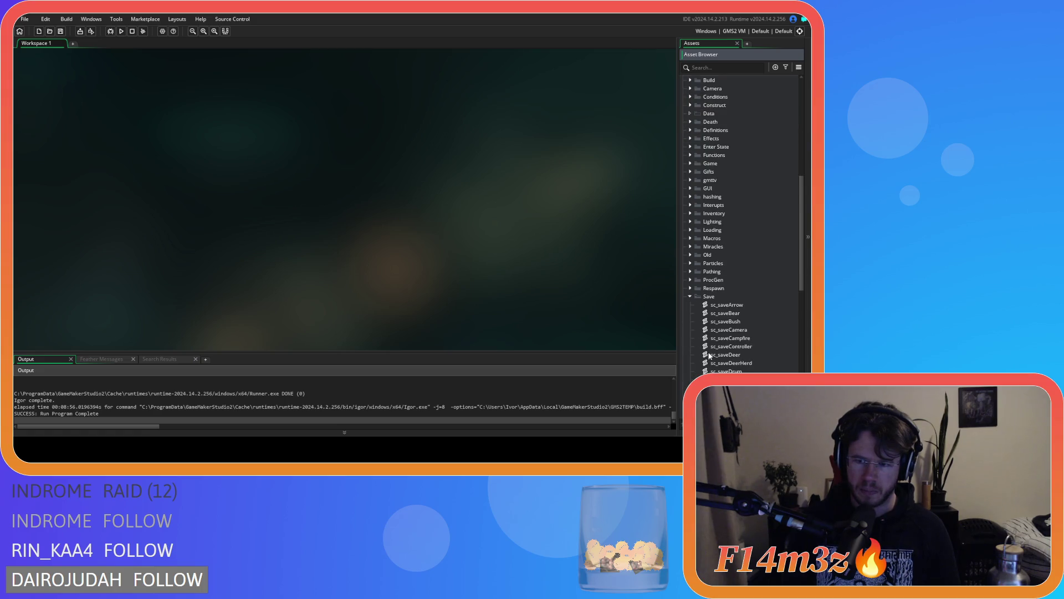
scroll(711, 355, "down", 3)
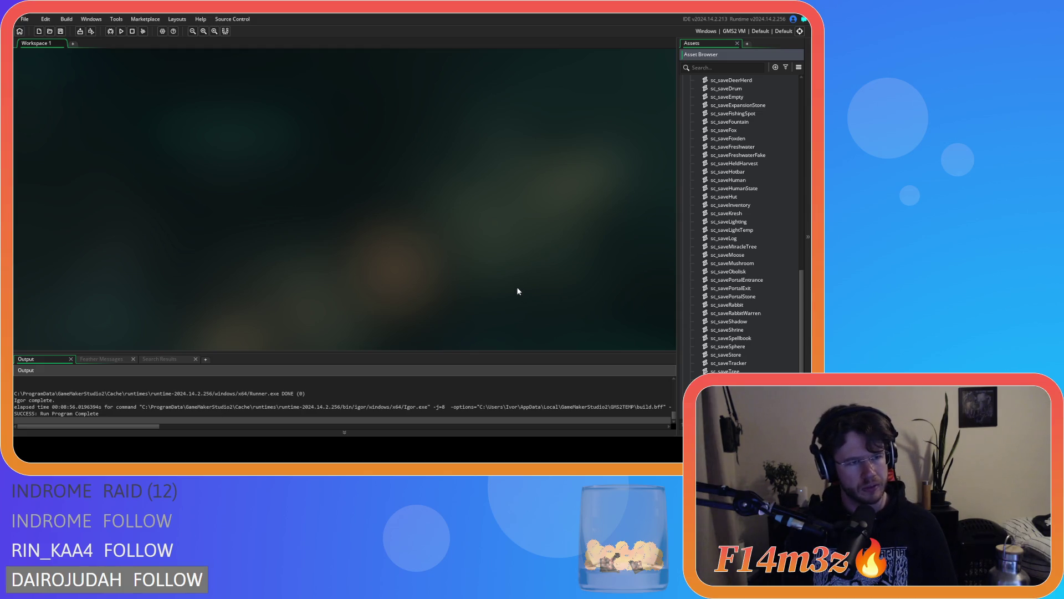
scroll(743, 272, "up", 8)
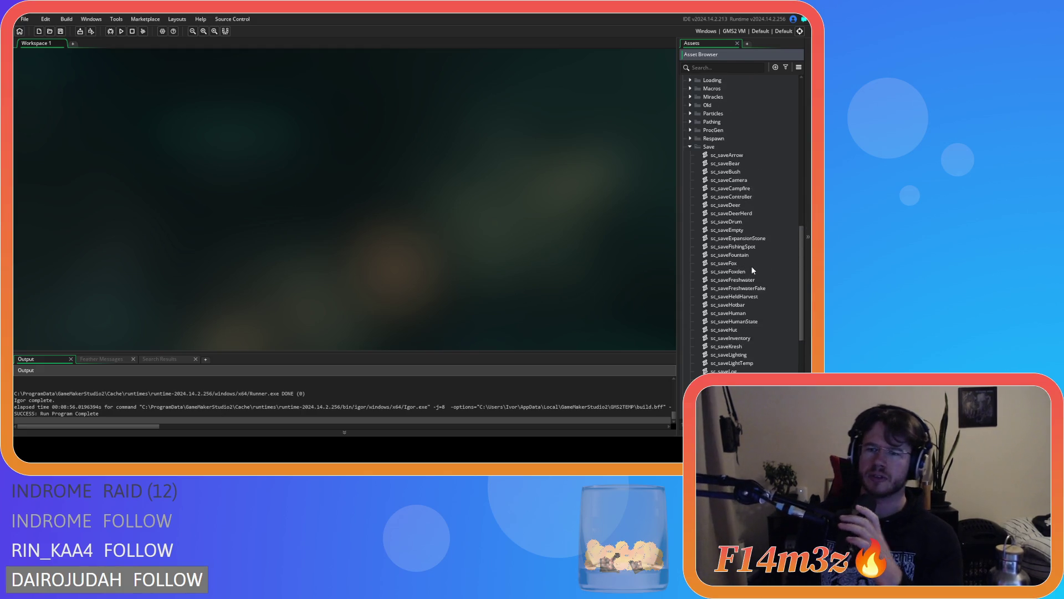
scroll(738, 273, "up", 3)
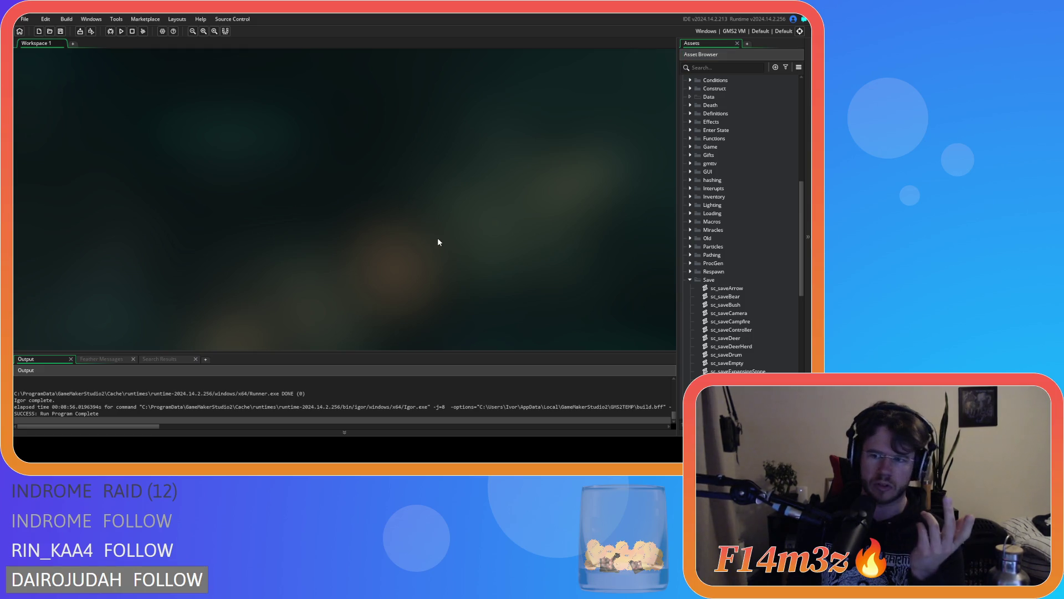
scroll(712, 272, "up", 5)
scroll(709, 273, "down", 5)
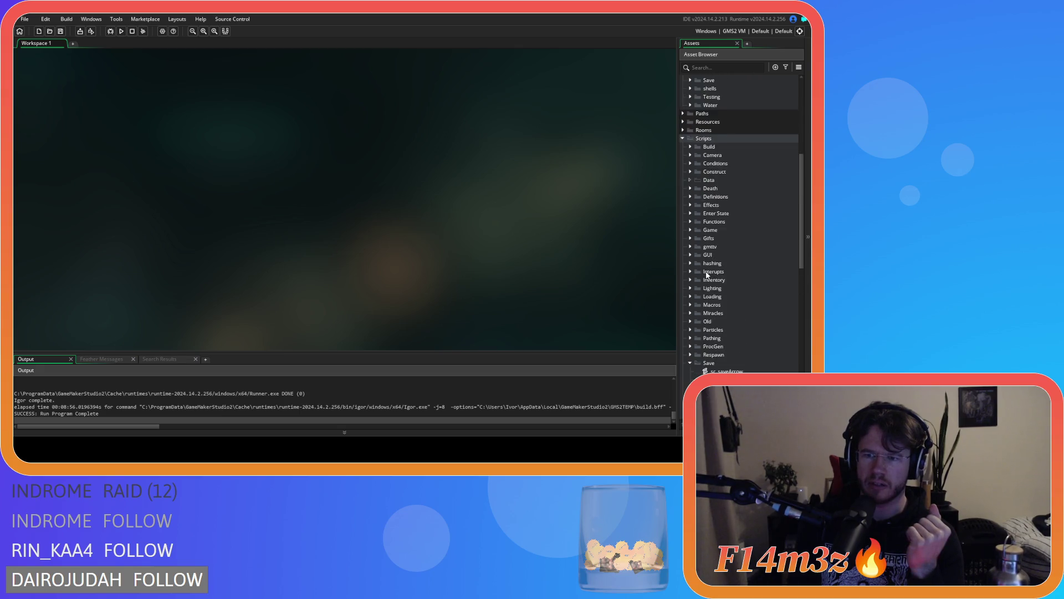
scroll(707, 273, "up", 4)
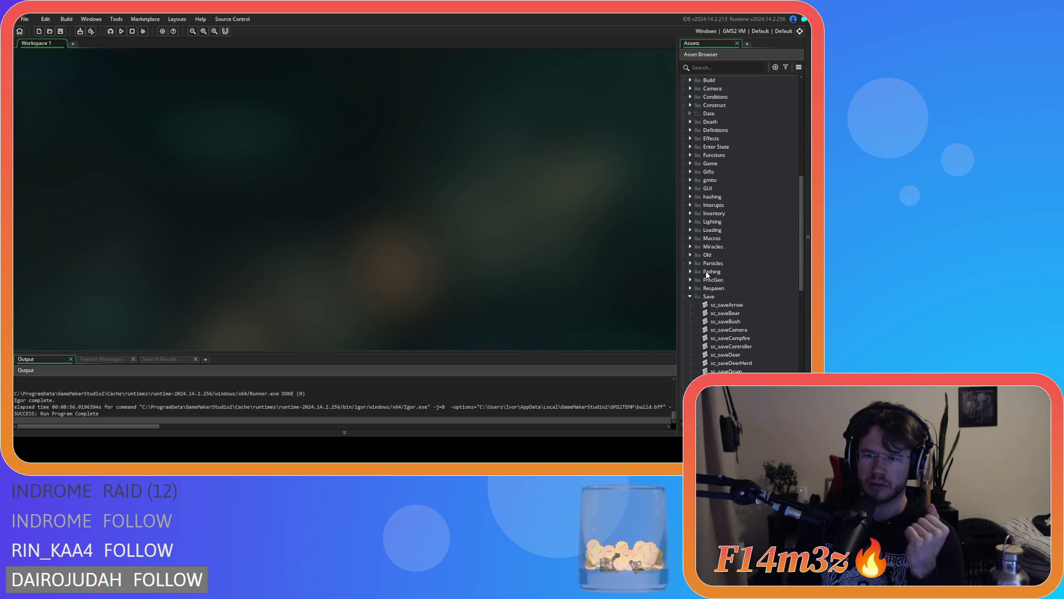
scroll(707, 274, "down", 5)
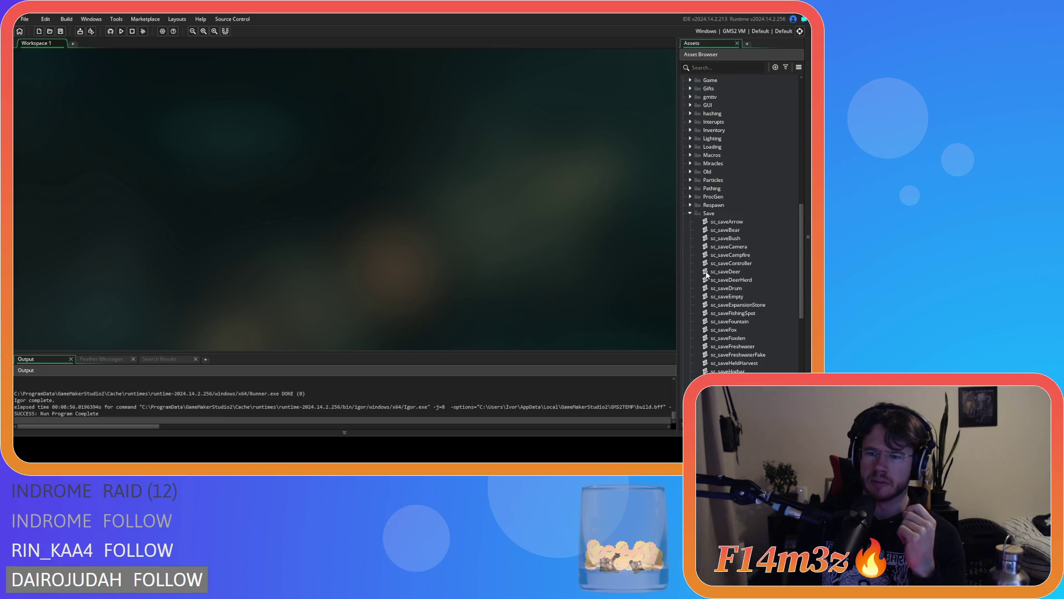
scroll(707, 273, "down", 5)
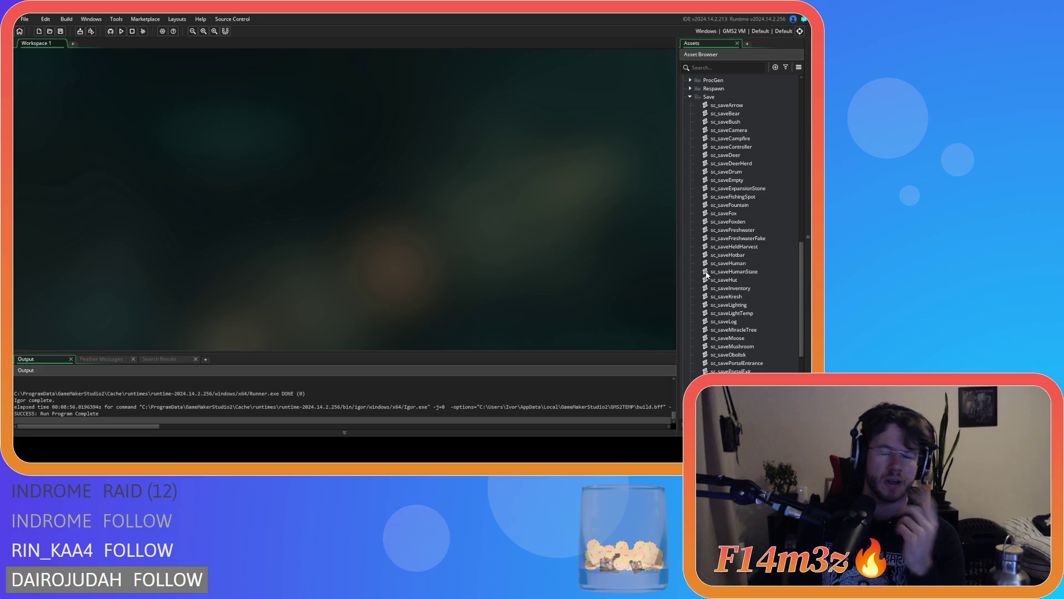
Step: Collapse the Save scripts folder and expand Loading to list sc_loadBuild, sc_loadCamp and others
scroll(760, 233, "up", 10)
scroll(746, 246, "up", 4)
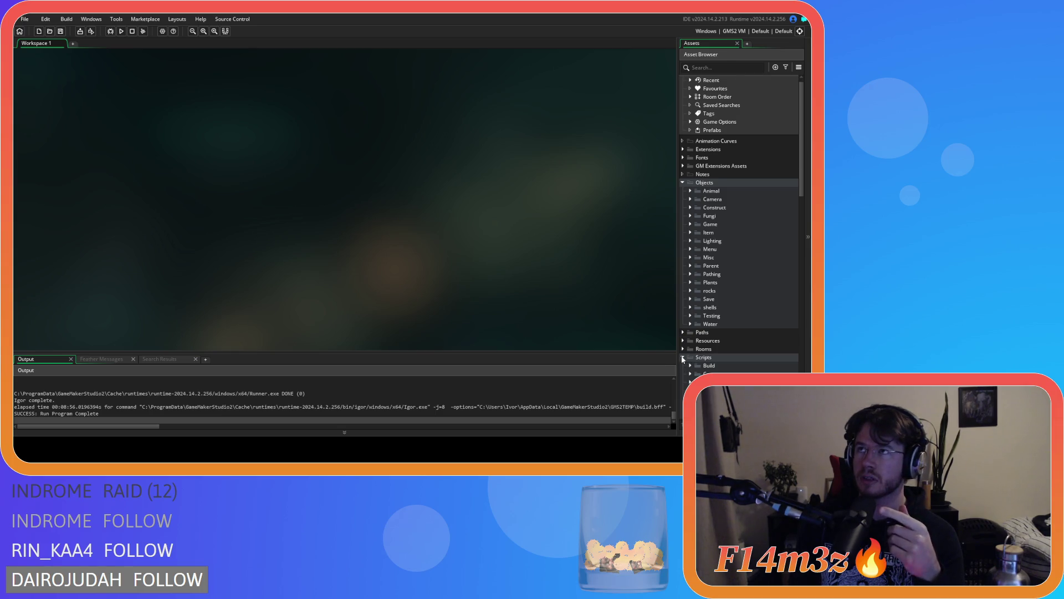
scroll(717, 333, "down", 15)
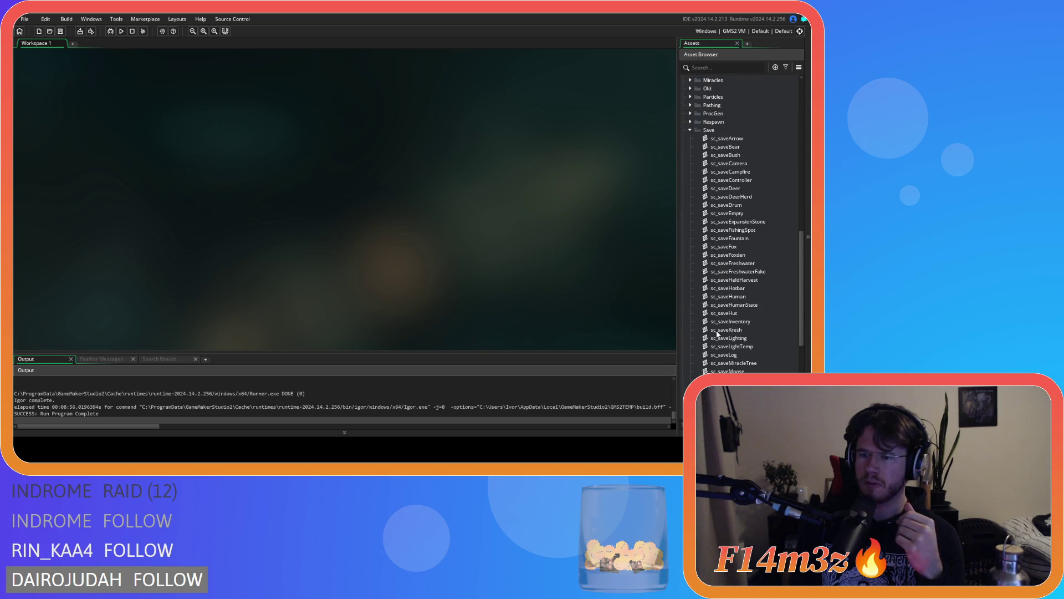
scroll(718, 333, "down", 2)
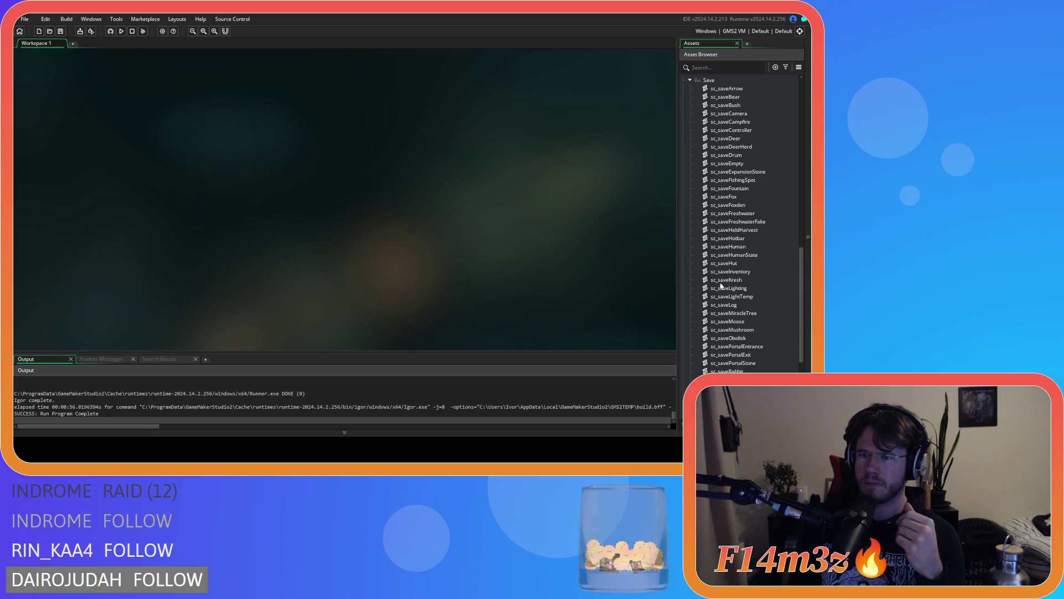
left_click(691, 114)
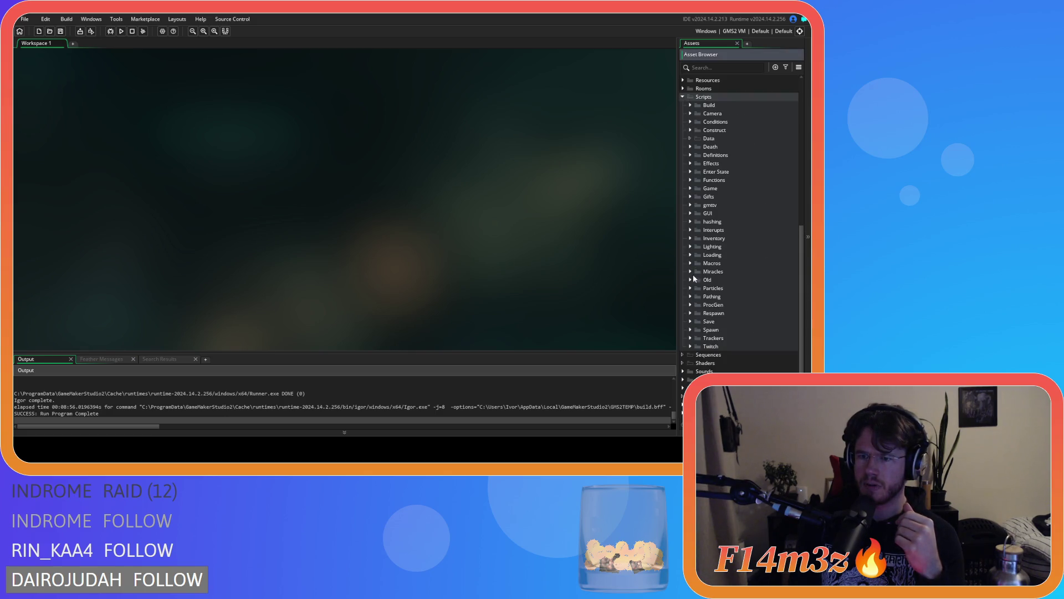
left_click(691, 255)
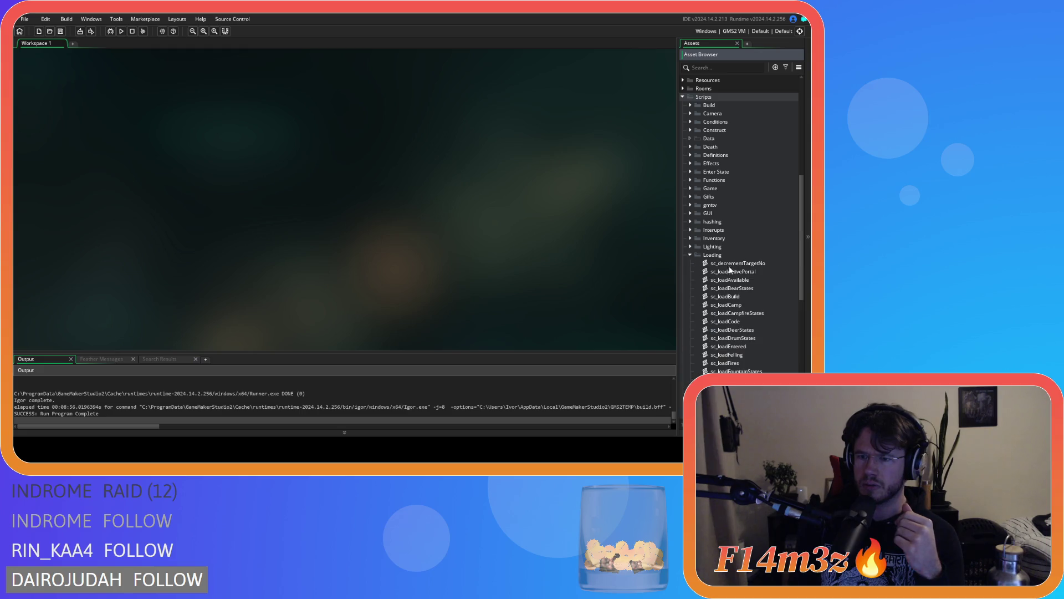
Step: Open sc_loadActivePortal and inspect the entrance sprite line and activePortalTargetNo usage
double_click(730, 271)
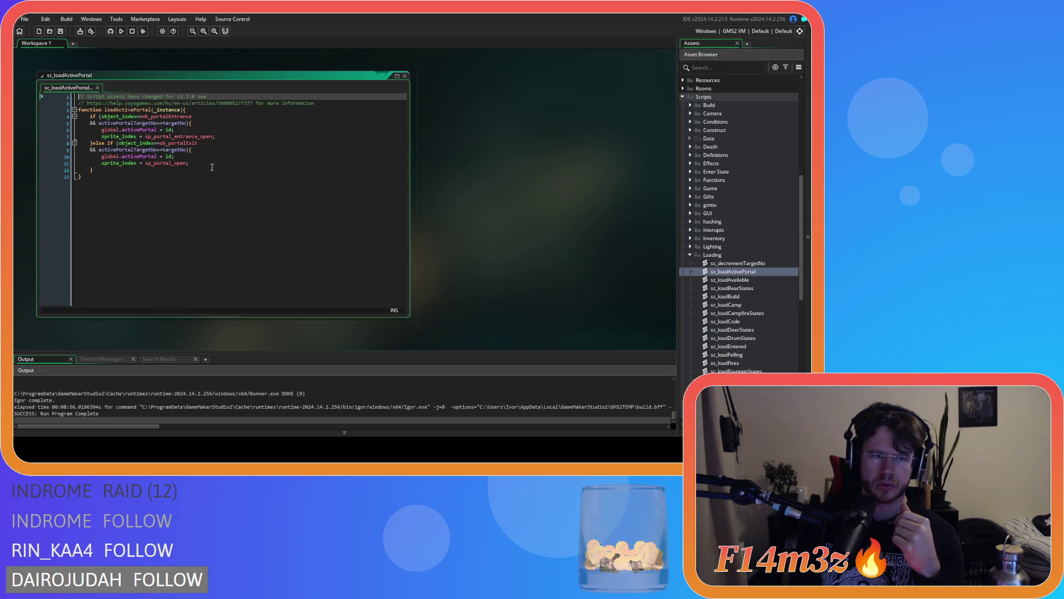
left_click(227, 135)
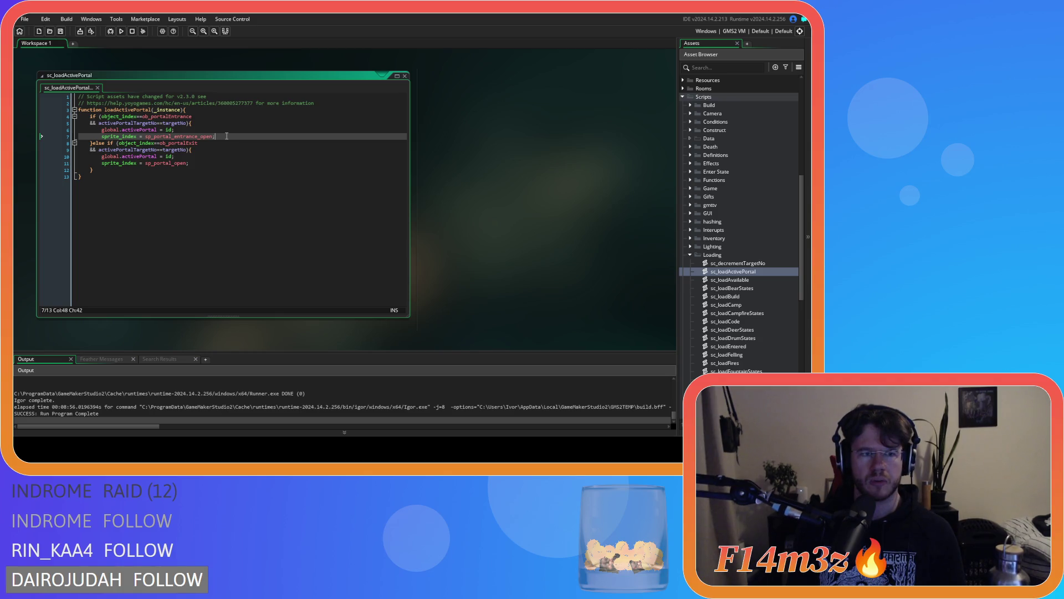
left_click(158, 123)
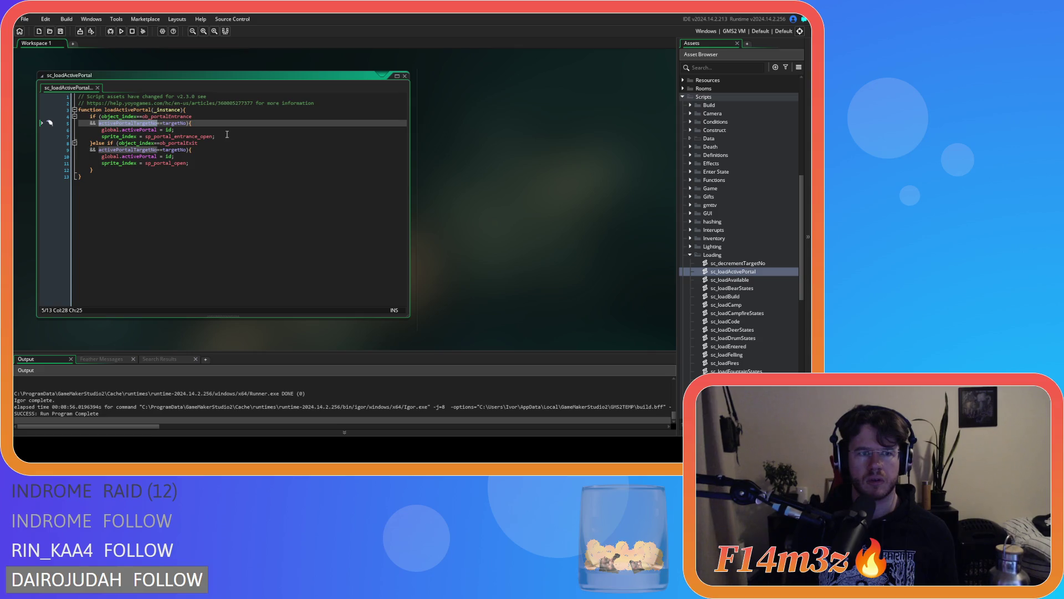
left_click(228, 139)
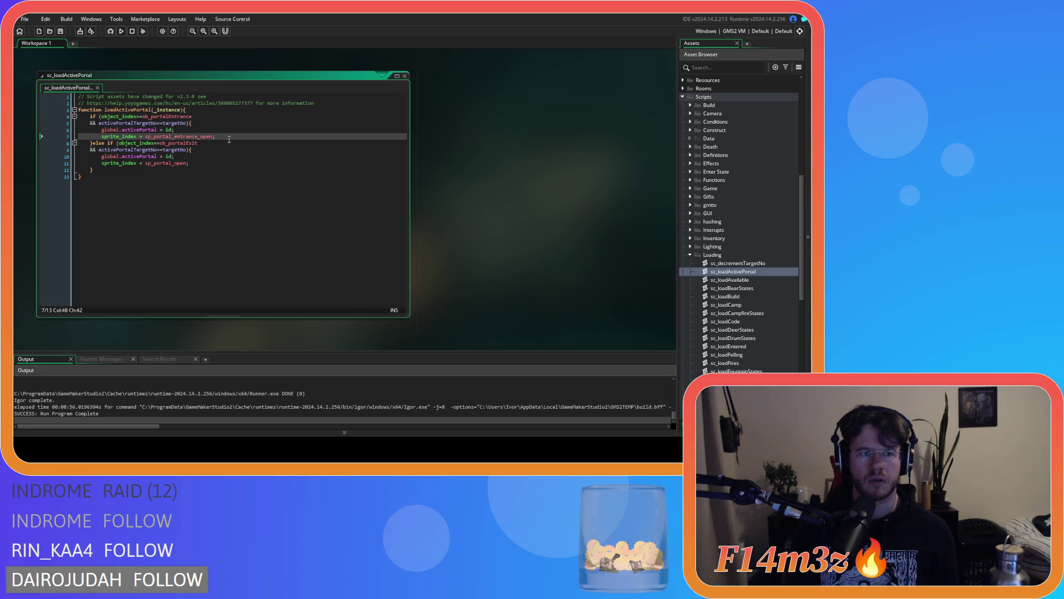
Step: Add 'activePortalTargetNo = noone;' after the entrance branch's sprite_index line
key("Return")
type("activePortalTargetNo")
type("noone")
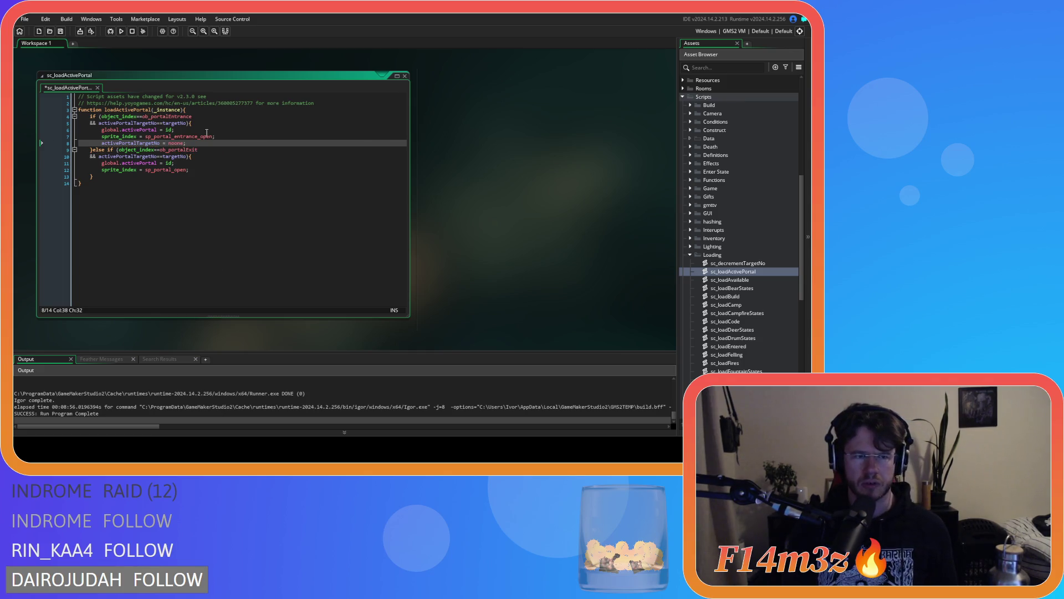
left_click_drag(101, 143, 196, 151)
Step: Add the same activePortalTargetNo reset line to the exit branch and save the script
left_click(206, 169)
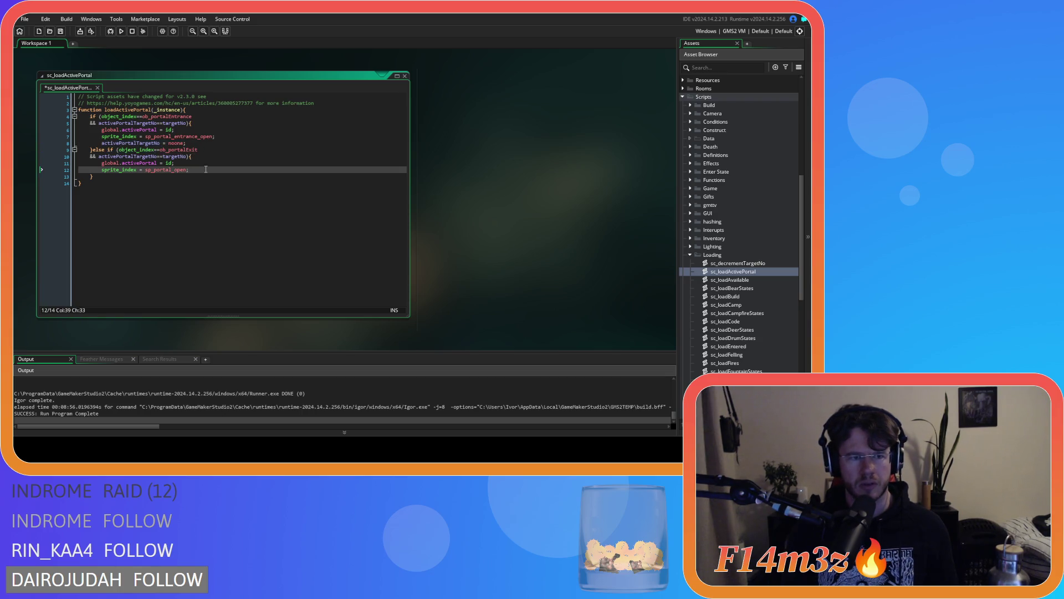
key("Return")
type("activePortalTargetNo = noone;")
key("ctrl+s")
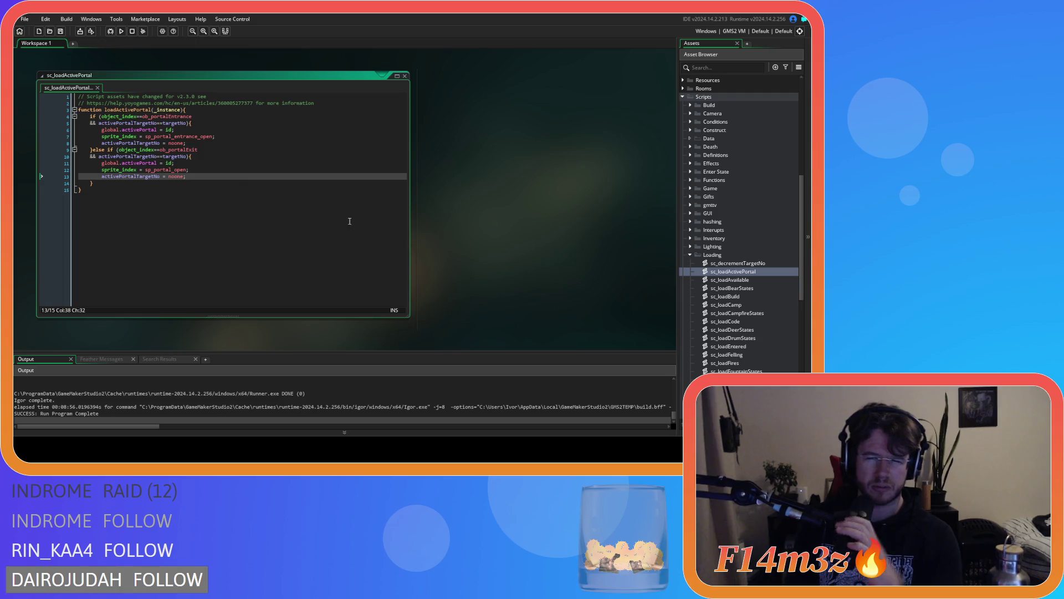
left_click(211, 224)
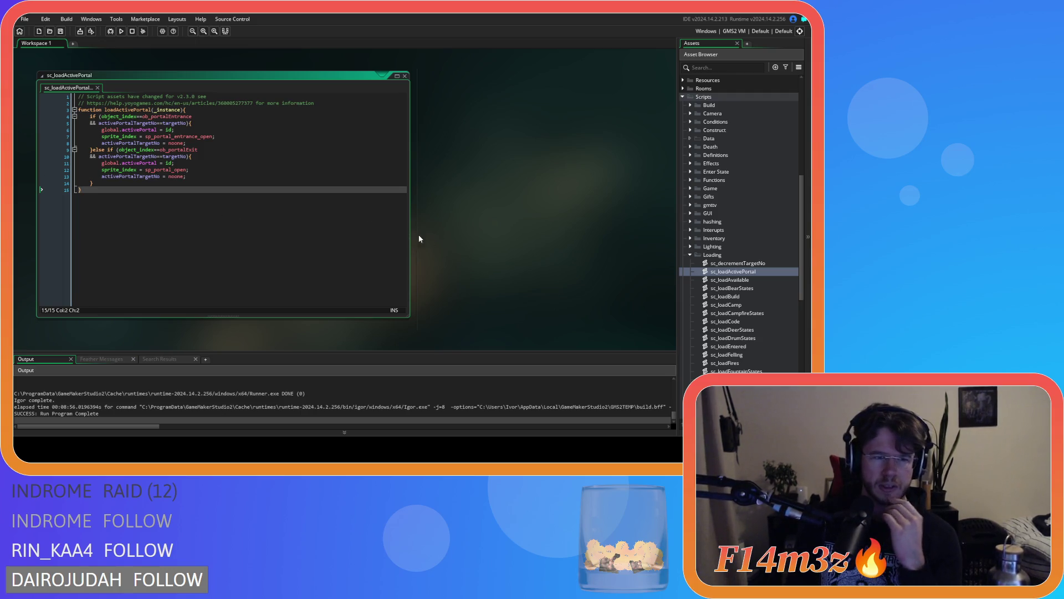
Step: Close sc_loadActivePortal and open the ob_loader object from Objects > Game
scroll(450, 242, "up", 3)
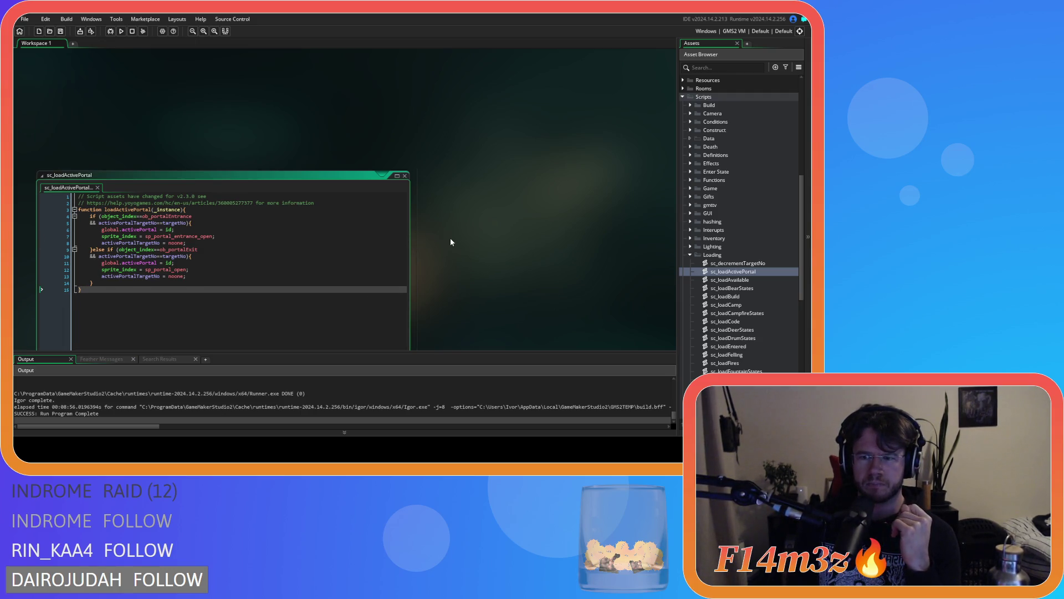
left_click(404, 177)
scroll(712, 231, "up", 5)
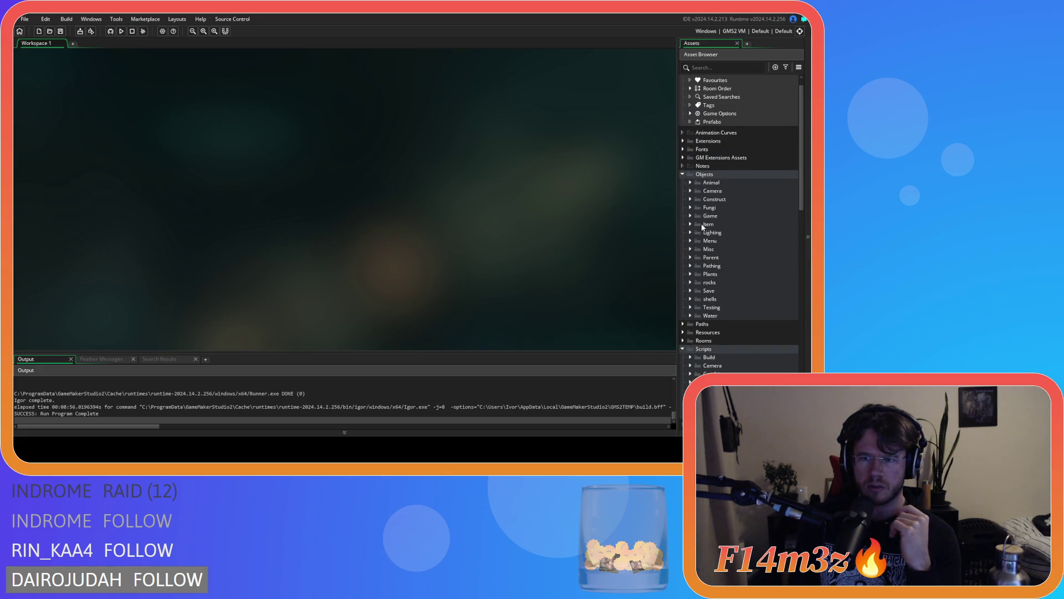
left_click(690, 216)
double_click(723, 249)
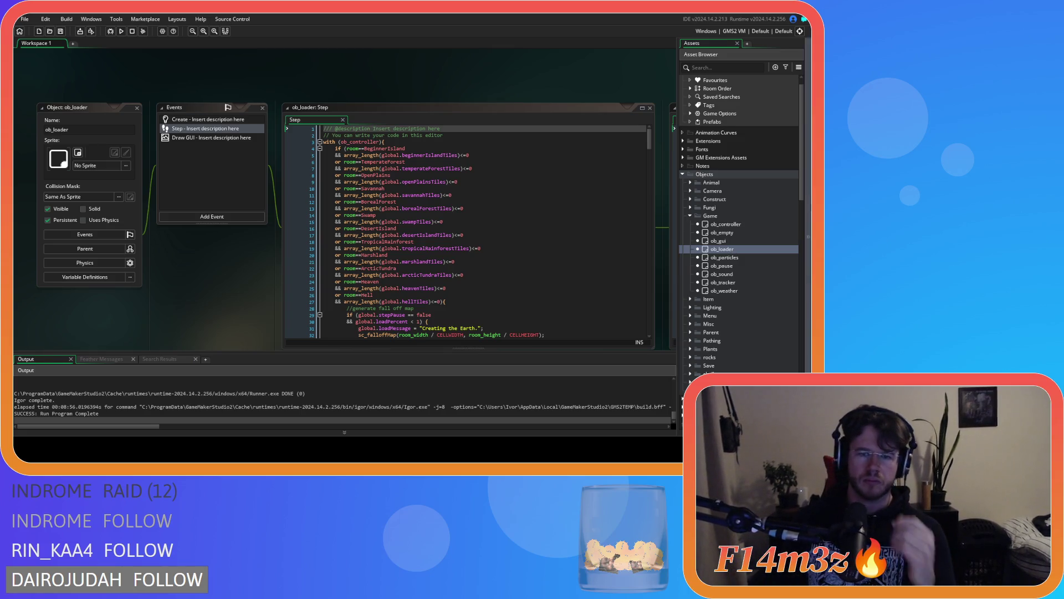
Step: Scroll ob_loader's Step code to the camera positioning block around lines 260–295
scroll(521, 243, "down", 15)
scroll(520, 242, "down", 20)
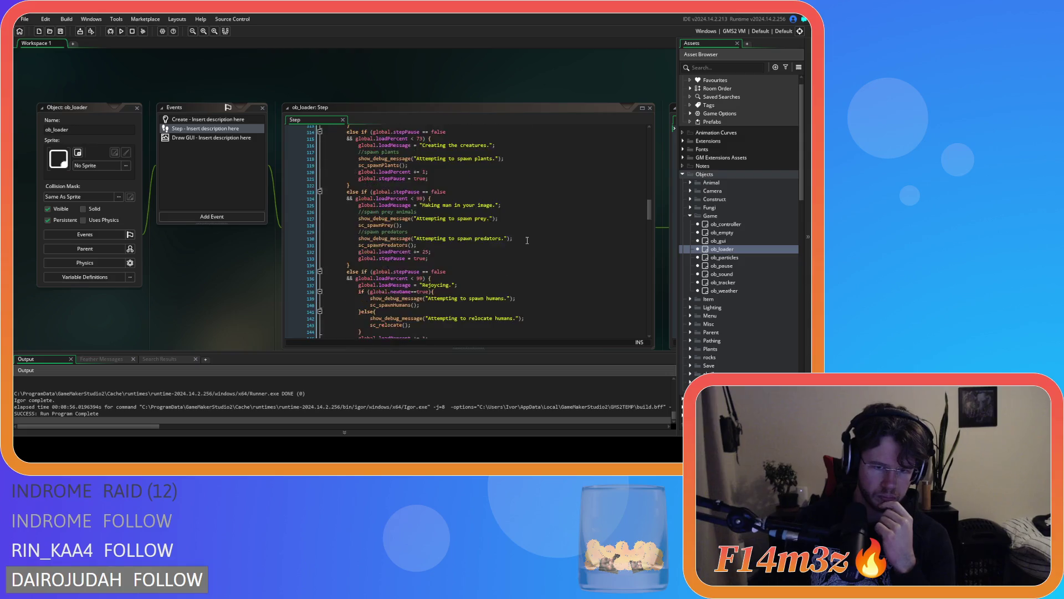
scroll(527, 240, "down", 12)
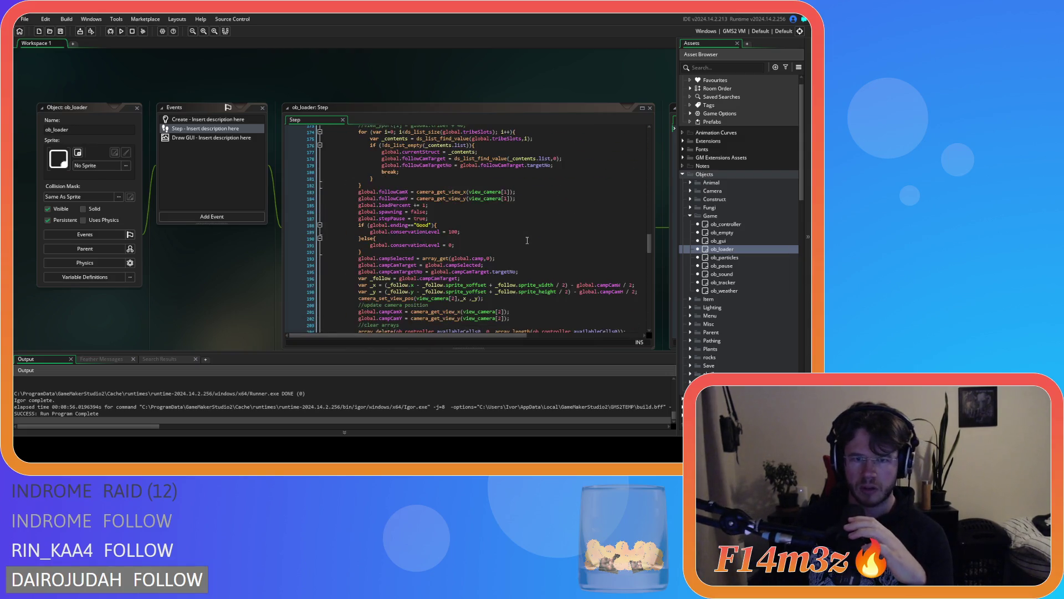
scroll(527, 240, "up", 13)
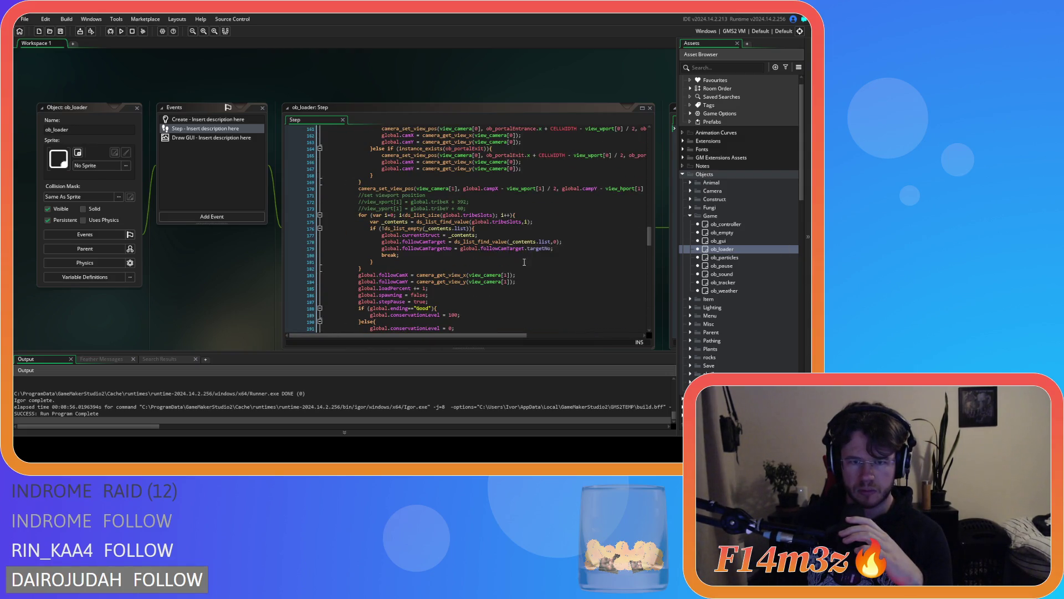
scroll(523, 266, "down", 20)
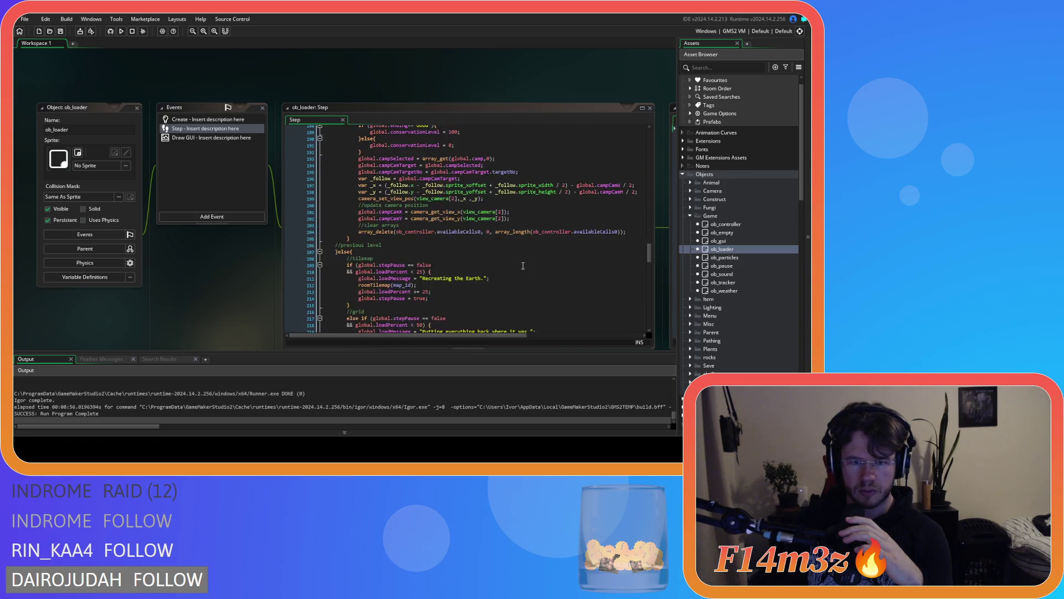
scroll(605, 264, "down", 4)
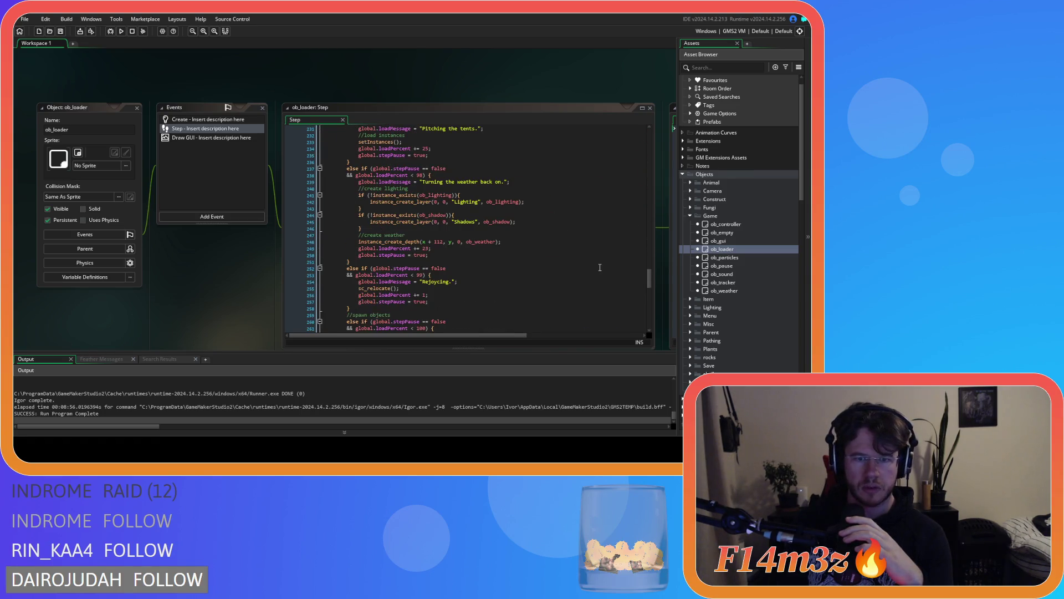
mouse_move(649, 282)
left_mouse_down()
mouse_move(652, 323)
mouse_move(652, 217)
mouse_move(646, 325)
mouse_move(640, 304)
left_mouse_up()
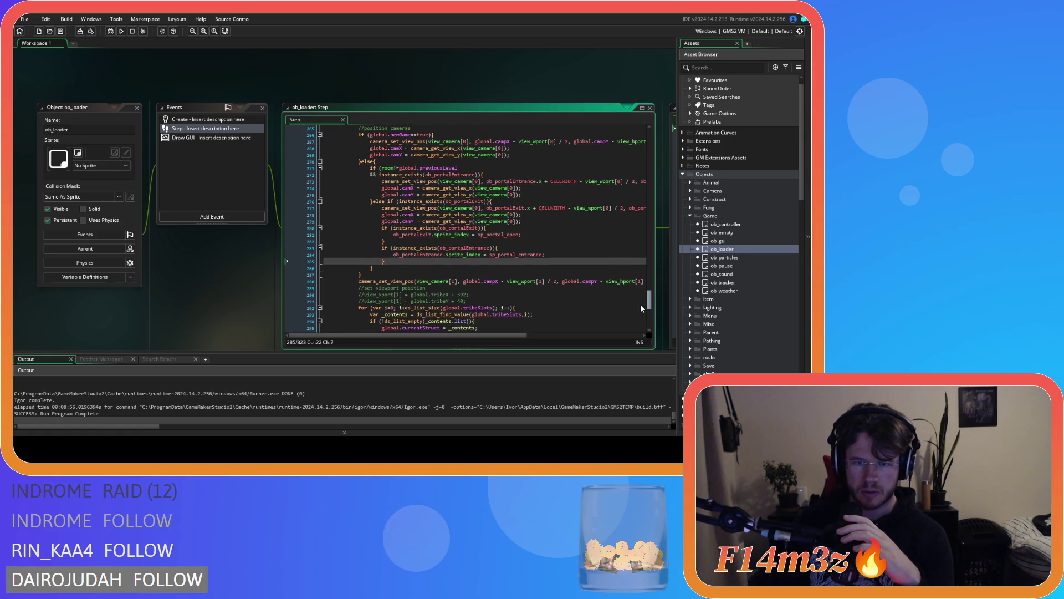
double_click(444, 256)
double_click(506, 255)
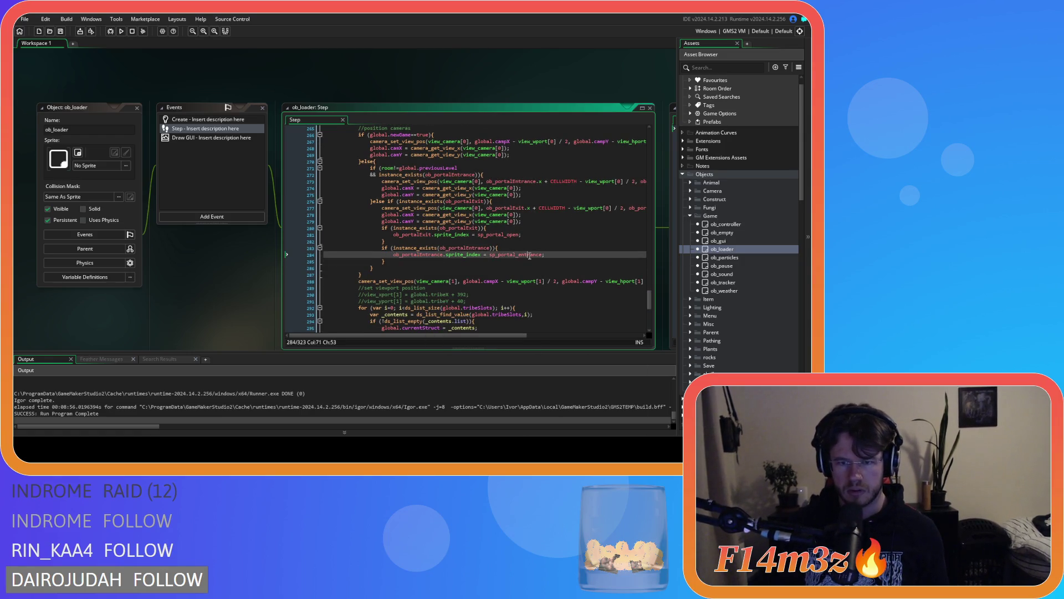
key("ctrl+f")
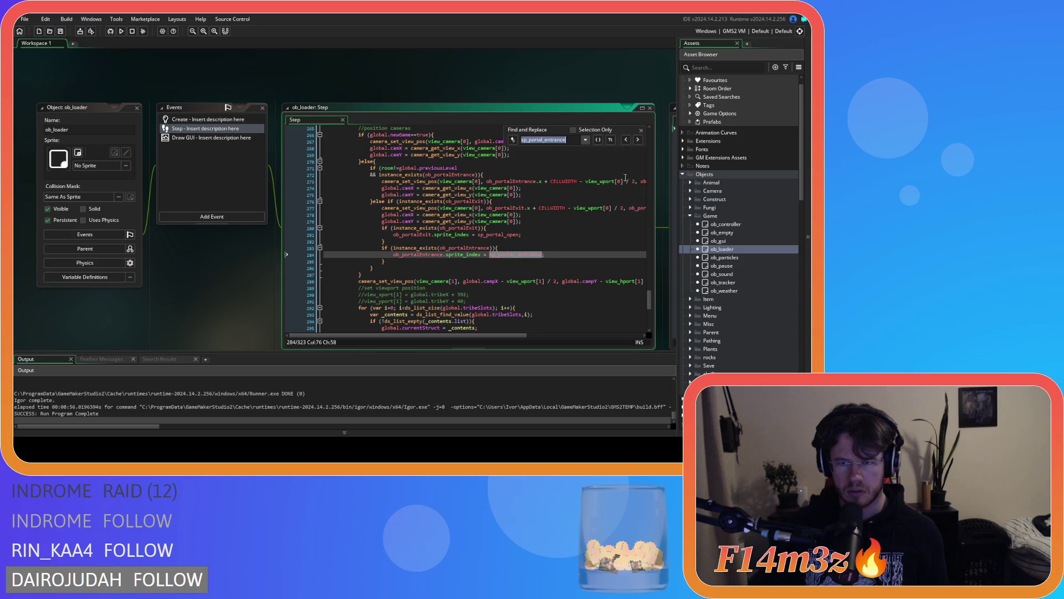
left_click(642, 130)
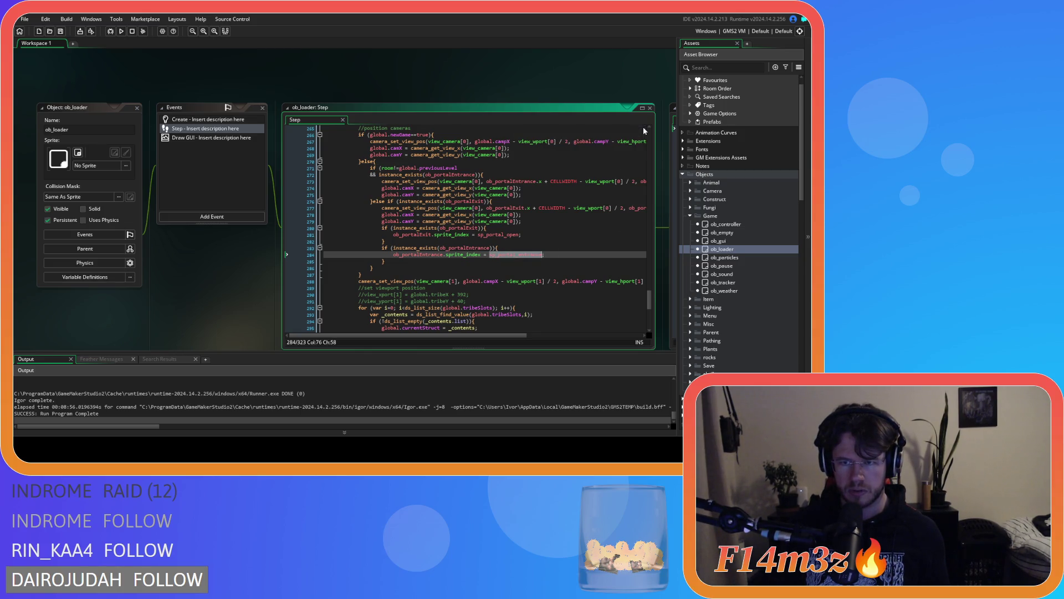
left_click(530, 221)
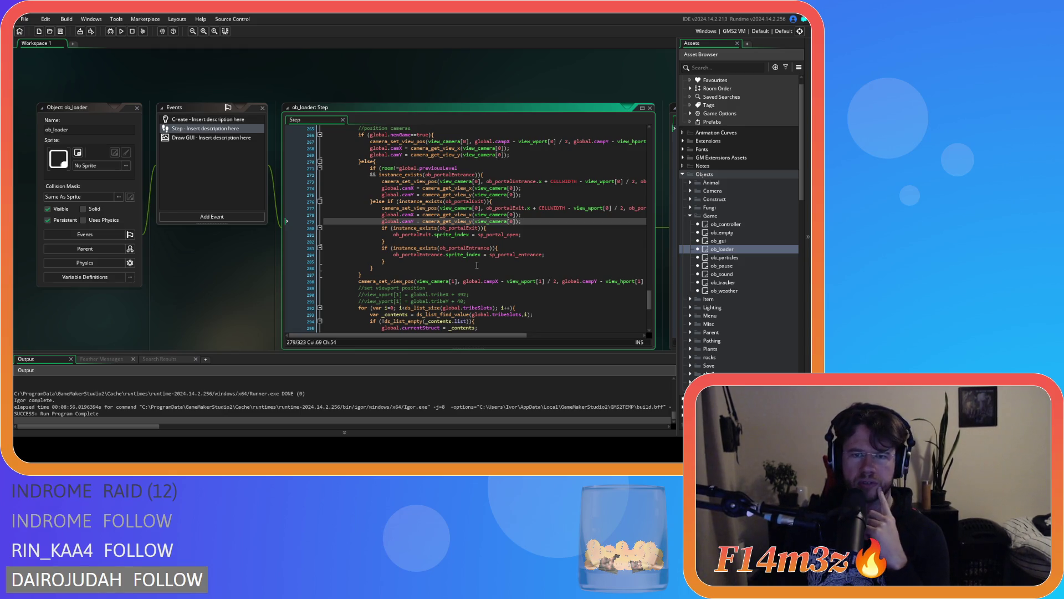
scroll(476, 265, "up", 2)
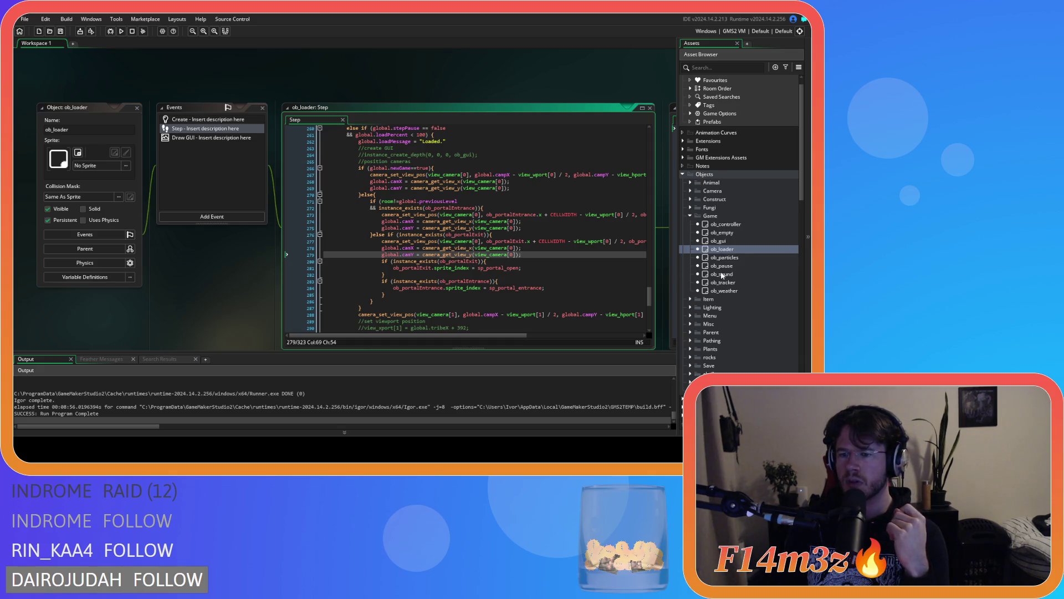
Step: Open the sc_portal script from the Scripts > Construct folder
scroll(723, 276, "down", 1)
scroll(723, 275, "down", 5)
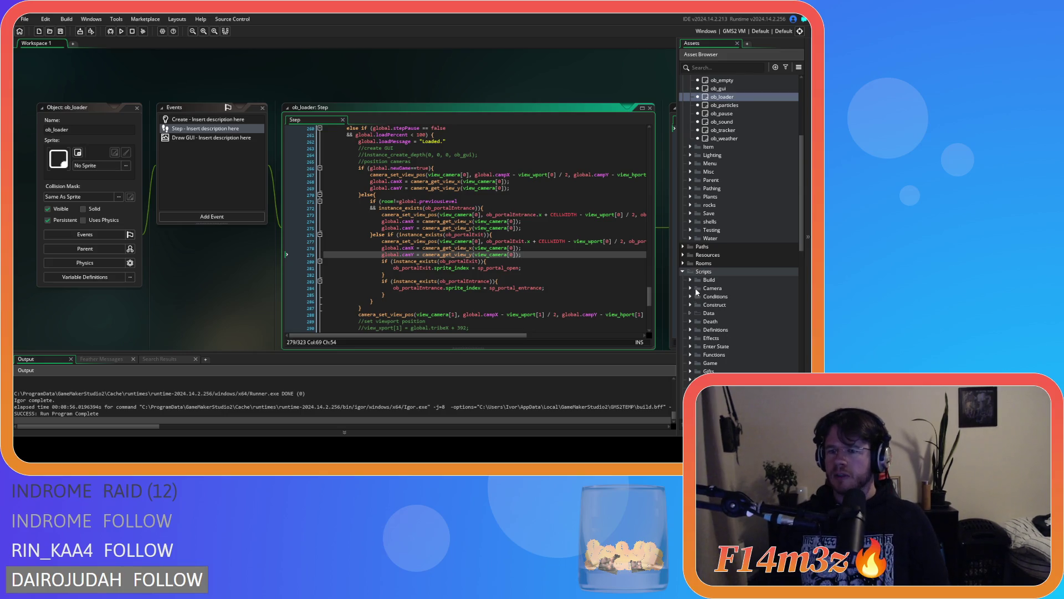
left_click(690, 304)
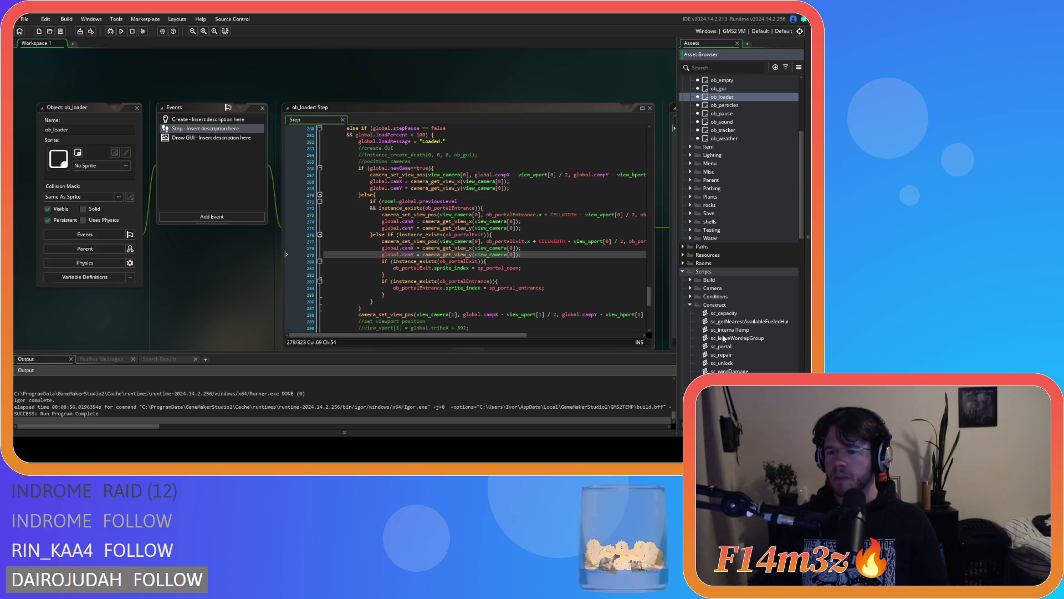
double_click(721, 346)
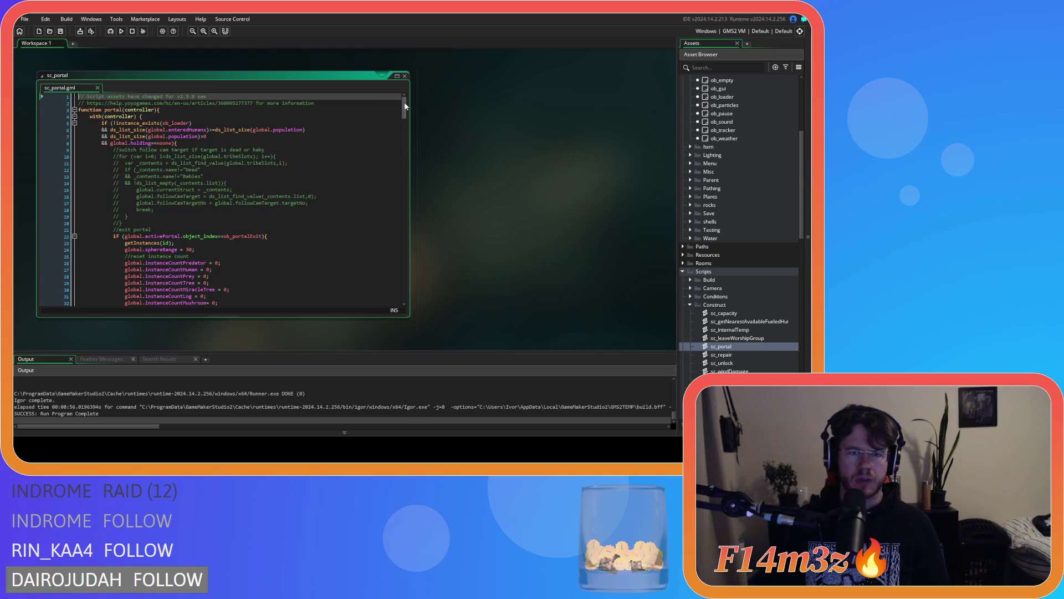
left_click_drag(406, 112, 404, 168)
Step: Search sc_portal for 'pr' to find the global.previousLevel assignment on line 139
left_click(368, 172)
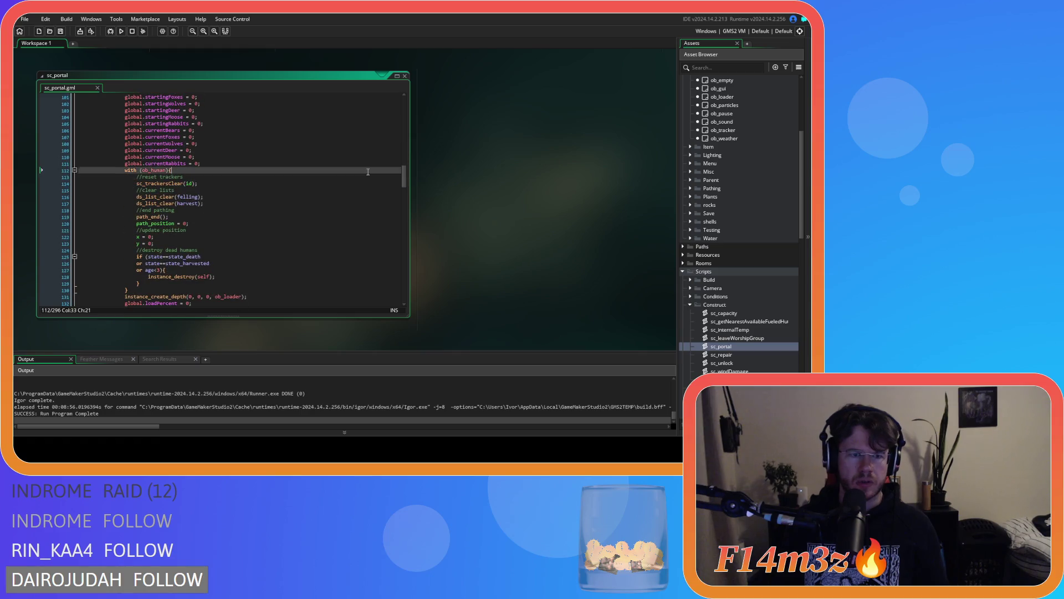
key("ctrl+f")
type("previous")
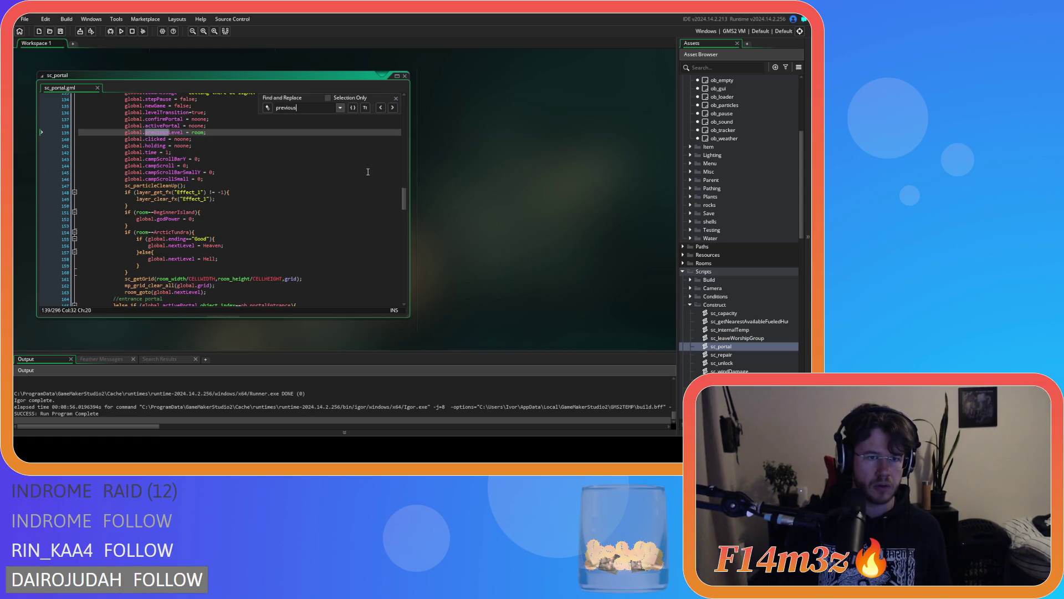
left_click(393, 110)
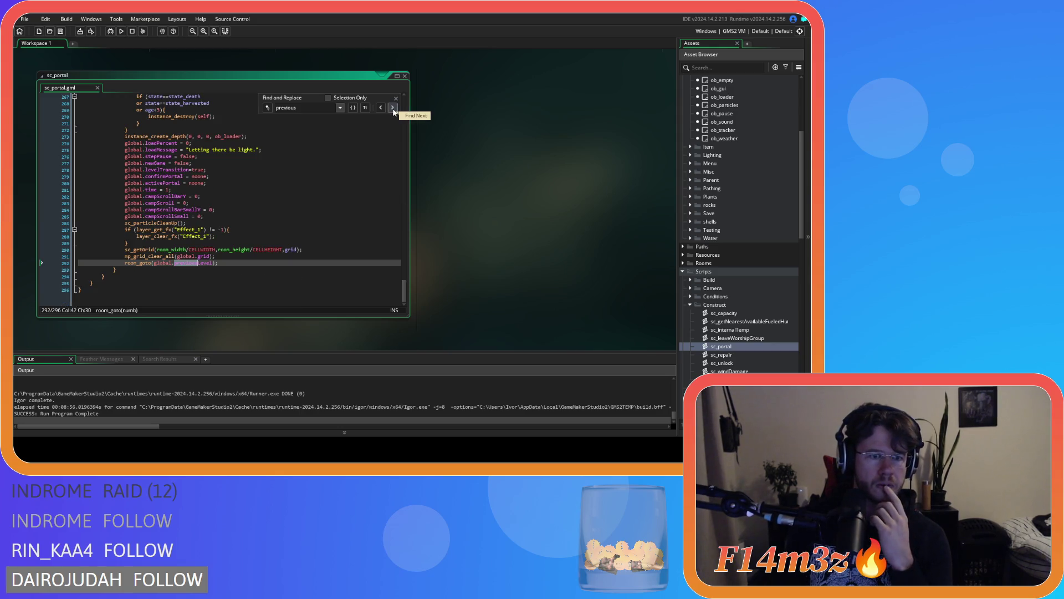
left_click(392, 108)
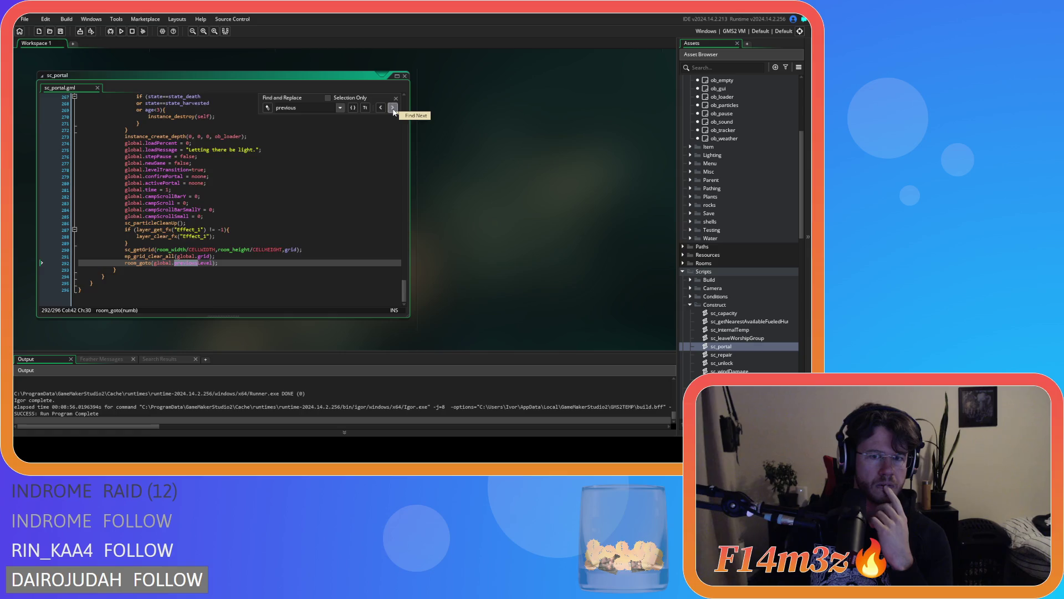
mouse_move(404, 198)
left_mouse_down()
mouse_move(398, 110)
mouse_move(378, 220)
mouse_move(400, 295)
mouse_move(394, 194)
left_mouse_up()
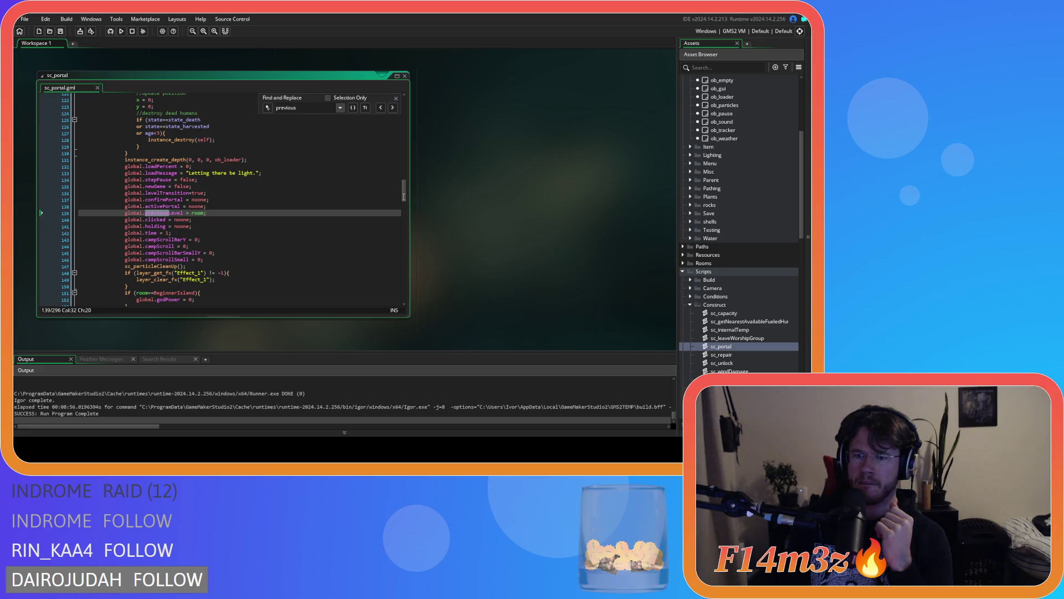
Step: Open the sc_relocate script from the Scripts > Game folder
scroll(734, 277, "down", 3)
scroll(717, 288, "down", 3)
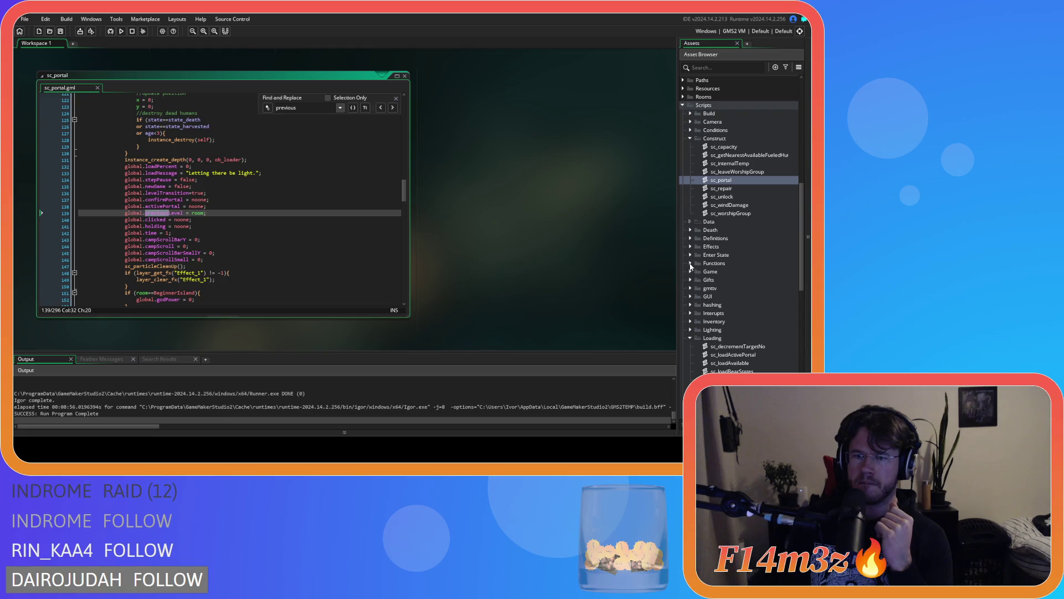
left_click(691, 272)
scroll(737, 306, "down", 5)
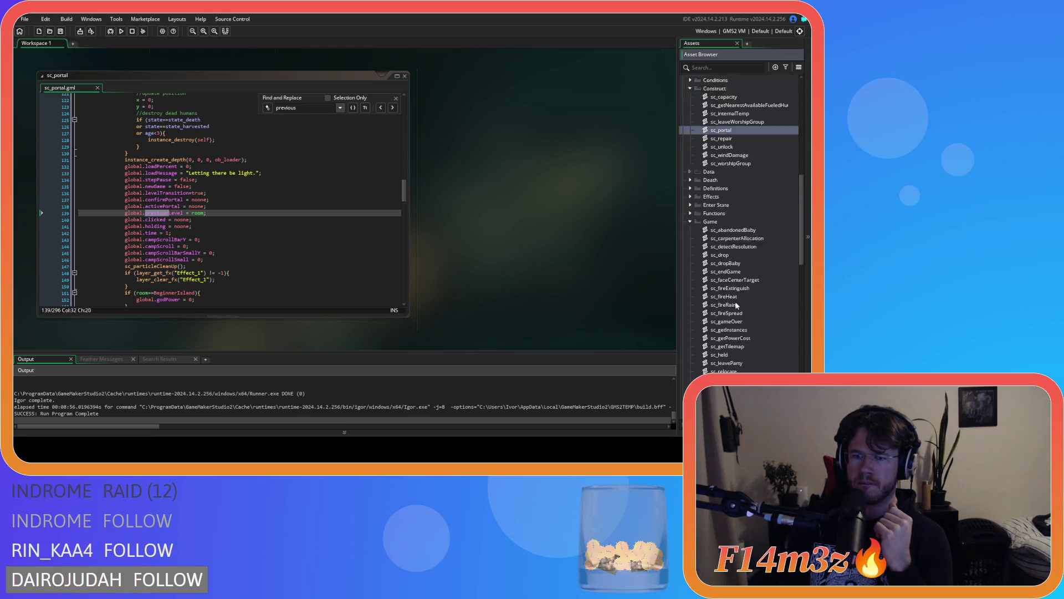
double_click(743, 288)
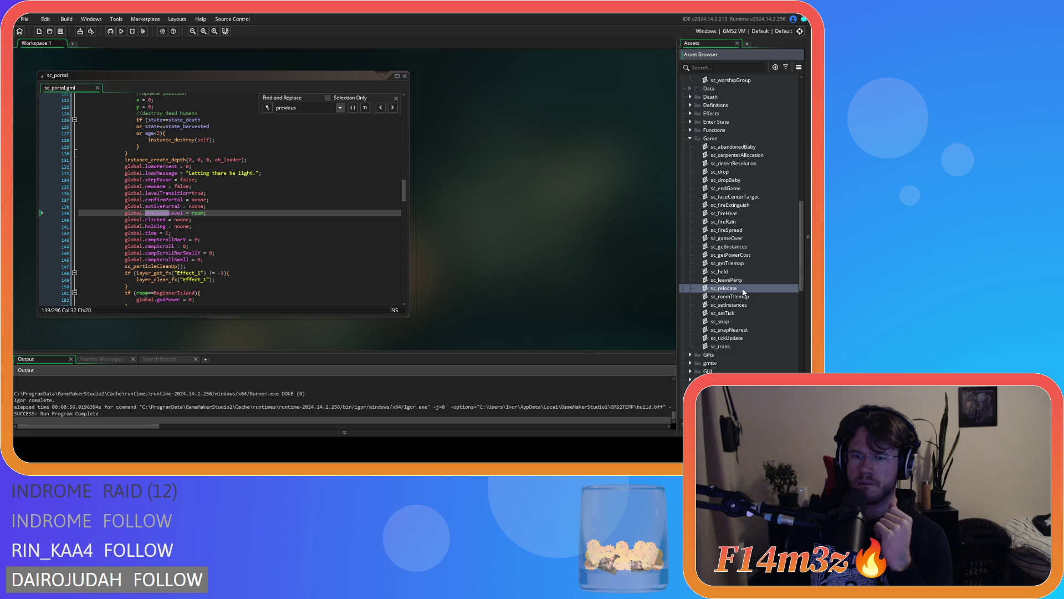
left_click_drag(407, 178, 407, 264)
Step: Select the room == global.previousLevel check on lines 38–39, then return to sc_portal
left_click(162, 206)
left_click_drag(167, 209, 210, 207)
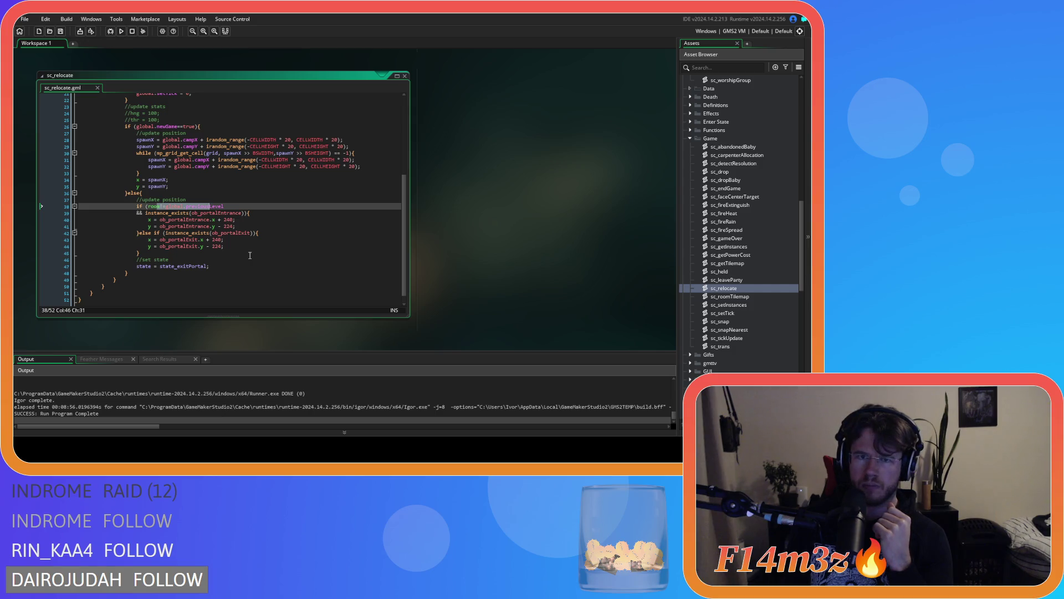
scroll(451, 275, "up", 5)
scroll(453, 277, "down", 4)
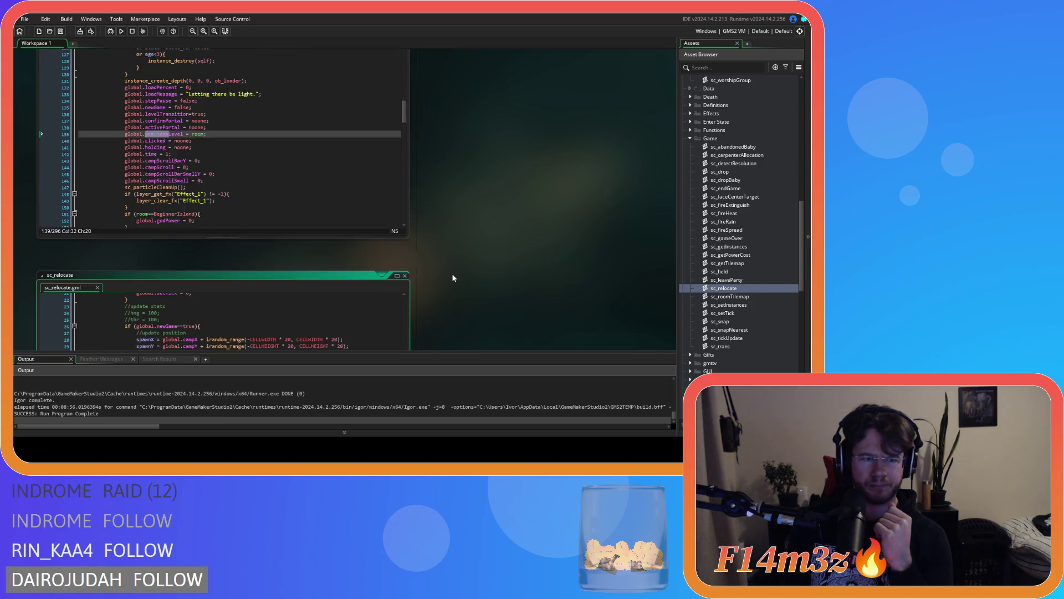
mouse_move(161, 238)
left_mouse_down()
mouse_move(166, 248)
mouse_move(209, 232)
left_mouse_up()
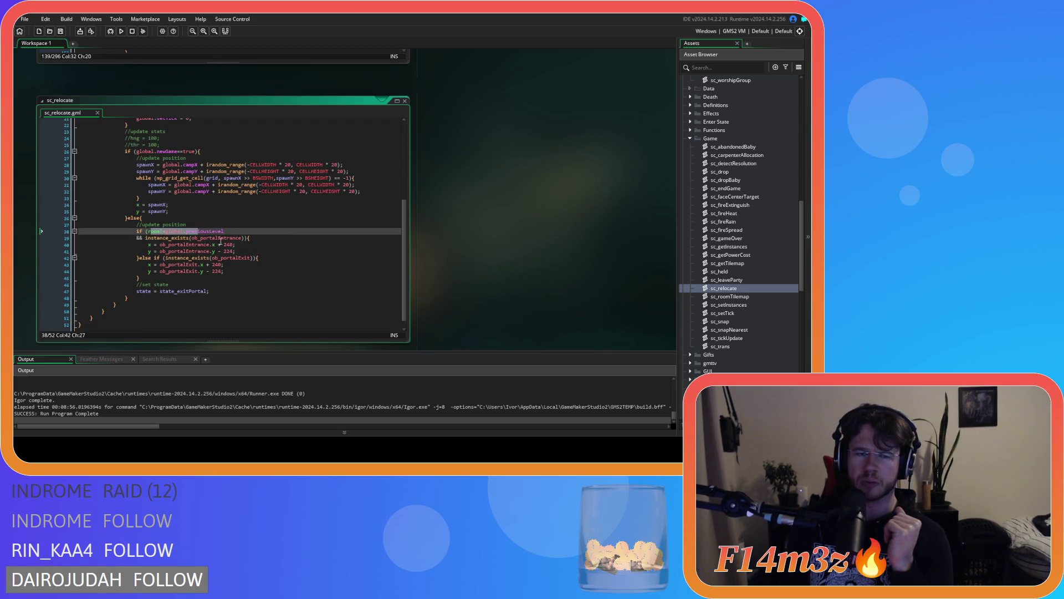
scroll(463, 257, "up", 5)
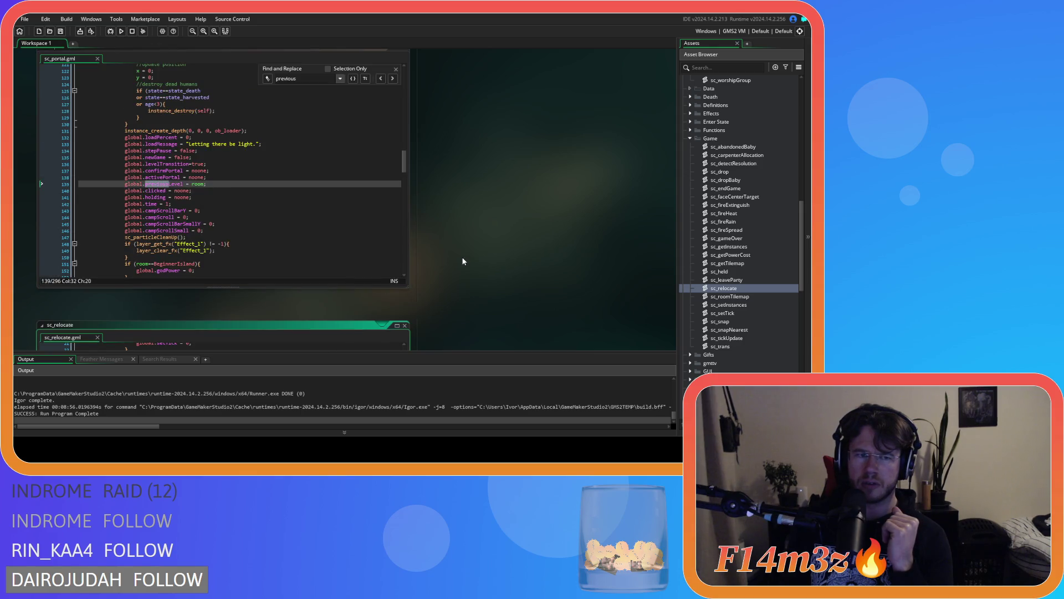
mouse_move(377, 203)
left_mouse_down()
mouse_move(404, 163)
mouse_move(403, 111)
mouse_move(380, 229)
left_mouse_up()
scroll(380, 227, "down", 8)
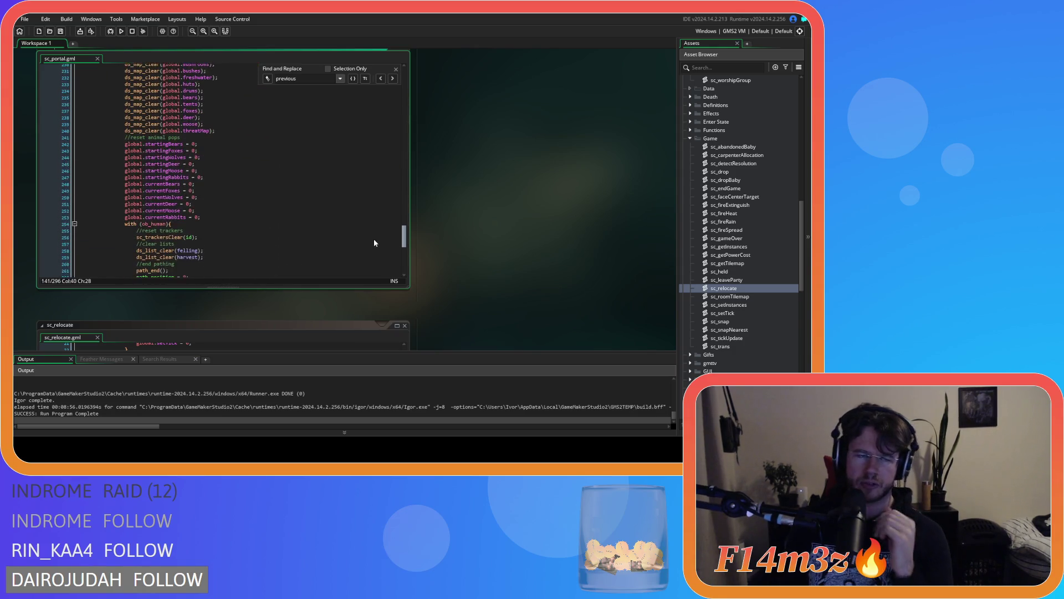